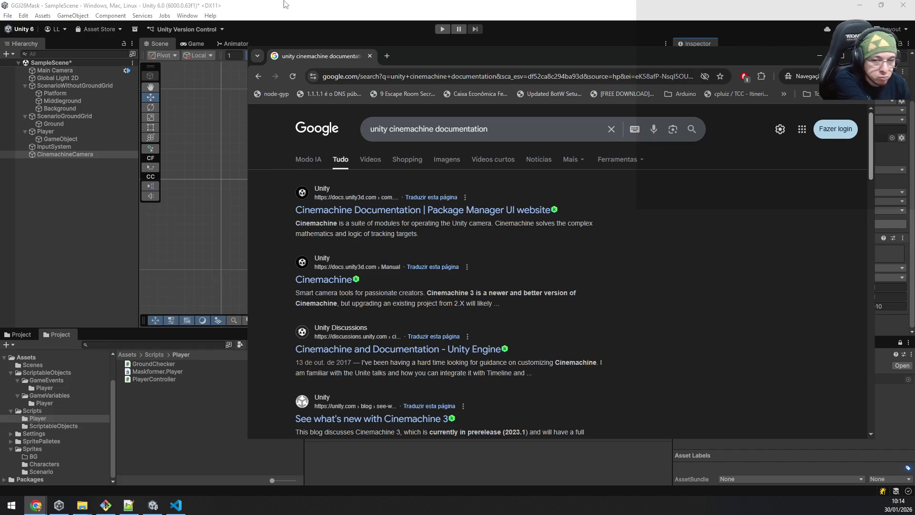
Open the Cinemachine manual search result in a new tab and go to the com.unity.cinemachine package docs
{"action": "middle_click", "coordinate": [343, 280]}
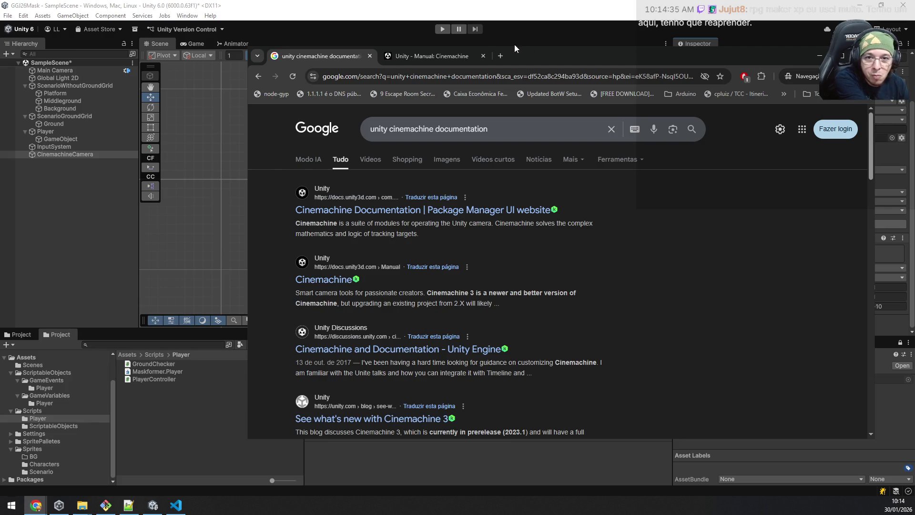
{"action": "left_click", "coordinate": [422, 62]}
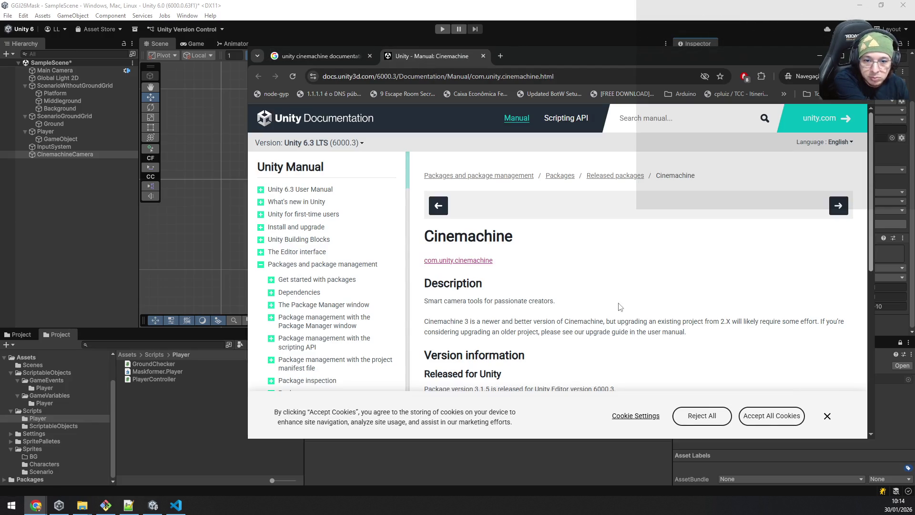
{"action": "scroll", "coordinate": [620, 305], "scroll_direction": "down", "scroll_amount": 5}
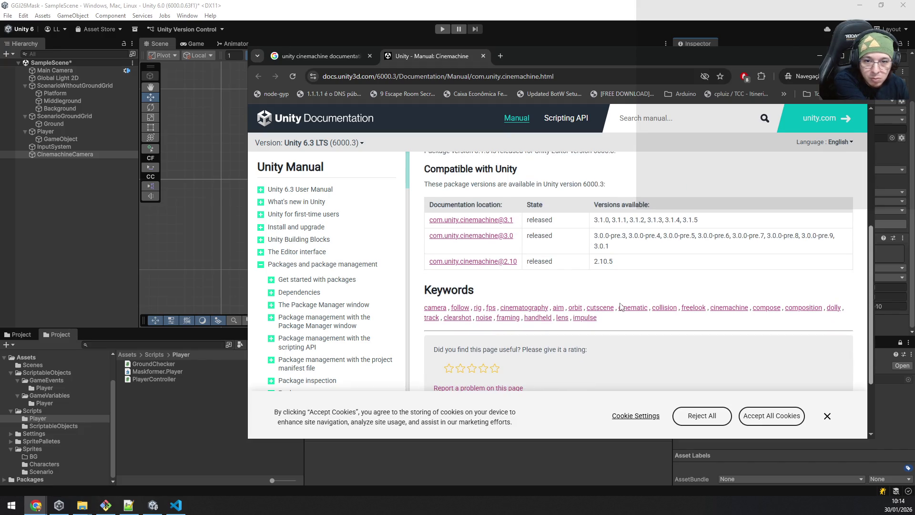
{"action": "scroll", "coordinate": [620, 306], "scroll_direction": "up", "scroll_amount": 5}
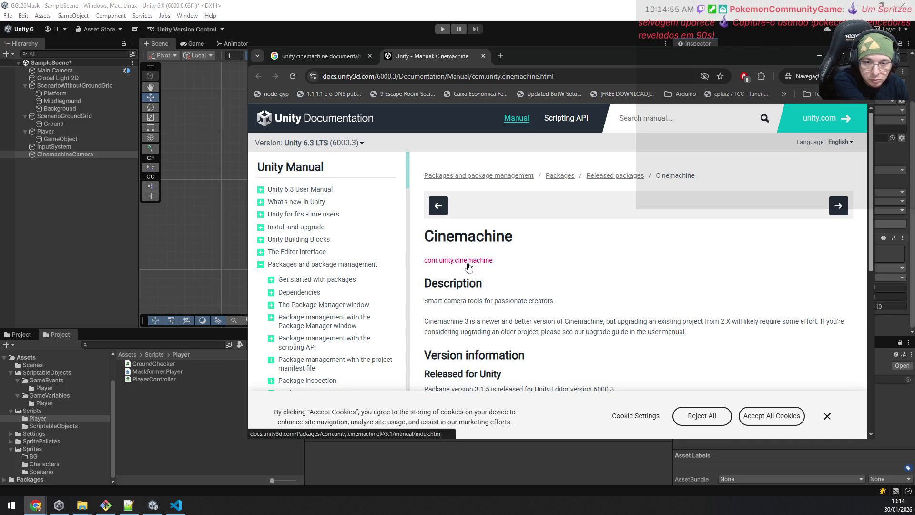
{"action": "left_click", "coordinate": [464, 261]}
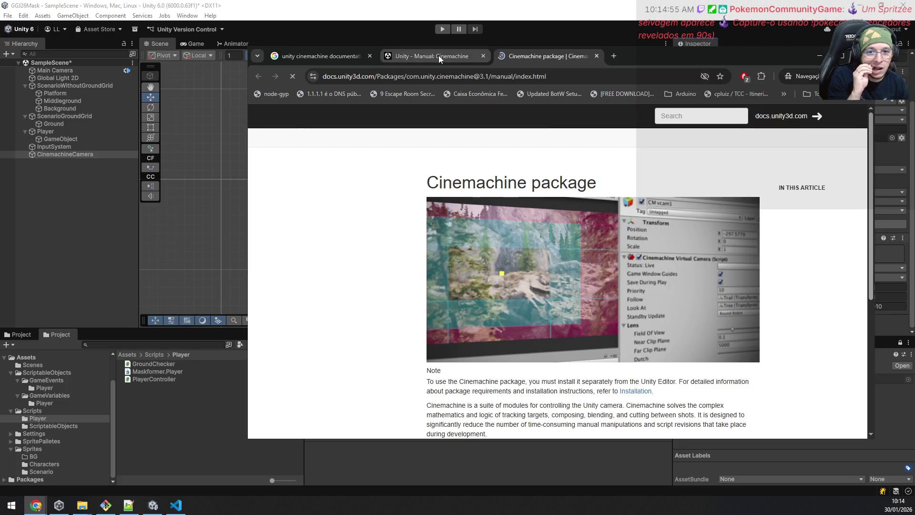
{"action": "middle_click", "coordinate": [439, 55]}
Open 2D and top-down games > Cinemachine and 2D graphics, then select CinemachineCamera in Unity
{"action": "scroll", "coordinate": [797, 226], "scroll_direction": "down", "scroll_amount": 3}
{"action": "scroll", "coordinate": [797, 226], "scroll_direction": "down", "scroll_amount": 1}
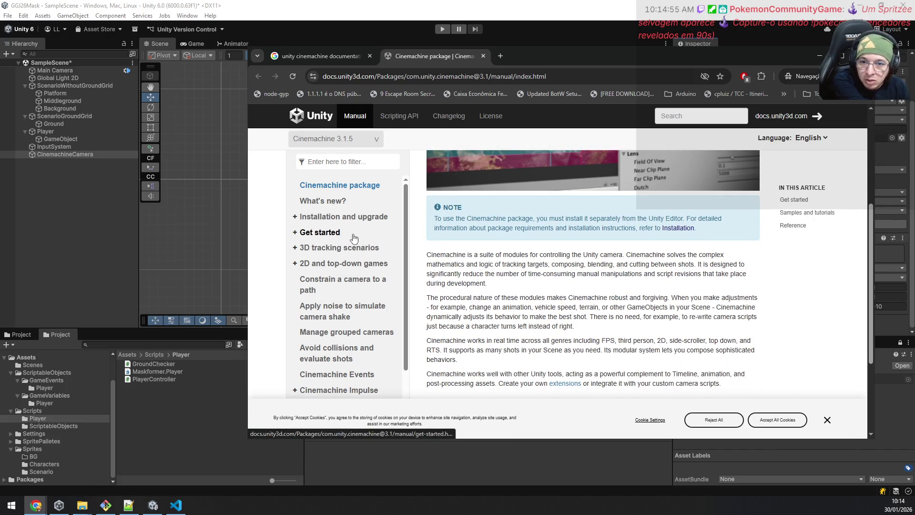
{"action": "left_click", "coordinate": [320, 265]}
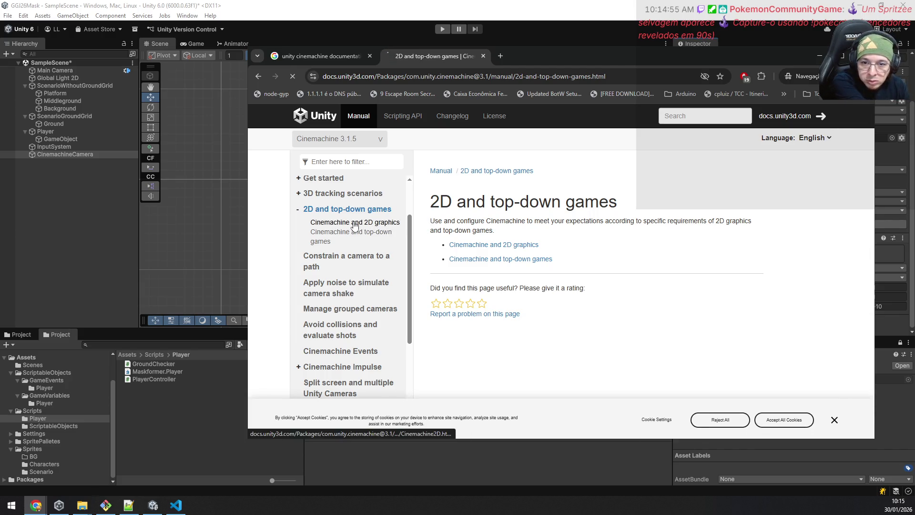
{"action": "left_click", "coordinate": [382, 224]}
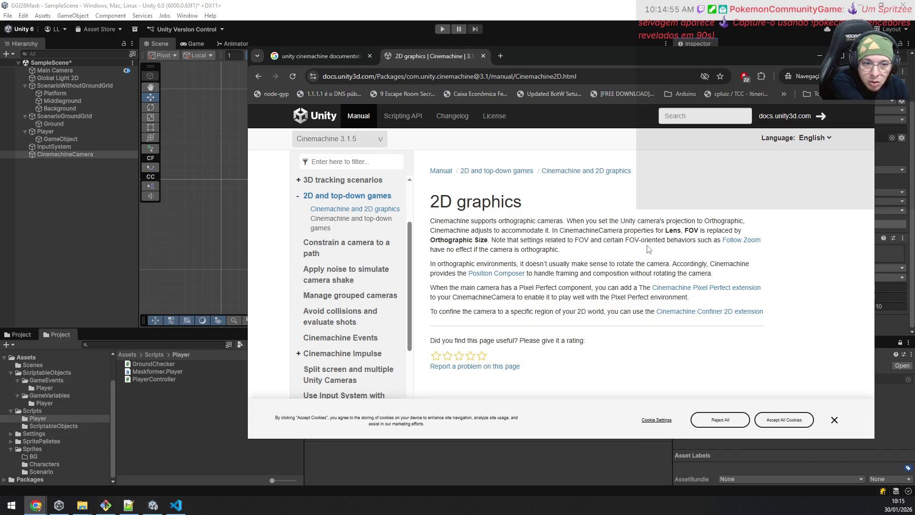
{"action": "left_click", "coordinate": [65, 153]}
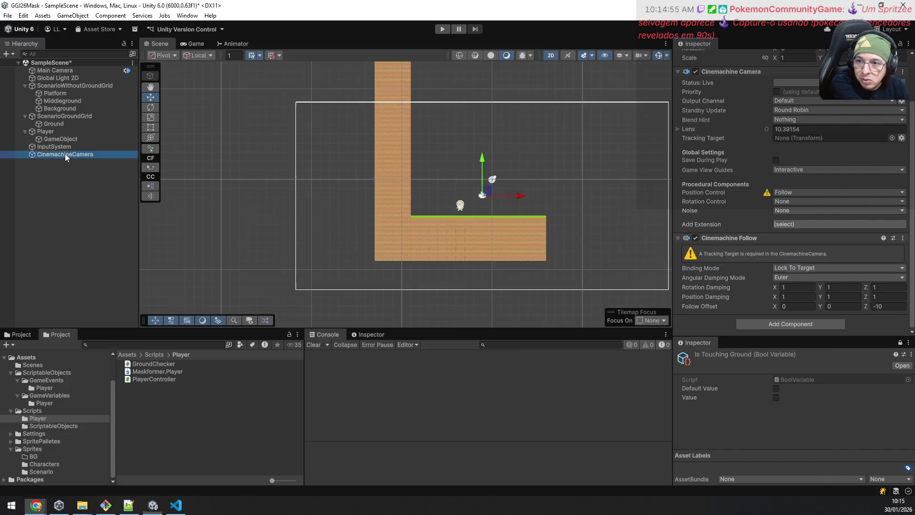
Delete the old CinemachineCamera and add a Cinemachine > Targeted Cameras > 2D Camera
{"action": "scroll", "coordinate": [758, 205], "scroll_direction": "up", "scroll_amount": 3}
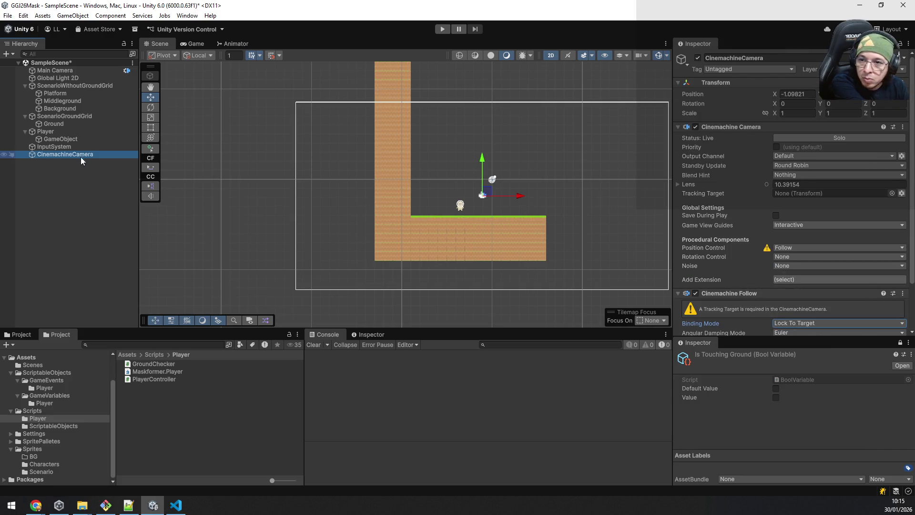
{"action": "left_click", "coordinate": [63, 147]}
{"action": "left_click", "coordinate": [65, 155]}
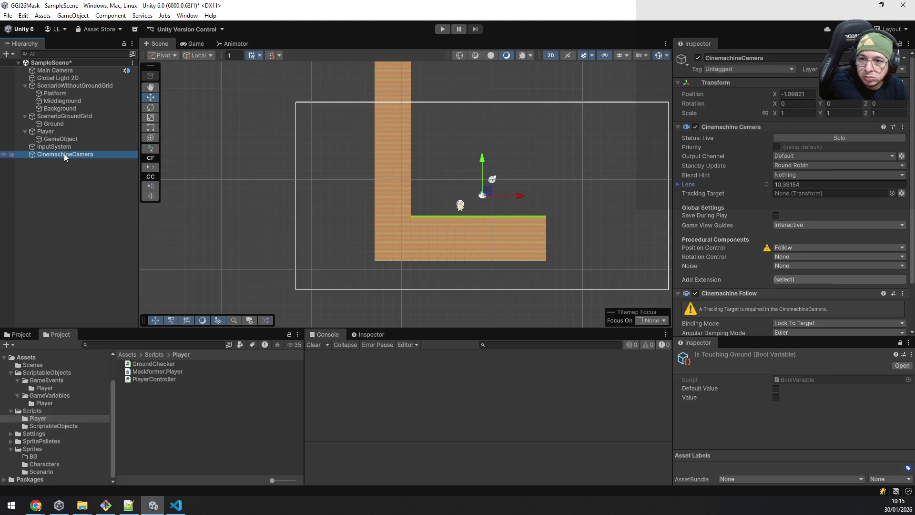
{"action": "key", "text": "Delete"}
{"action": "right_click", "coordinate": [52, 171]}
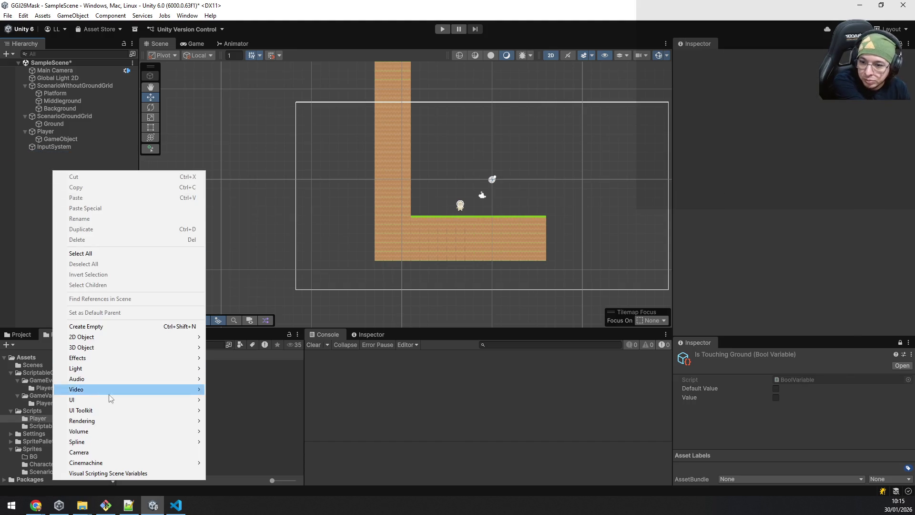
{"action": "mouse_move", "coordinate": [94, 462]}
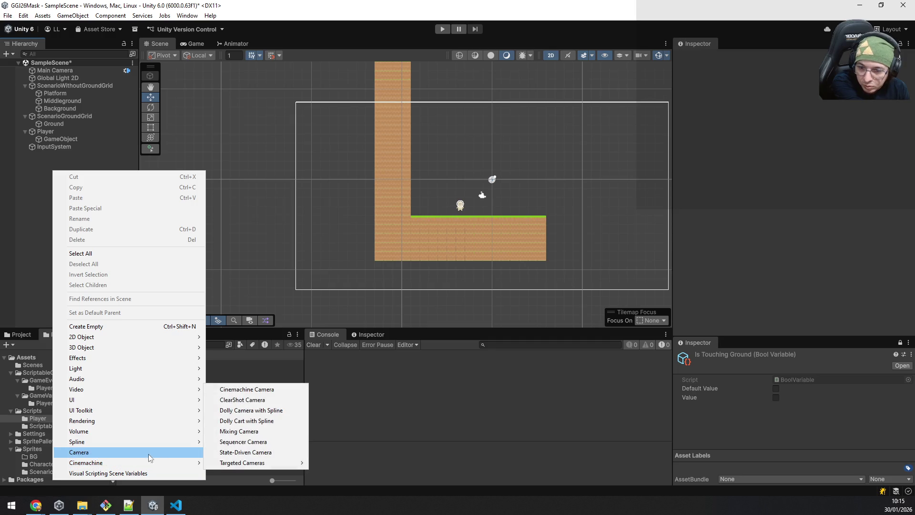
{"action": "mouse_move", "coordinate": [256, 463]}
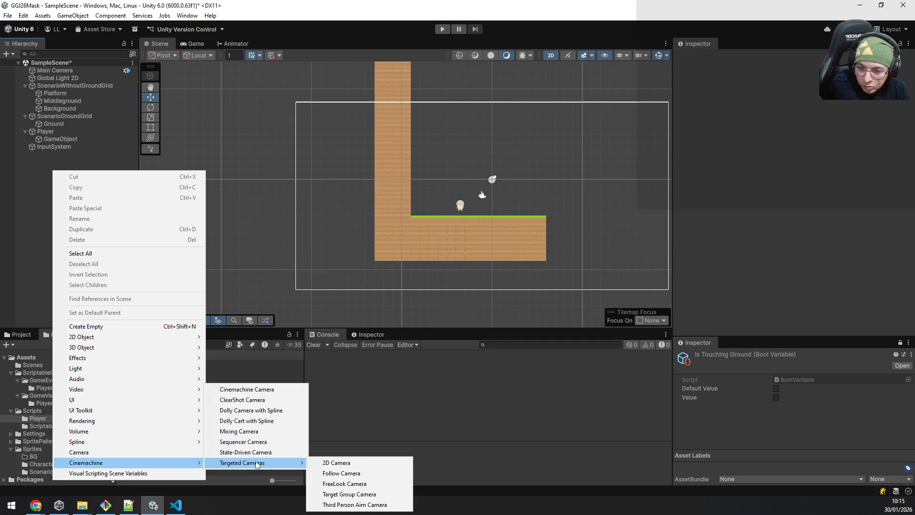
{"action": "left_click", "coordinate": [341, 463]}
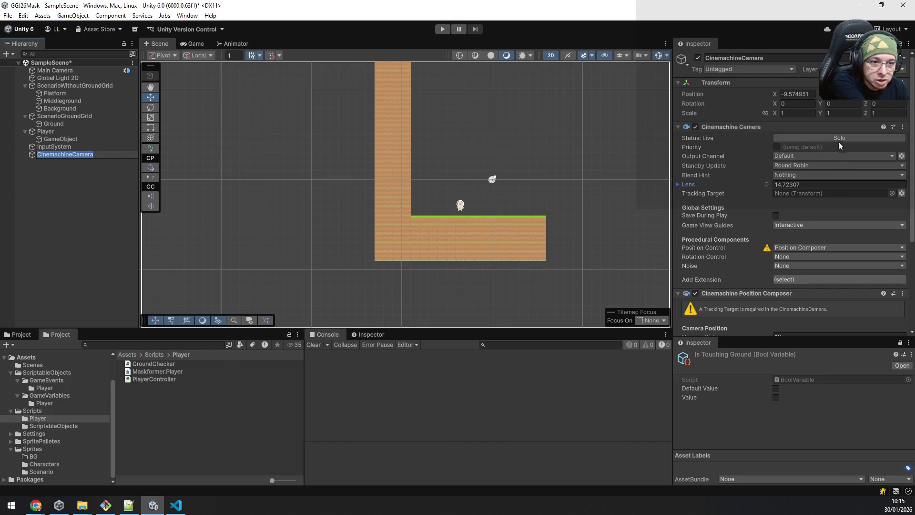
Lower the Camera Distance to 4.54, preview it in the Game view, then select Main Camera
{"action": "left_click_drag", "start_coordinate": [912, 209], "coordinate": [913, 314]}
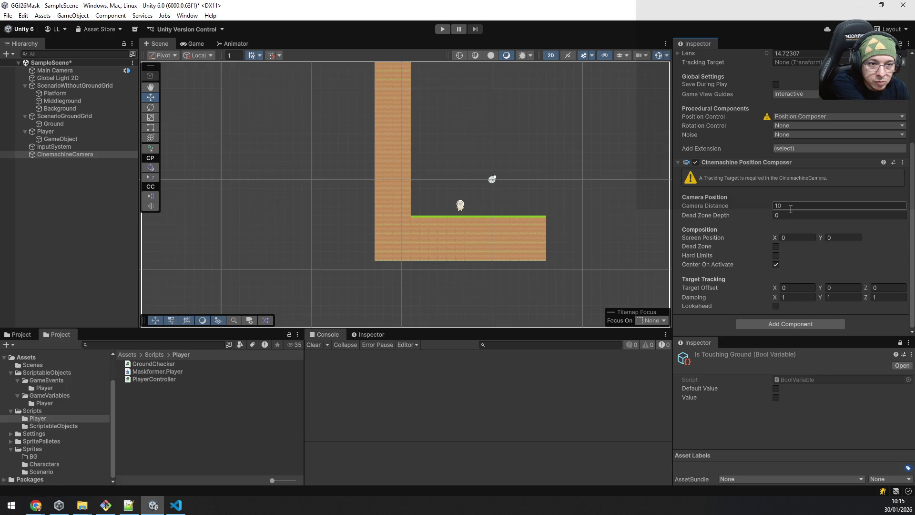
{"action": "mouse_move", "coordinate": [768, 205]}
{"action": "left_mouse_down"}
{"action": "mouse_move", "coordinate": [721, 207]}
{"action": "mouse_move", "coordinate": [751, 208]}
{"action": "mouse_move", "coordinate": [733, 212]}
{"action": "left_mouse_up"}
{"action": "left_click", "coordinate": [194, 47]}
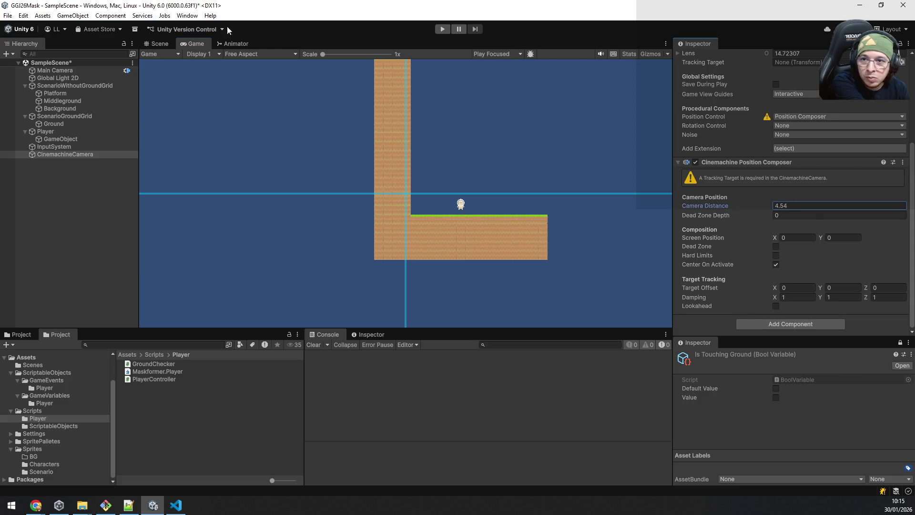
{"action": "left_click", "coordinate": [150, 46]}
{"action": "left_click", "coordinate": [85, 69]}
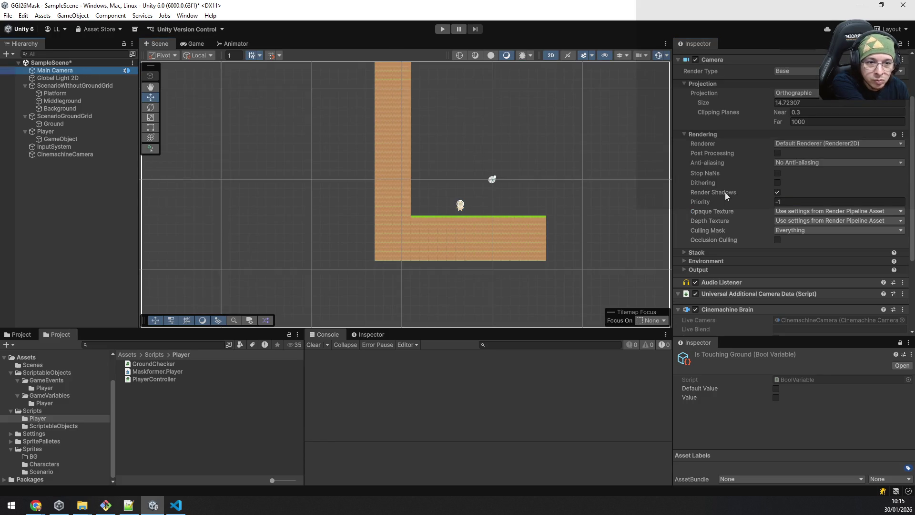
Delete the CinemachineCamera from the Hierarchy
{"action": "scroll", "coordinate": [725, 193], "scroll_direction": "down", "scroll_amount": 5}
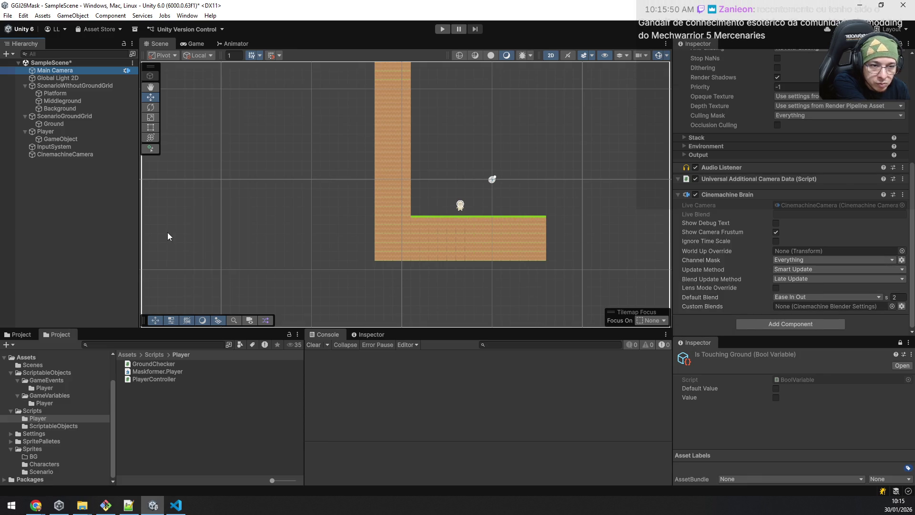
{"action": "left_click", "coordinate": [64, 154]}
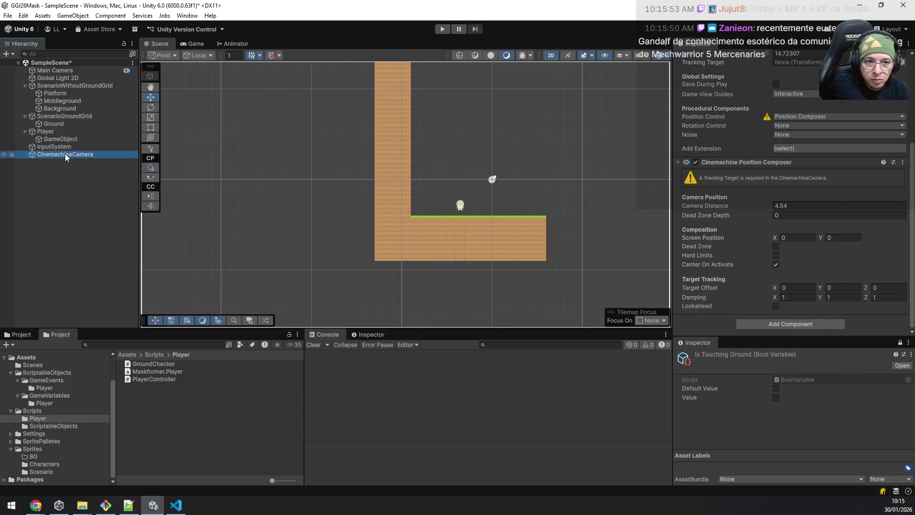
{"action": "key", "text": "Delete"}
Remove the Cinemachine Brain component from Main Camera and save SampleScene
{"action": "left_click", "coordinate": [57, 71]}
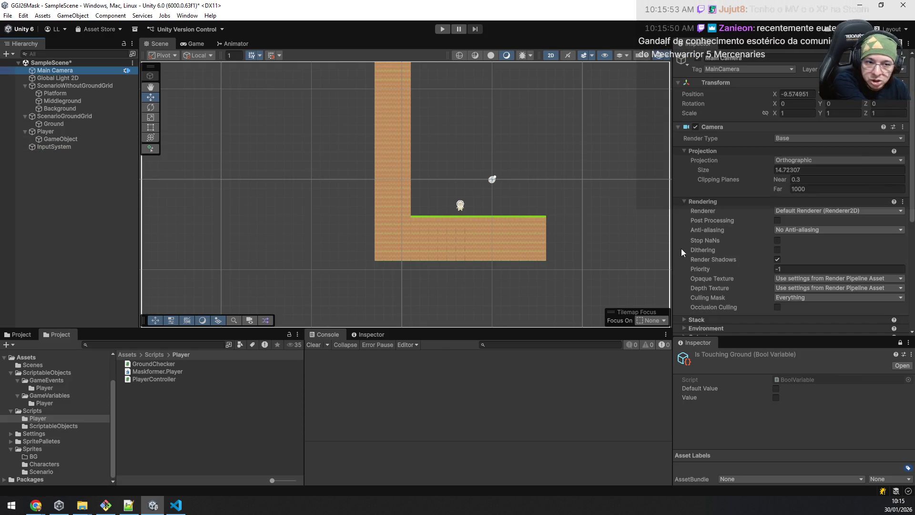
{"action": "scroll", "coordinate": [766, 217], "scroll_direction": "down", "scroll_amount": 8}
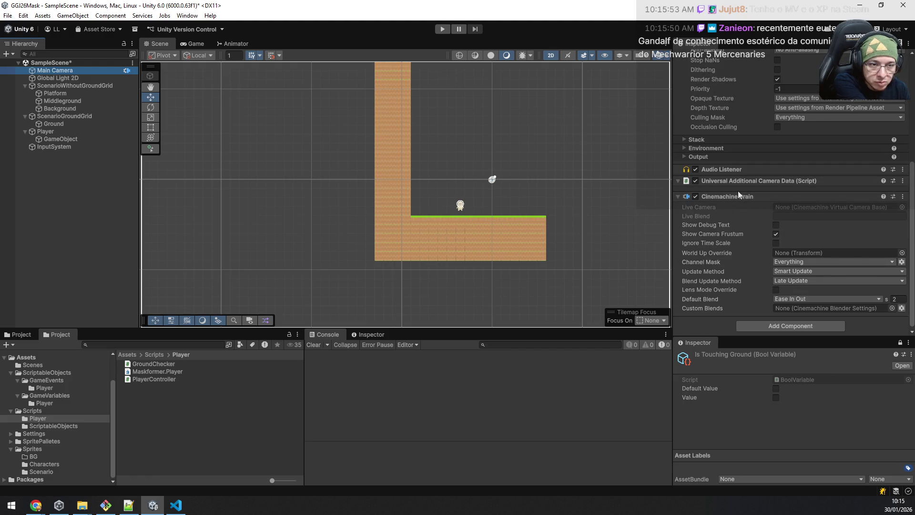
{"action": "right_click", "coordinate": [735, 196]}
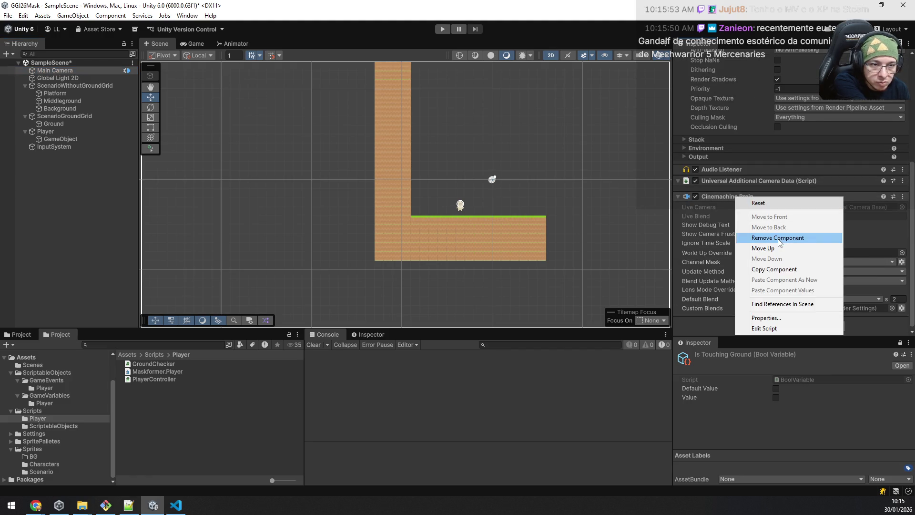
{"action": "left_click", "coordinate": [780, 237]}
{"action": "left_click", "coordinate": [104, 180]}
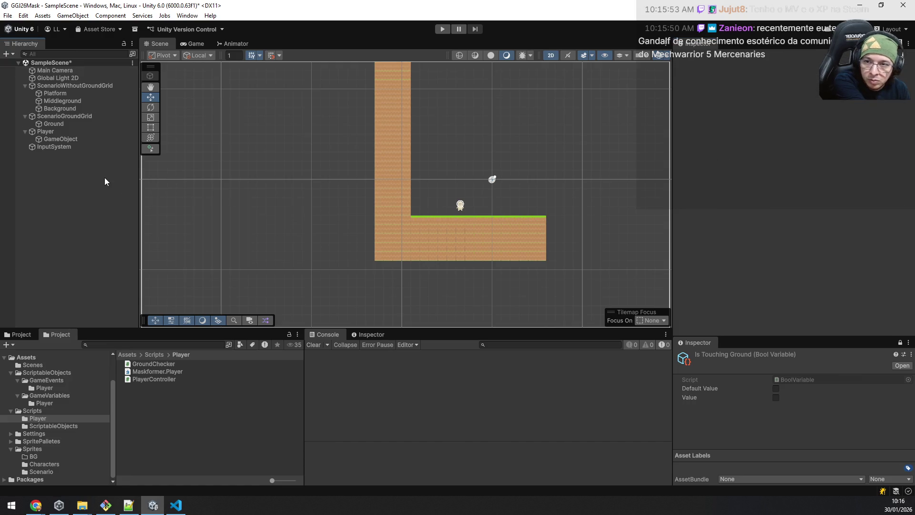
{"action": "key", "text": "ctrl+s"}
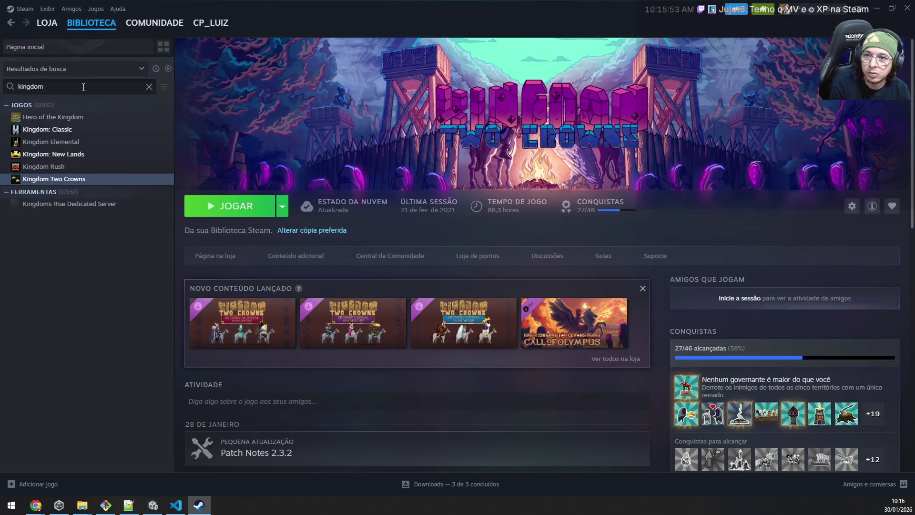
Search the Steam library for 'rpg', restore the window, then close Steam
{"action": "key", "text": "ctrl+a"}
{"action": "type", "text": "rpg"}
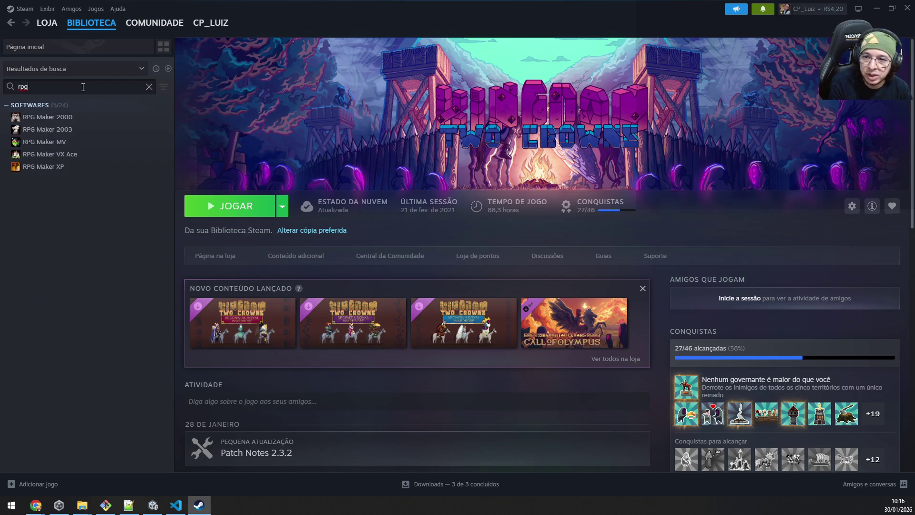
{"action": "double_click", "coordinate": [292, 7]}
{"action": "key", "text": "alt+F4"}
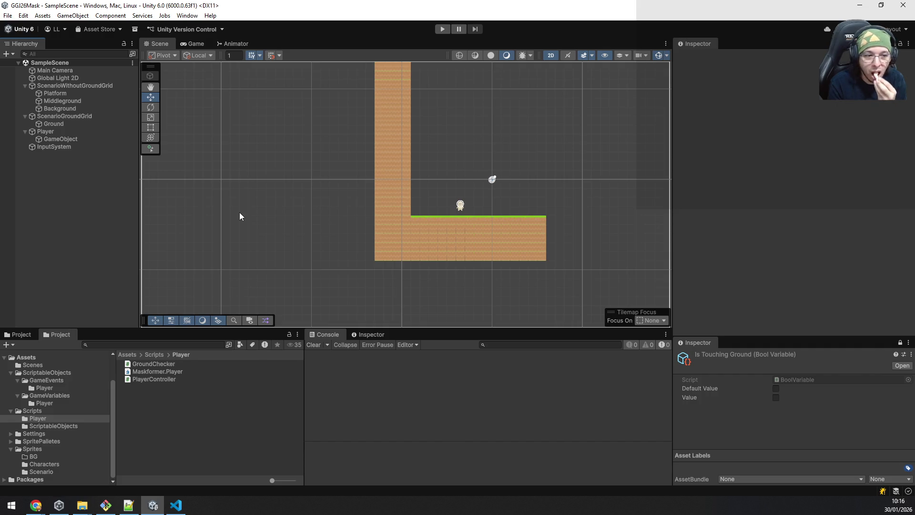
Back in the Cinemachine docs, open Samples and tutorials and scroll down to the Tutorials videos
{"action": "key", "text": "alt+Tab"}
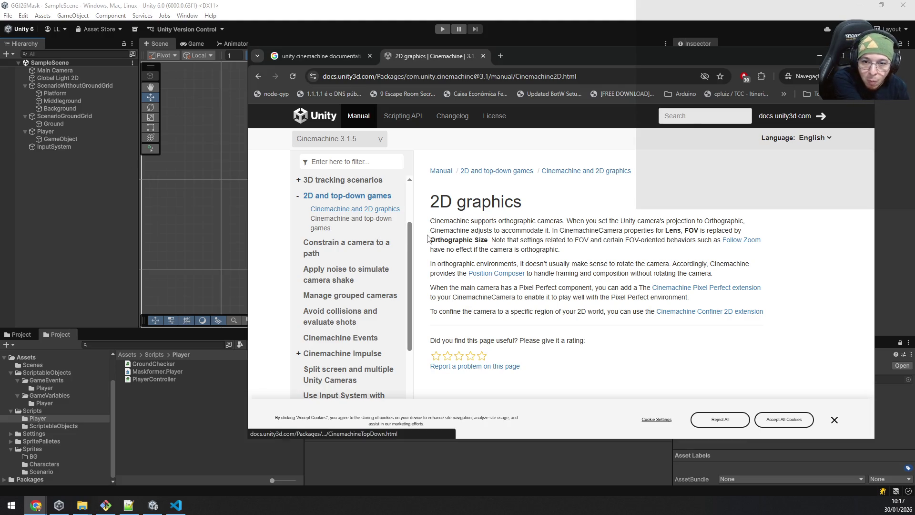
{"action": "scroll", "coordinate": [381, 266], "scroll_direction": "down", "scroll_amount": 2}
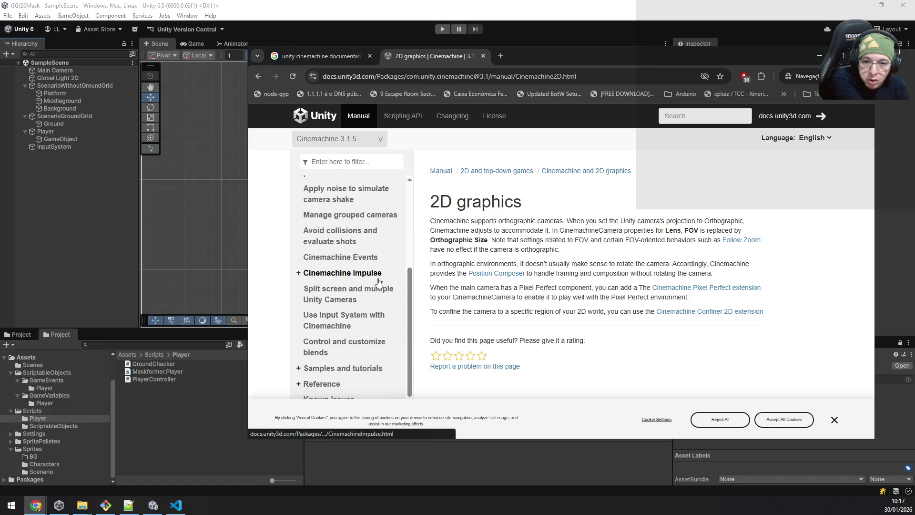
{"action": "left_click", "coordinate": [348, 369]}
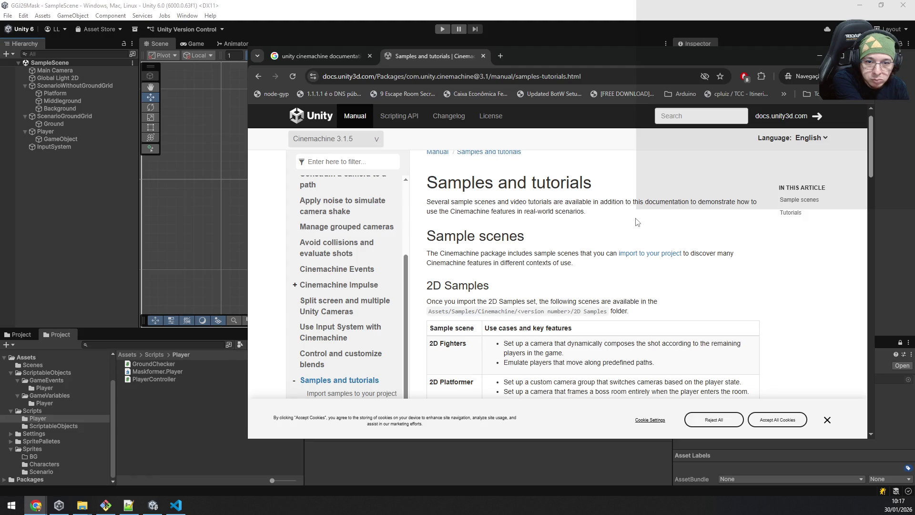
{"action": "scroll", "coordinate": [637, 222], "scroll_direction": "down", "scroll_amount": 15}
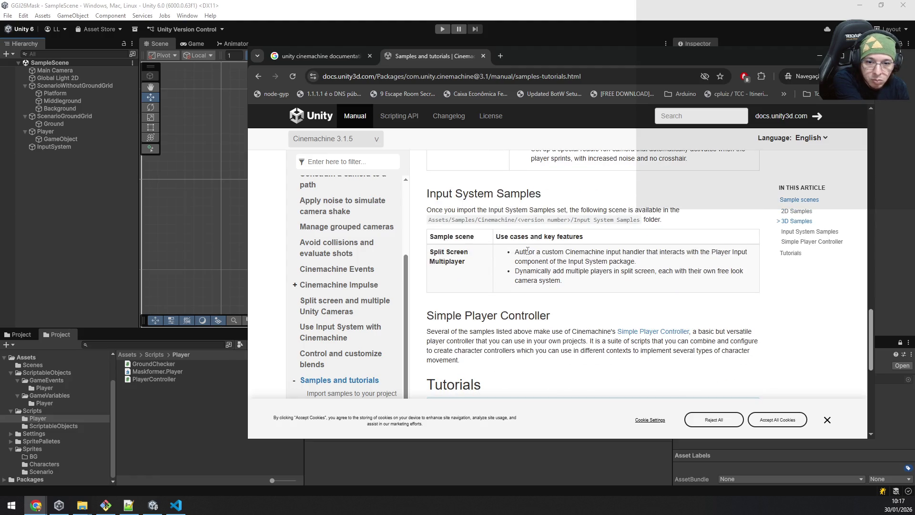
{"action": "scroll", "coordinate": [527, 249], "scroll_direction": "down", "scroll_amount": 5}
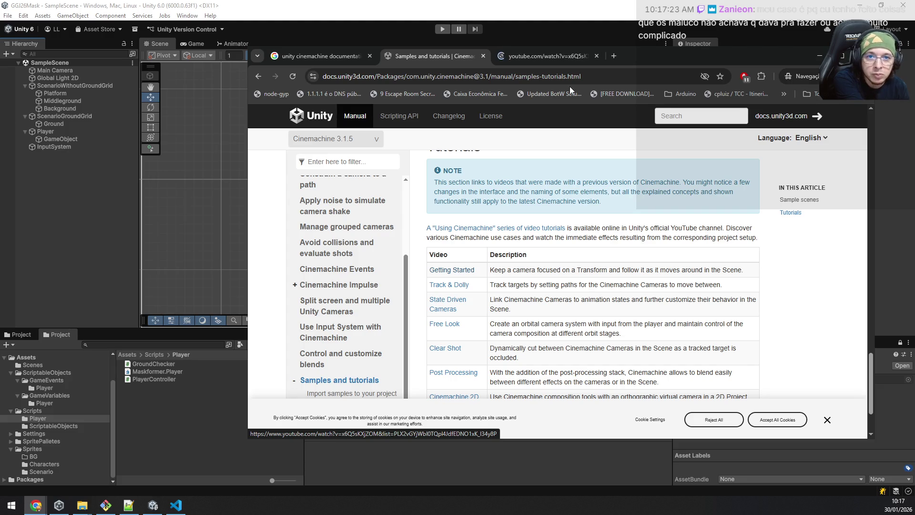
On the YouTube tutorial, switch the audio track to English original and turn off Korean subtitles
{"action": "left_click", "coordinate": [556, 52]}
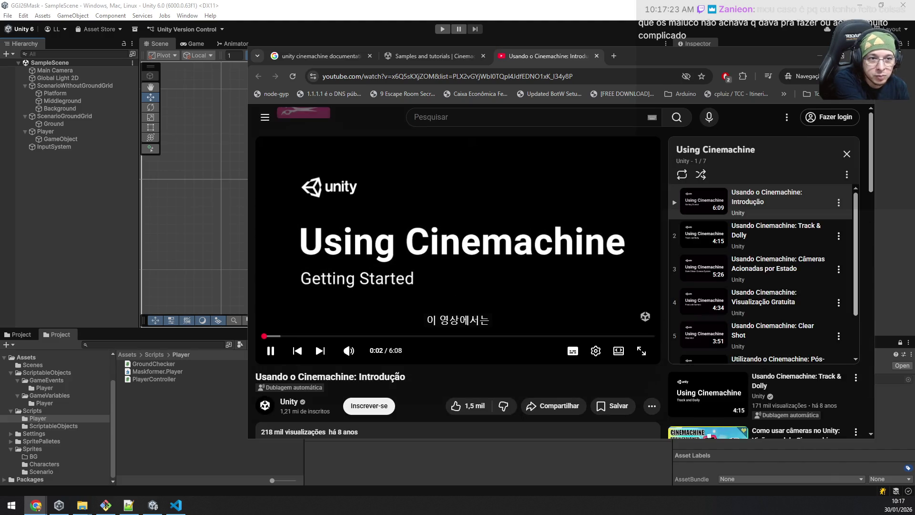
{"action": "left_click", "coordinate": [424, 277]}
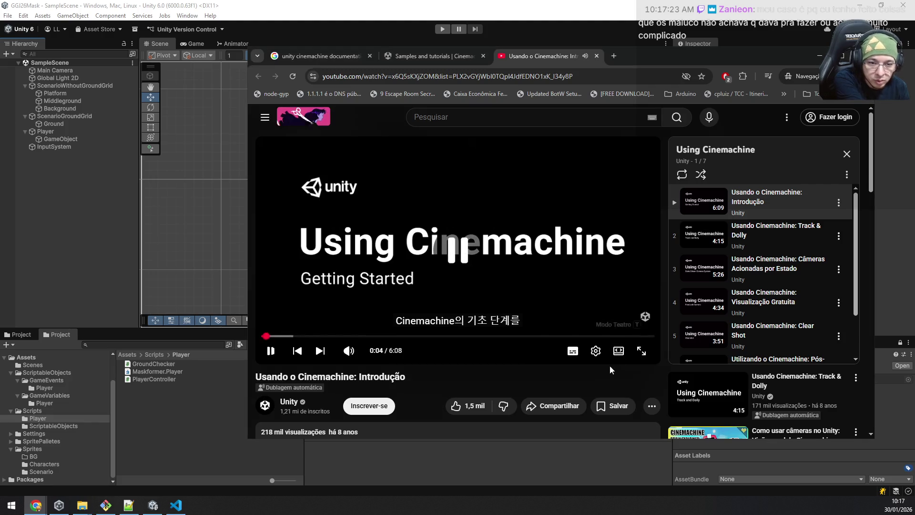
{"action": "left_click", "coordinate": [596, 351]}
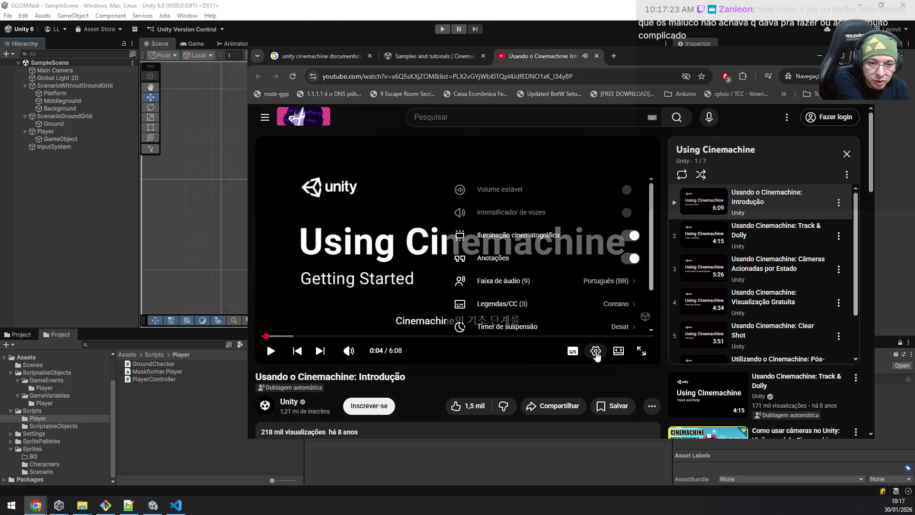
{"action": "left_click", "coordinate": [573, 282]}
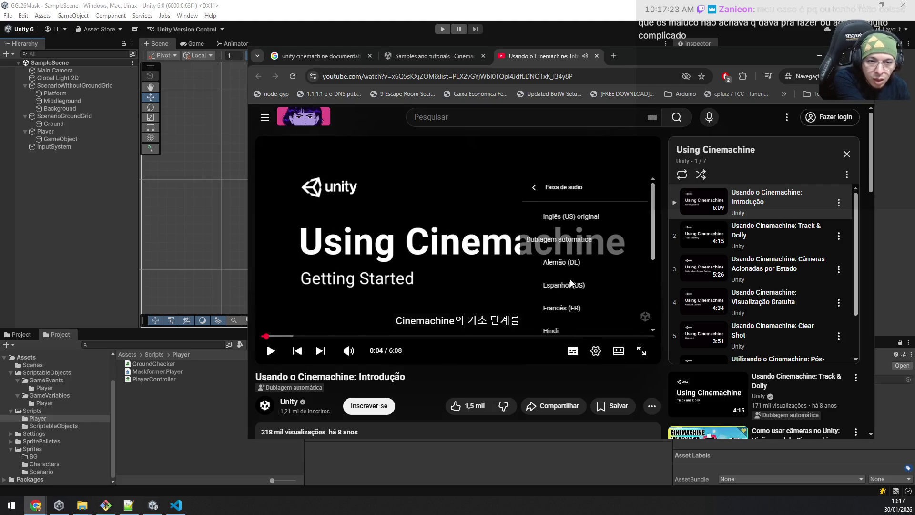
{"action": "left_click", "coordinate": [611, 217]}
{"action": "left_click", "coordinate": [365, 222]}
{"action": "left_click", "coordinate": [336, 265]}
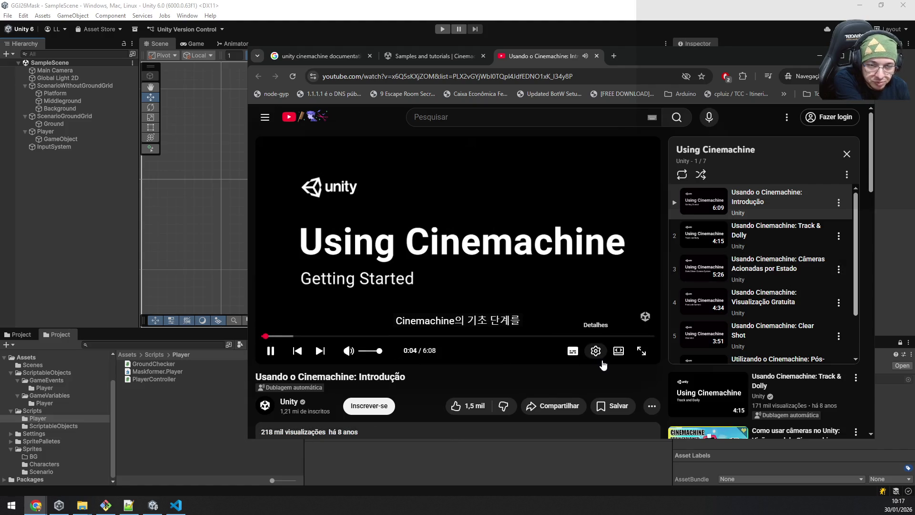
{"action": "left_click", "coordinate": [573, 351]}
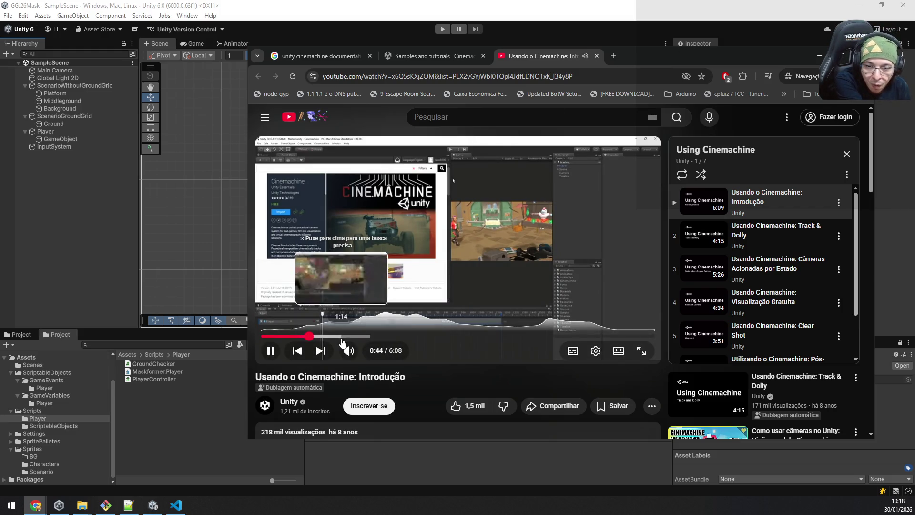
Seek the video ahead toward the two-minute mark and maximize Chrome
{"action": "left_click", "coordinate": [342, 336]}
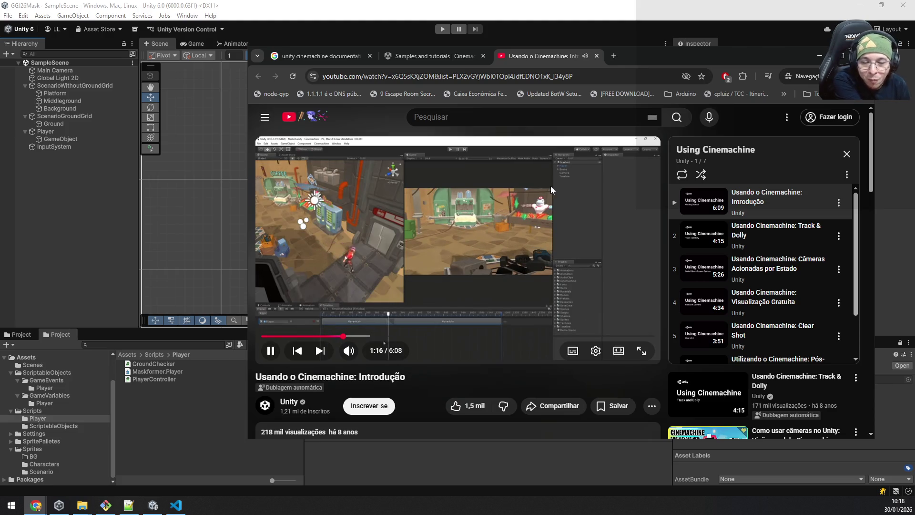
{"action": "key", "text": "Right"}
{"action": "key", "text": "Right"}
{"action": "key", "text": "Right"}
{"action": "key", "text": "Right"}
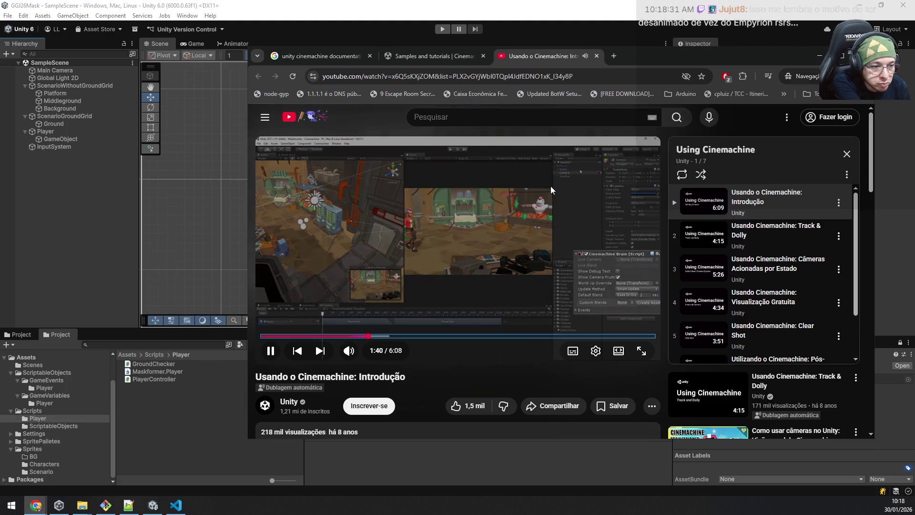
{"action": "key", "text": "Right"}
{"action": "key", "text": "Right"}
{"action": "key", "text": "Right"}
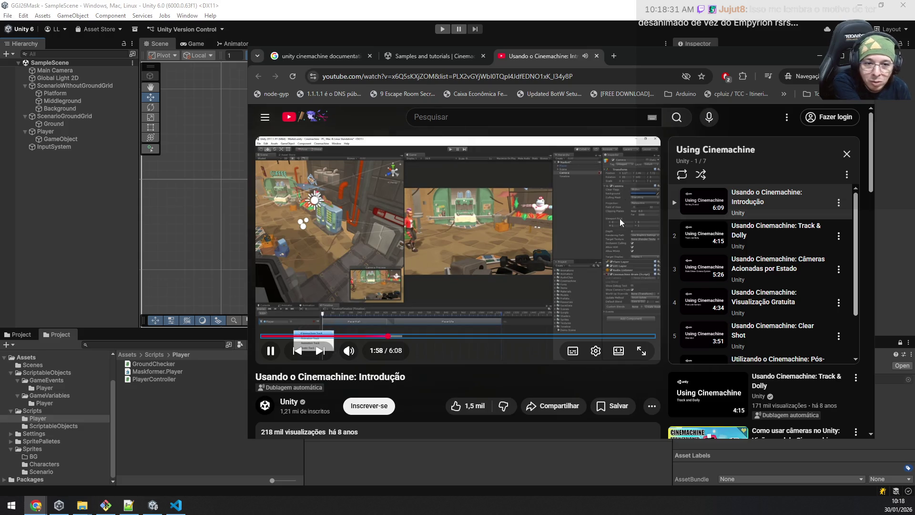
{"action": "left_click", "coordinate": [843, 56]}
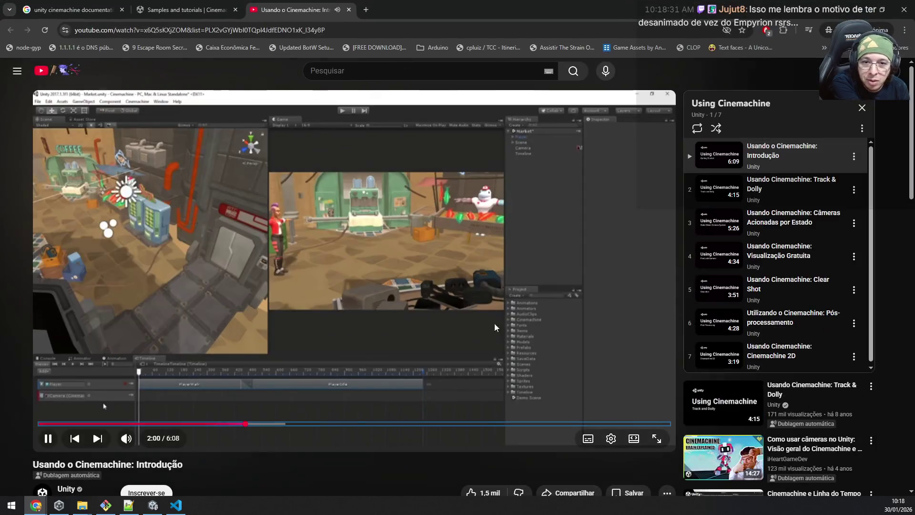
Watch the video full screen from about 2:15 through the dead zone tuning part
{"action": "left_click", "coordinate": [656, 440]}
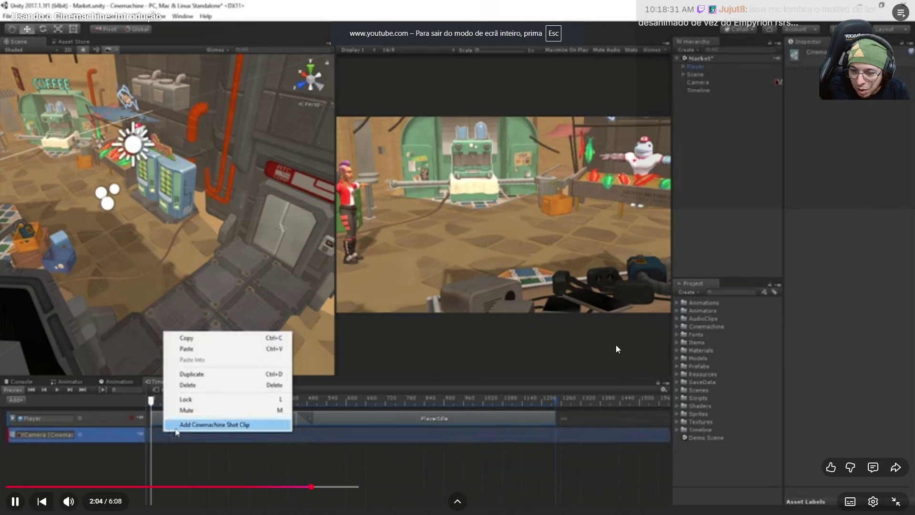
{"action": "left_click", "coordinate": [337, 486]}
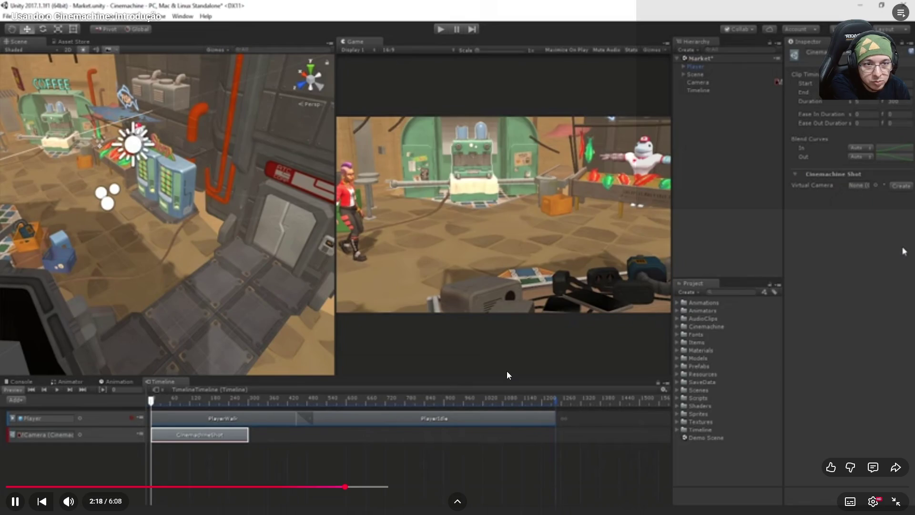
{"action": "key", "text": "Right"}
{"action": "key", "text": "Right"}
{"action": "key", "text": "Right"}
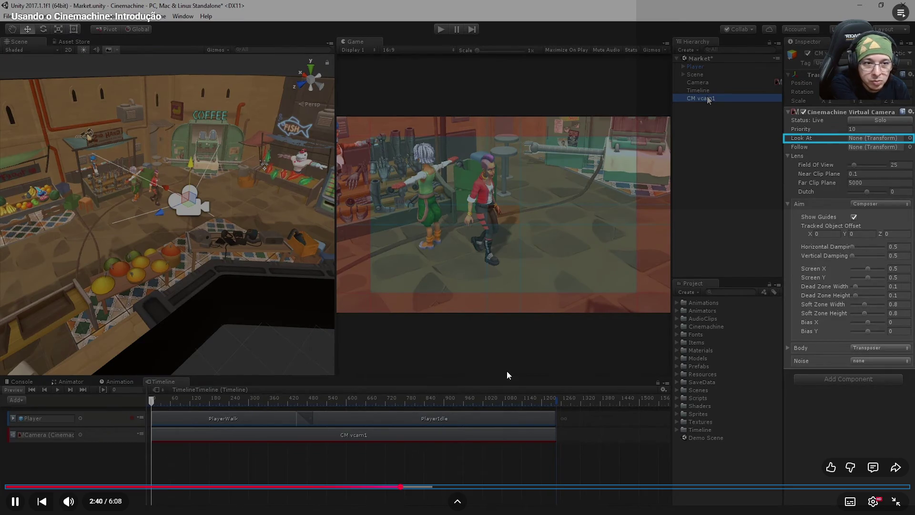
{"action": "key", "text": "Left"}
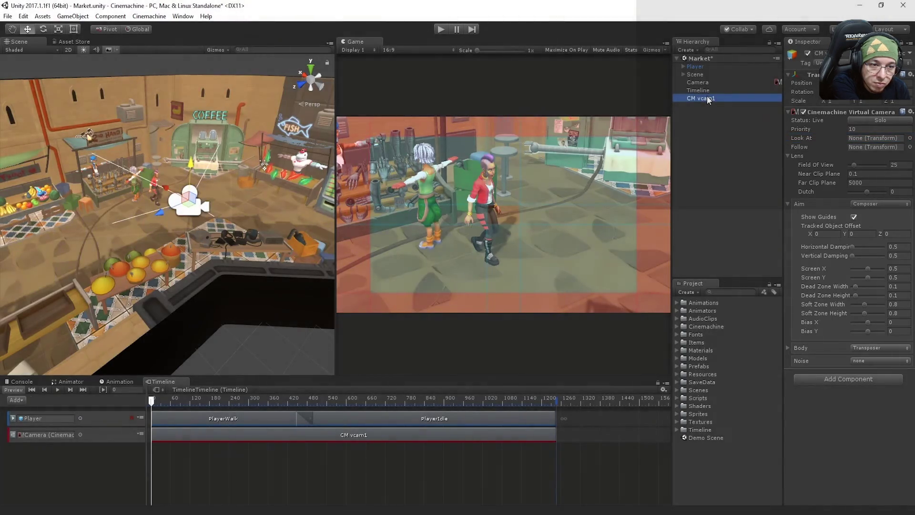
{"action": "left_click", "coordinate": [682, 67]}
{"action": "left_click", "coordinate": [716, 82]}
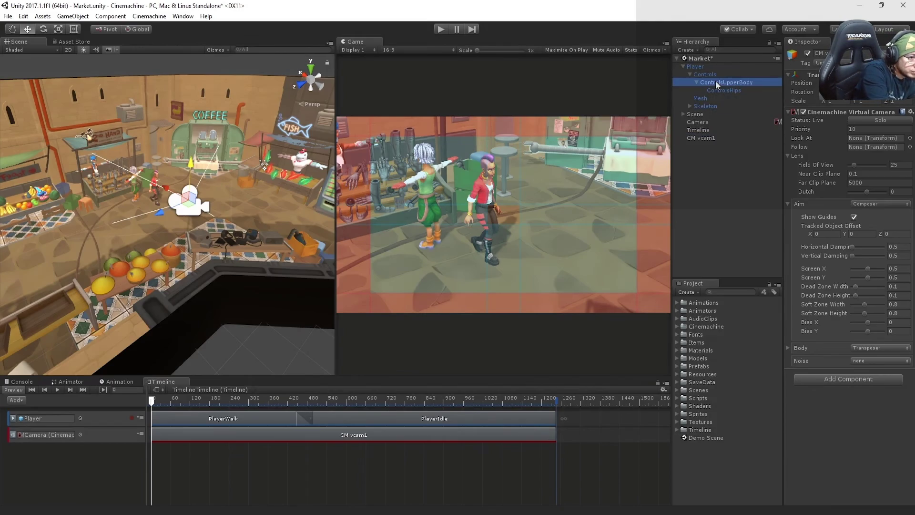
{"action": "left_click_drag", "start_coordinate": [716, 82], "coordinate": [863, 138]}
{"action": "key", "text": "space"}
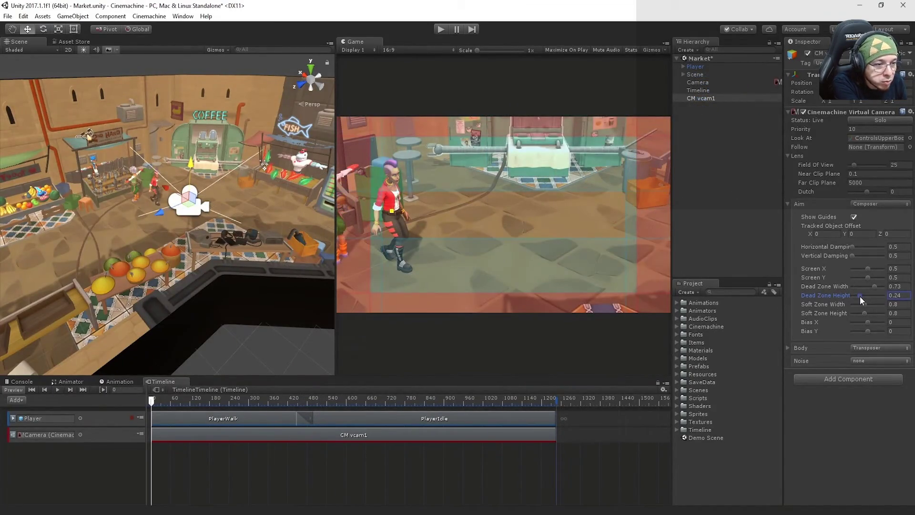
Pause at 3:02, exit full screen and minimize the browser to show Unity
{"action": "key", "text": "space"}
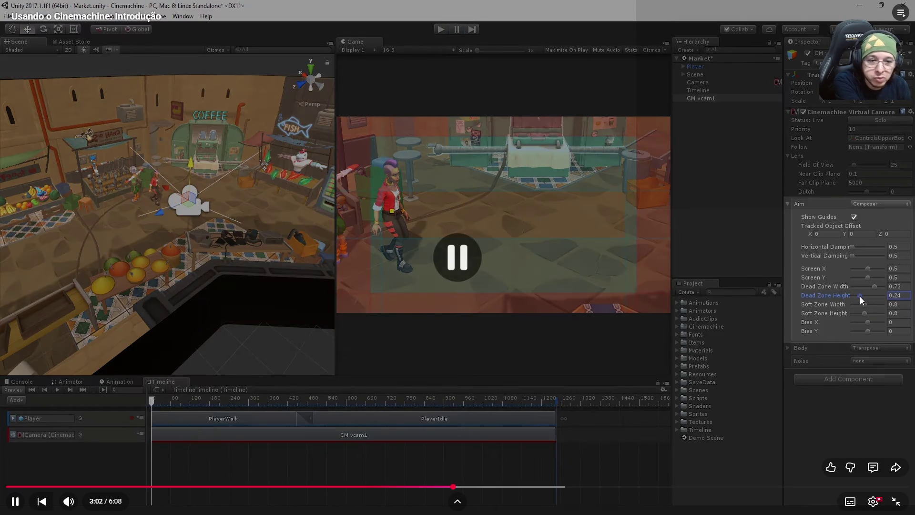
{"action": "left_click", "coordinate": [896, 504]}
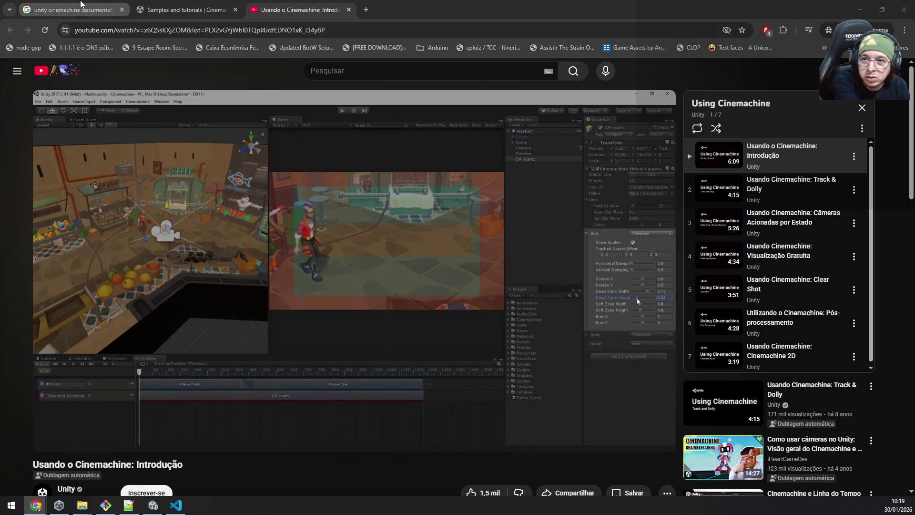
{"action": "left_click", "coordinate": [859, 8]}
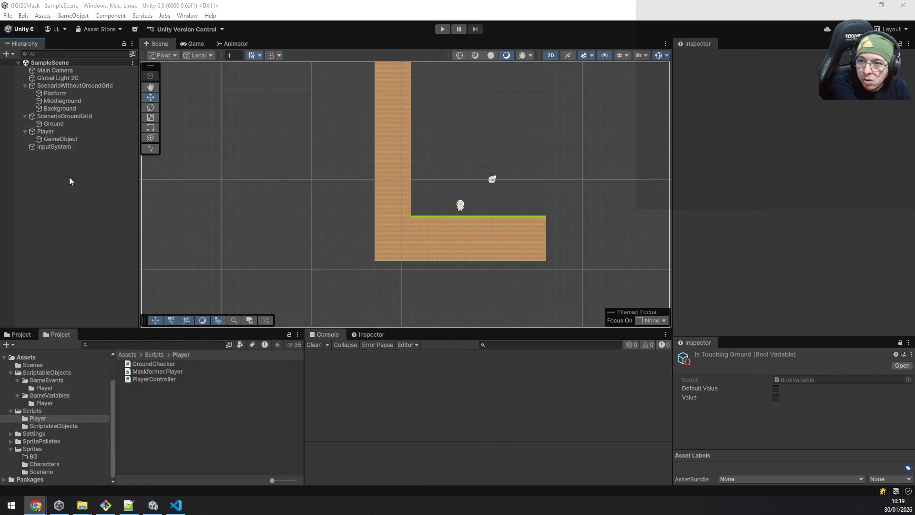
Add a Cinemachine 2D Camera with a Position Composer from the Hierarchy's Targeted Cameras menu
{"action": "right_click", "coordinate": [43, 164]}
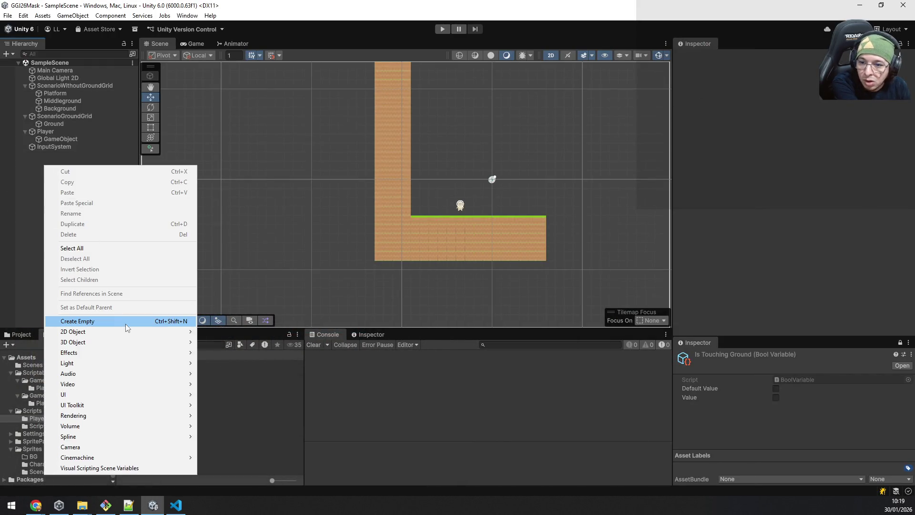
{"action": "mouse_move", "coordinate": [121, 456]}
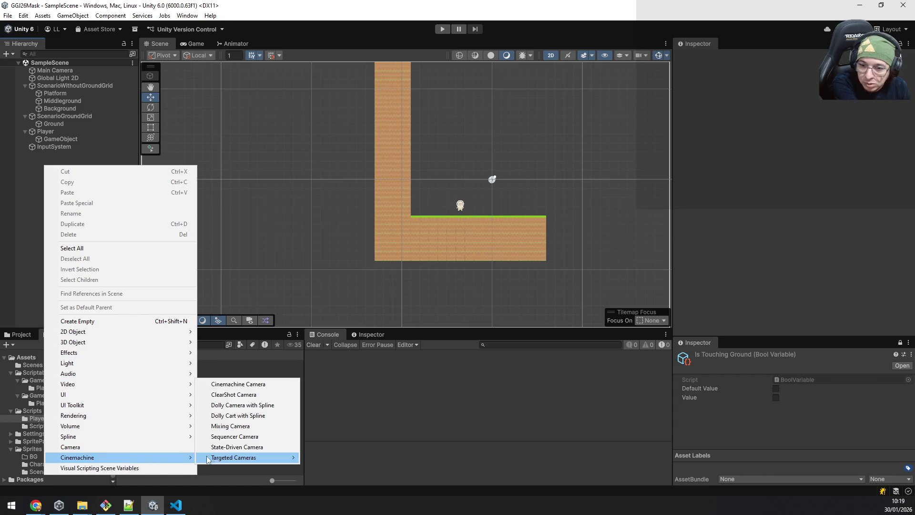
{"action": "mouse_move", "coordinate": [223, 459]}
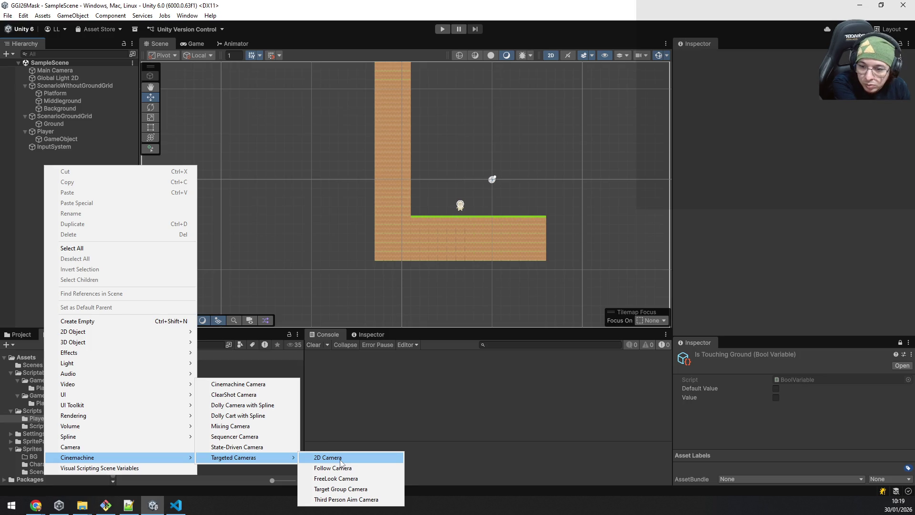
{"action": "left_click", "coordinate": [341, 462]}
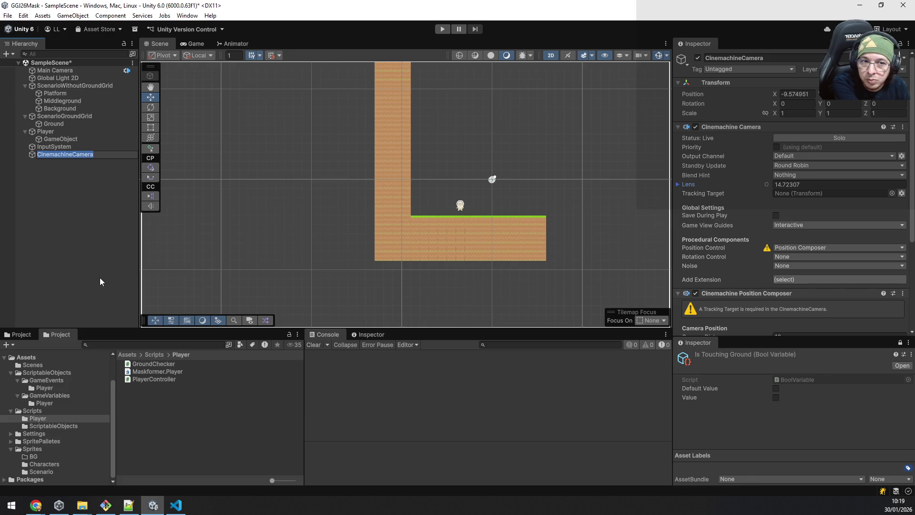
Add a plain Camera object to the scene, then undo it
{"action": "right_click", "coordinate": [45, 248]}
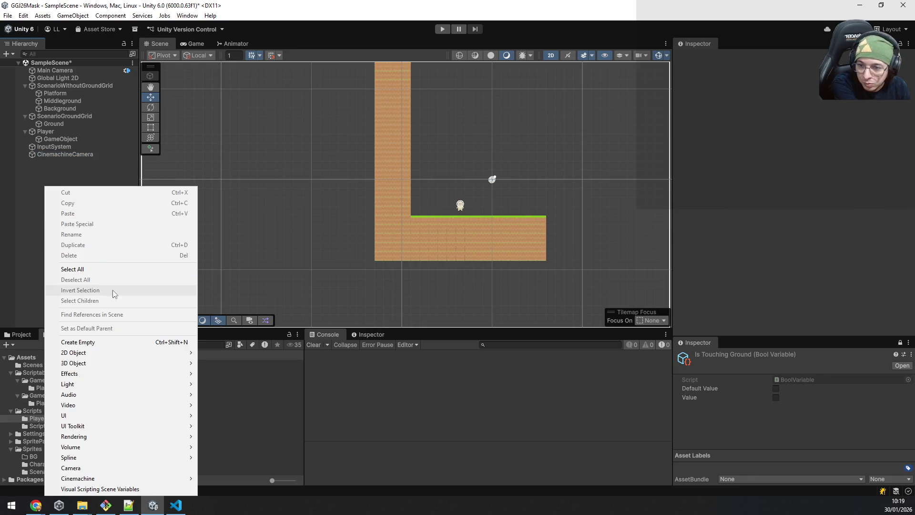
{"action": "left_click", "coordinate": [105, 468]}
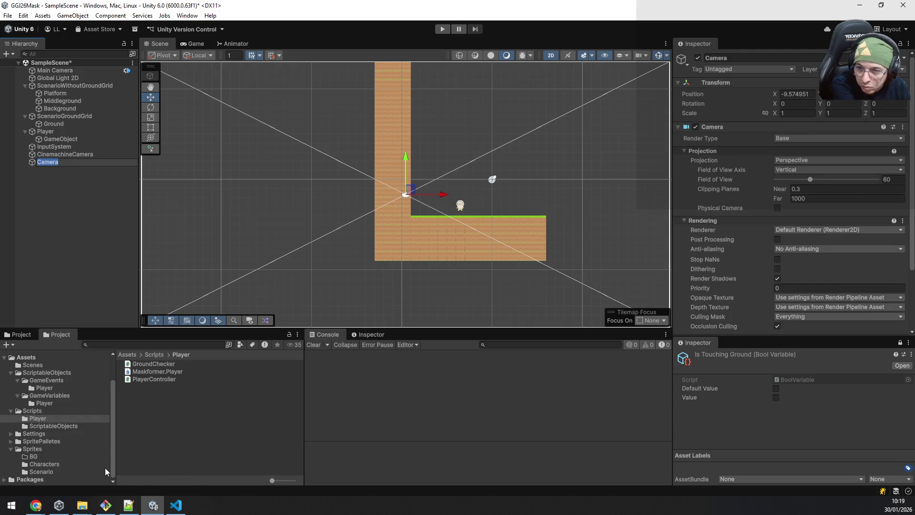
{"action": "key", "text": "ctrl+z"}
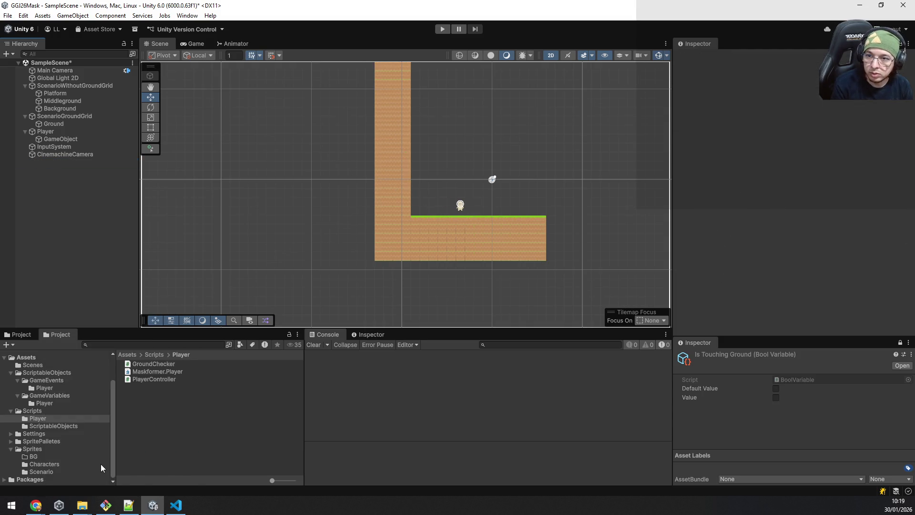
Add a Cinemachine Camera via the GameObject menu, then delete it
{"action": "right_click", "coordinate": [47, 175]}
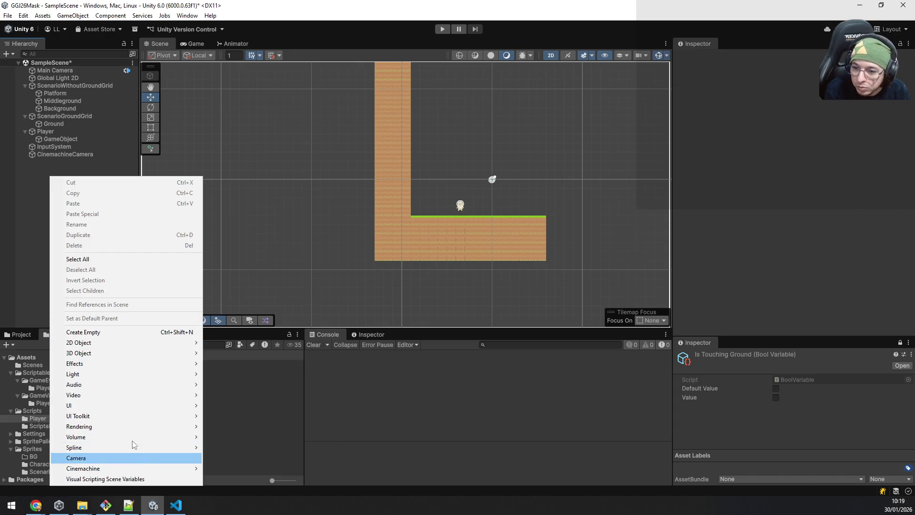
{"action": "left_click", "coordinate": [188, 4]}
{"action": "left_click", "coordinate": [73, 15]}
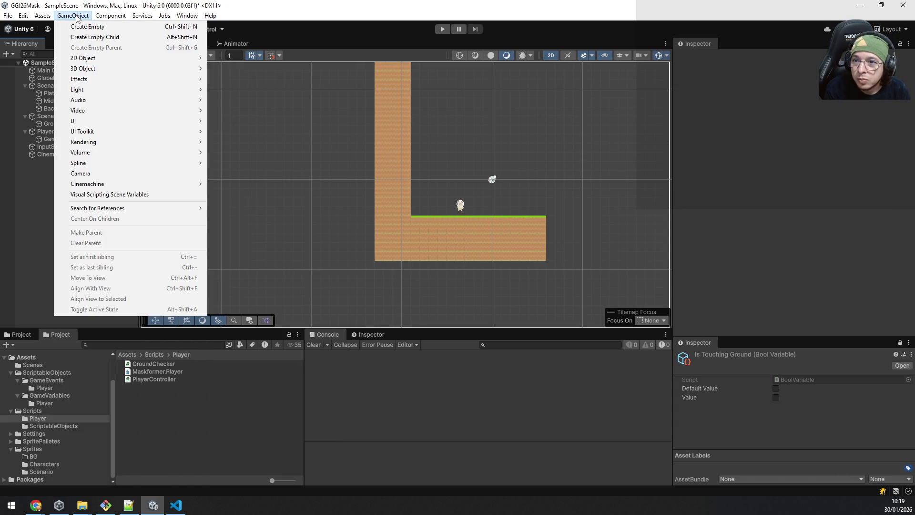
{"action": "mouse_move", "coordinate": [144, 185]}
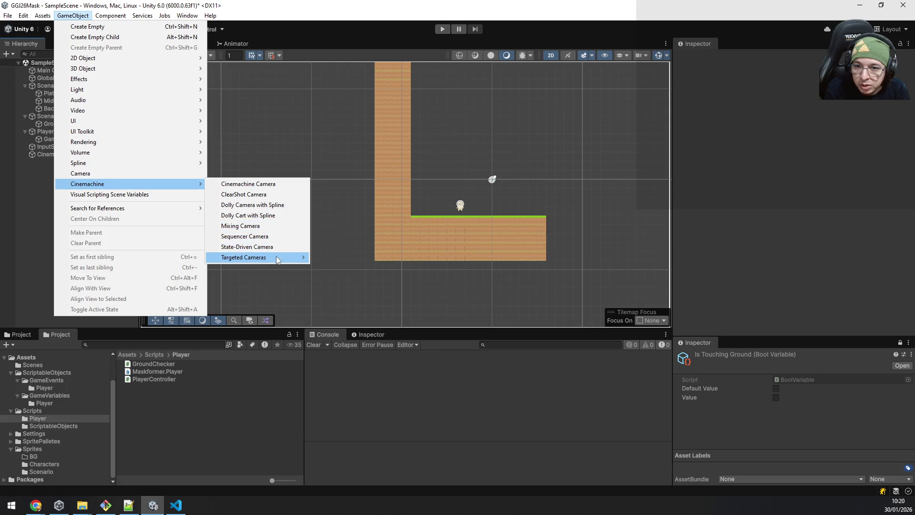
{"action": "left_click", "coordinate": [259, 182]}
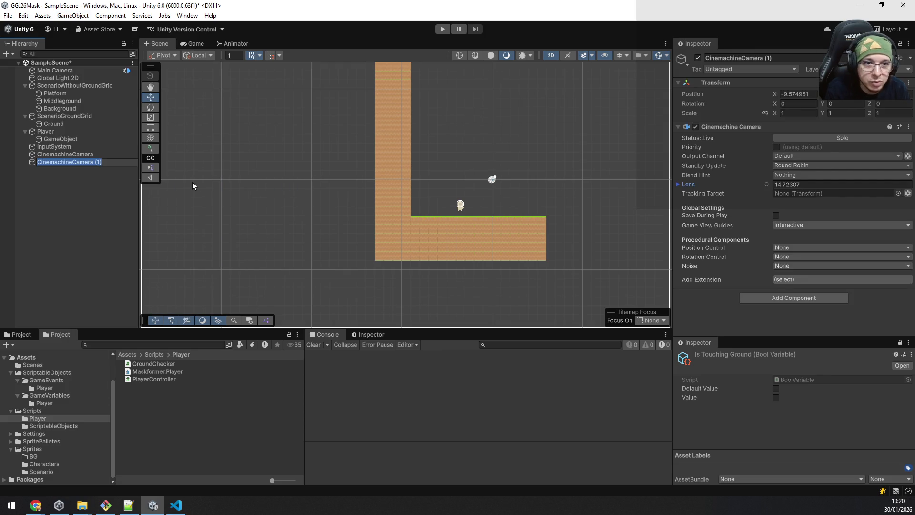
{"action": "key", "text": "Delete"}
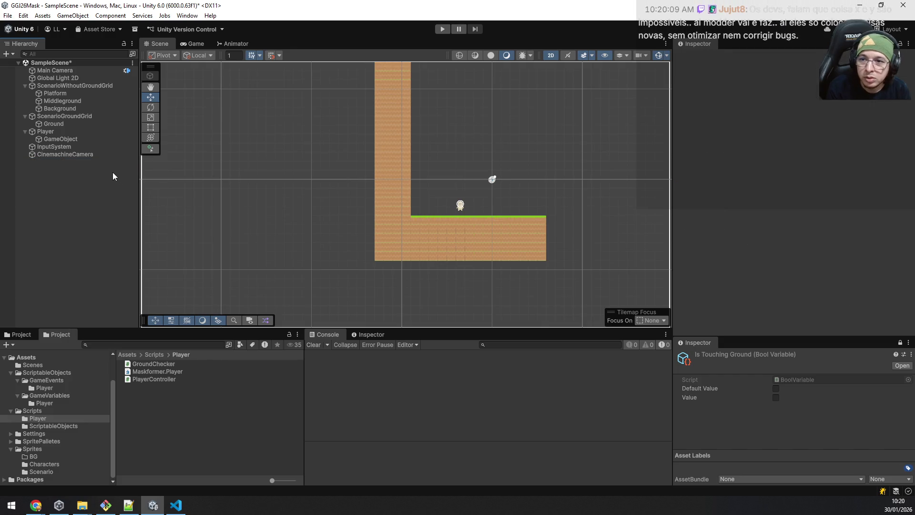
Create an empty GameObject, cancel the 'virtual' component search, then switch to Chrome
{"action": "right_click", "coordinate": [61, 171]}
{"action": "left_click", "coordinate": [114, 326]}
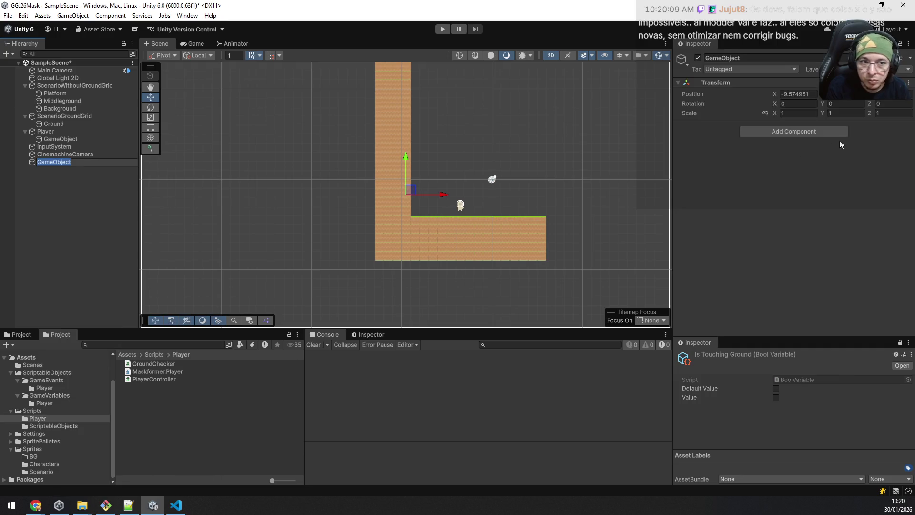
{"action": "left_click", "coordinate": [841, 130]}
{"action": "type", "text": "virtual"}
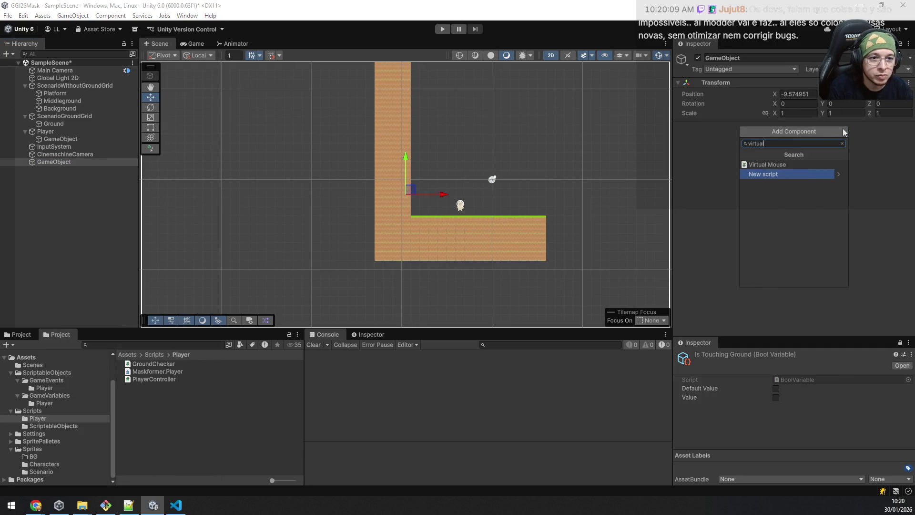
{"action": "key", "text": "Escape"}
{"action": "left_click", "coordinate": [85, 154]}
{"action": "left_click", "coordinate": [75, 161]}
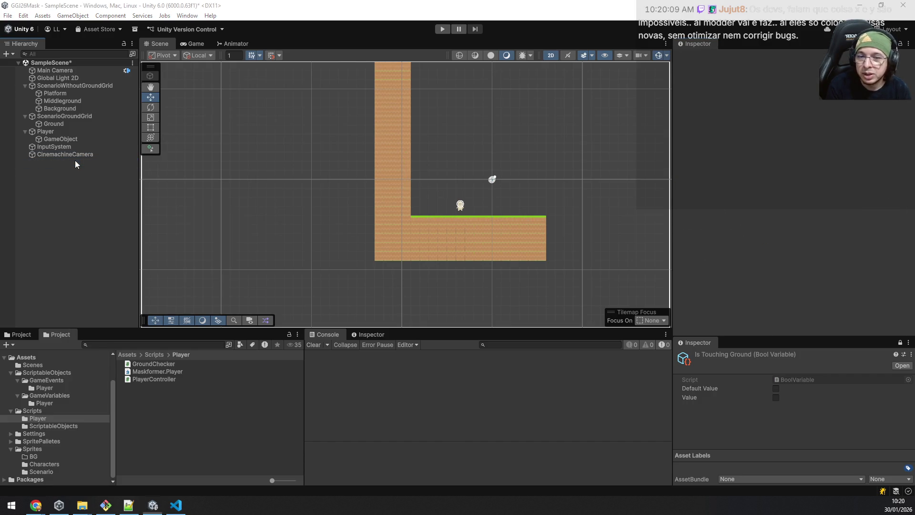
{"action": "key", "text": "alt+Tab"}
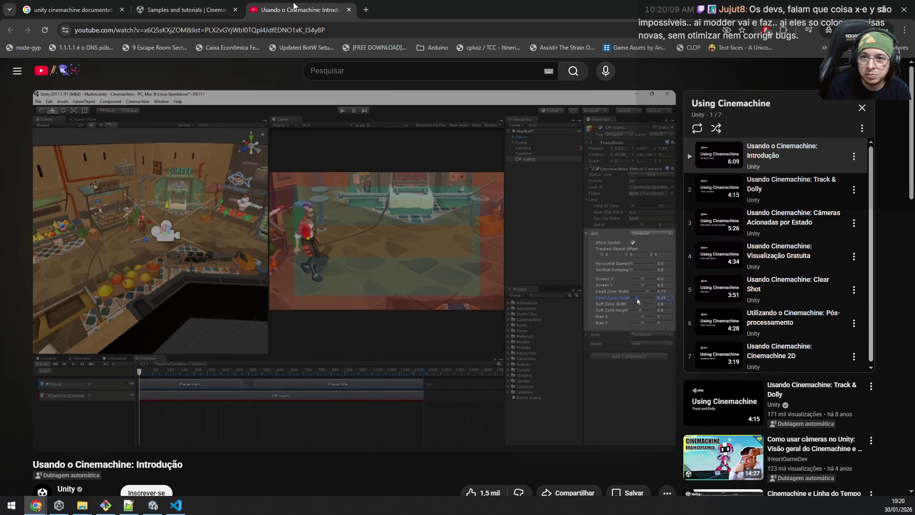
Close the YouTube tab, browse the docs version list unchanged, then bring up GroundChecker.cs in VS Code
{"action": "middle_click", "coordinate": [299, 3]}
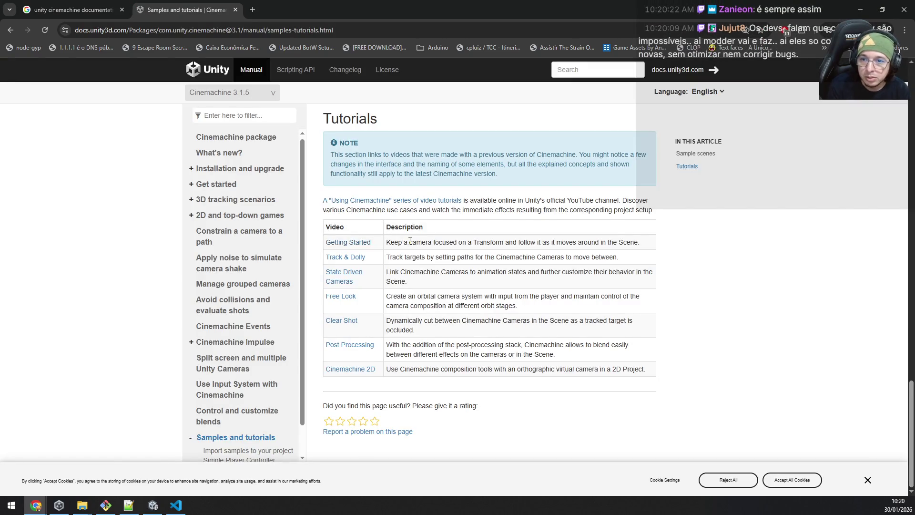
{"action": "scroll", "coordinate": [398, 238], "scroll_direction": "up", "scroll_amount": 6}
{"action": "left_click", "coordinate": [254, 97]}
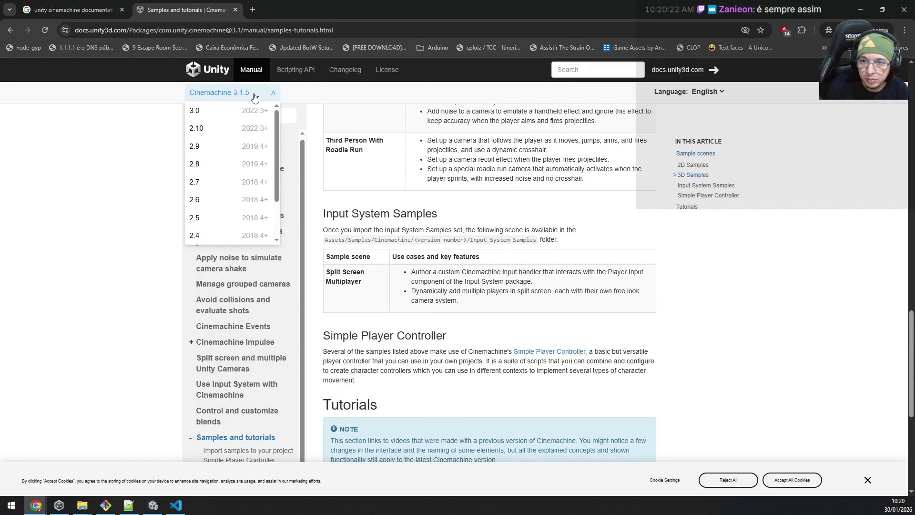
{"action": "scroll", "coordinate": [250, 143], "scroll_direction": "up", "scroll_amount": 9}
{"action": "scroll", "coordinate": [275, 140], "scroll_direction": "down", "scroll_amount": 3}
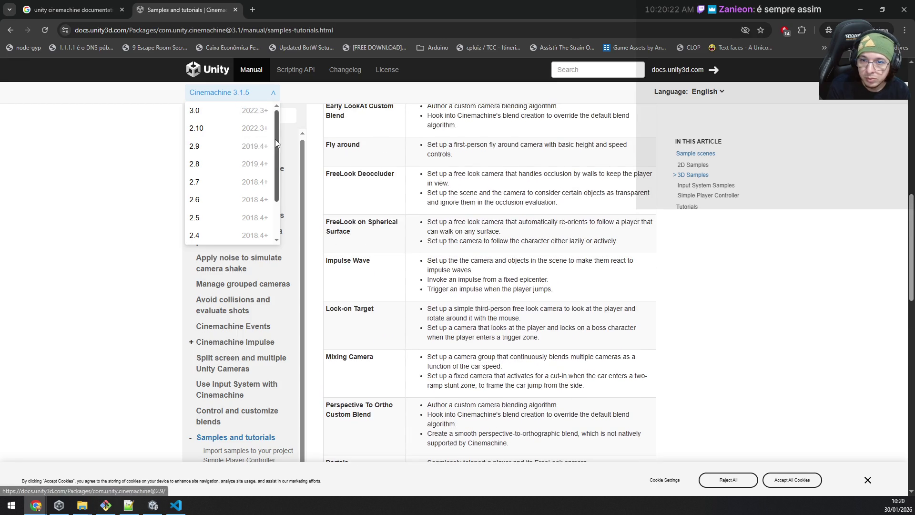
{"action": "scroll", "coordinate": [274, 138], "scroll_direction": "up", "scroll_amount": 3}
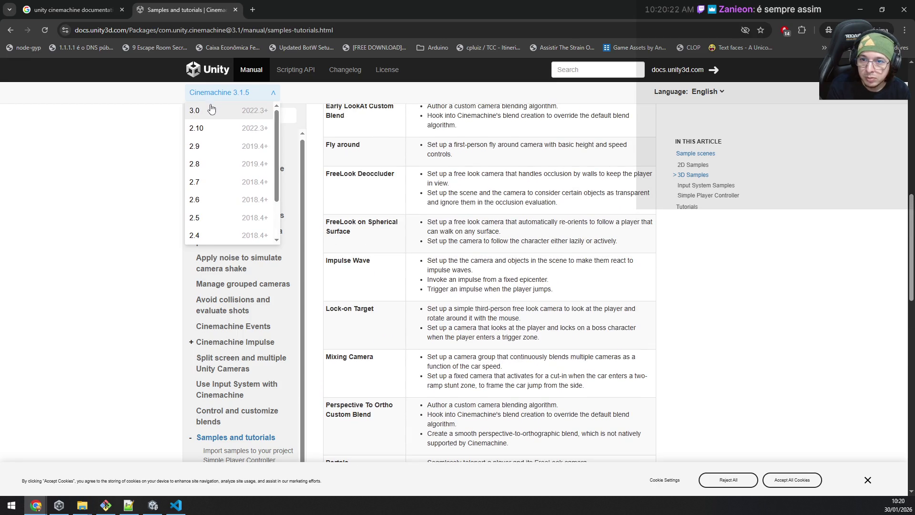
{"action": "left_click", "coordinate": [126, 136]}
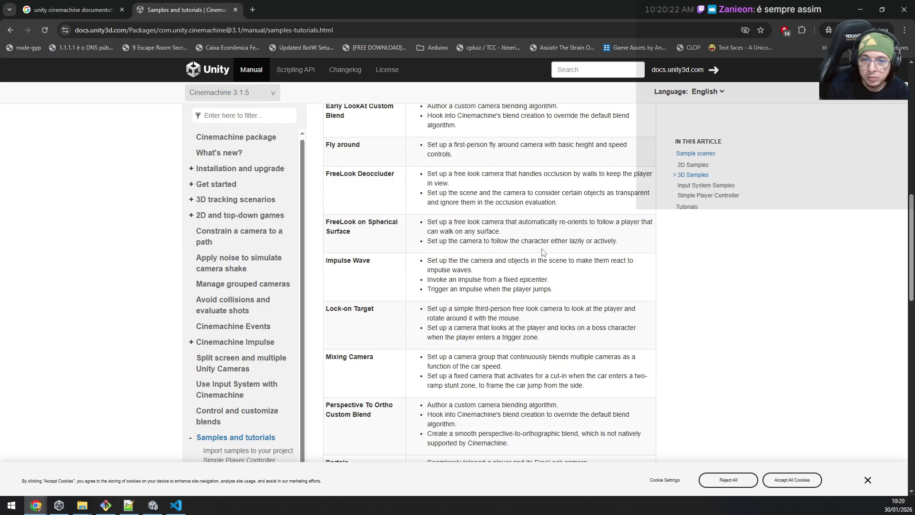
{"action": "scroll", "coordinate": [544, 226], "scroll_direction": "up", "scroll_amount": 10}
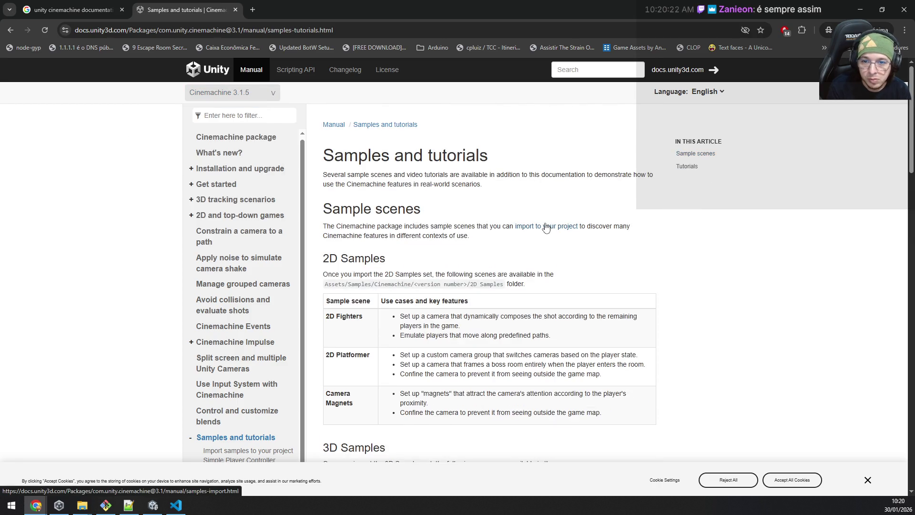
{"action": "scroll", "coordinate": [546, 228], "scroll_direction": "down", "scroll_amount": 1}
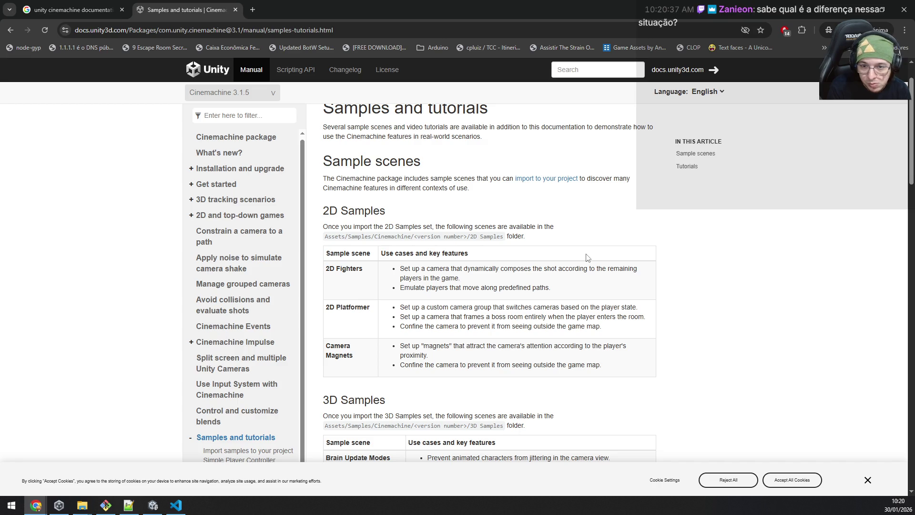
{"action": "left_click", "coordinate": [179, 509]}
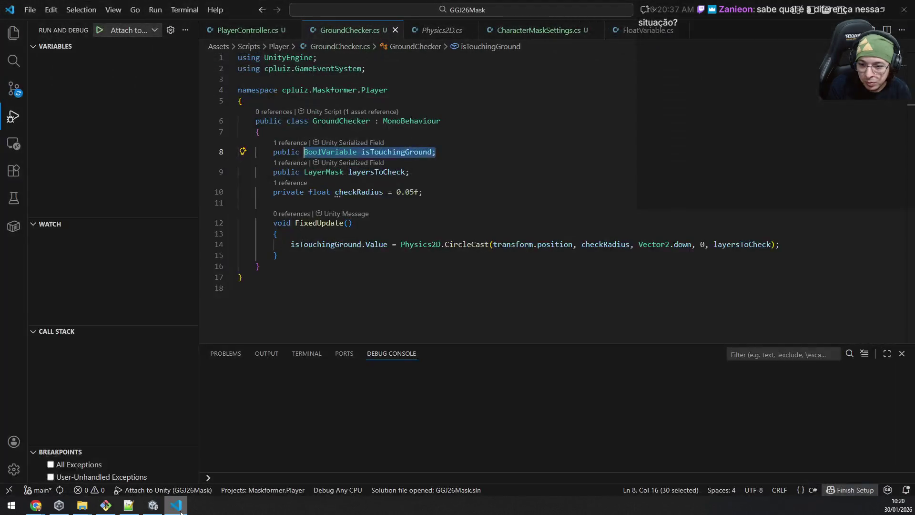
Return to the Unity editor, browse the Window menu, then bring up File Explorer's Packages folder
{"action": "left_click", "coordinate": [35, 505]}
{"action": "left_click", "coordinate": [153, 505]}
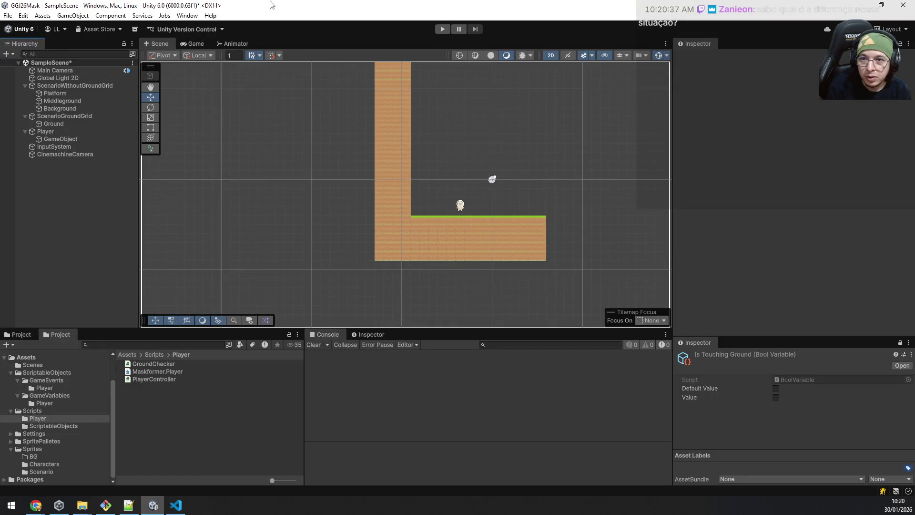
{"action": "left_click", "coordinate": [187, 16]}
{"action": "mouse_move", "coordinate": [244, 193]}
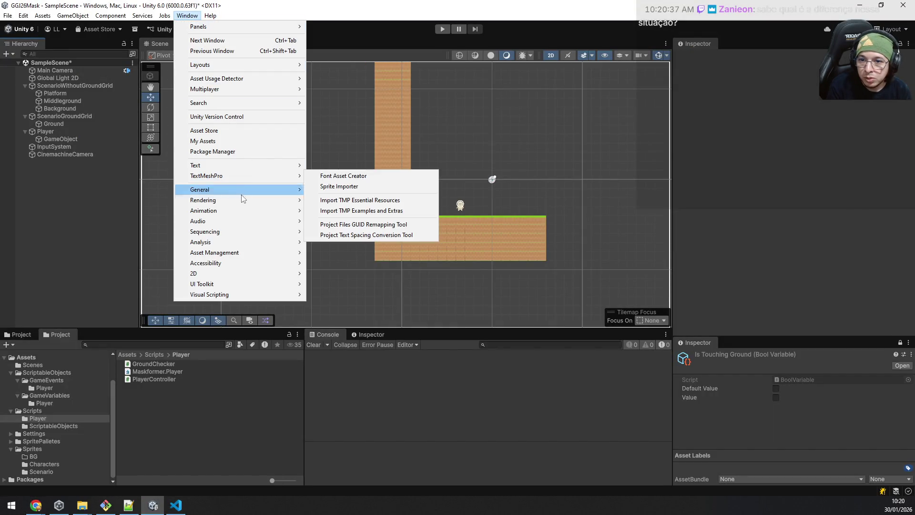
{"action": "mouse_move", "coordinate": [238, 253]}
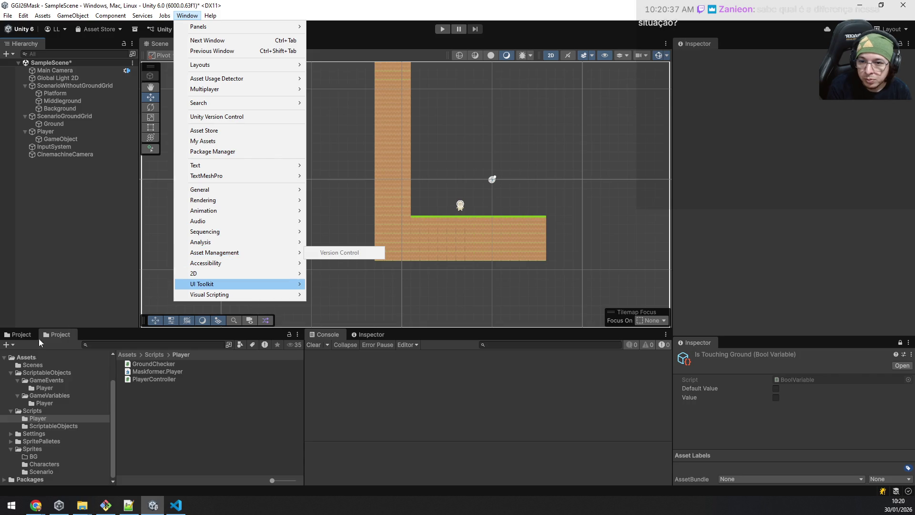
{"action": "left_click", "coordinate": [82, 505]}
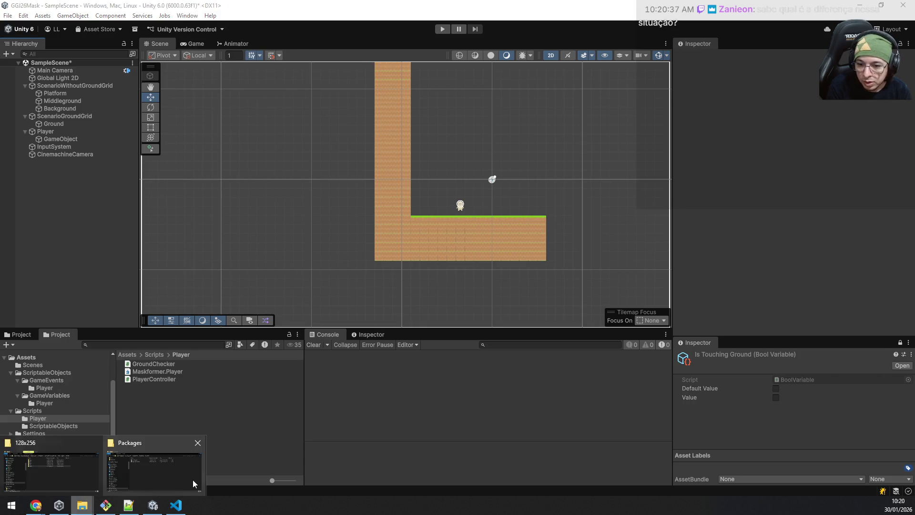
{"action": "left_click", "coordinate": [176, 468]}
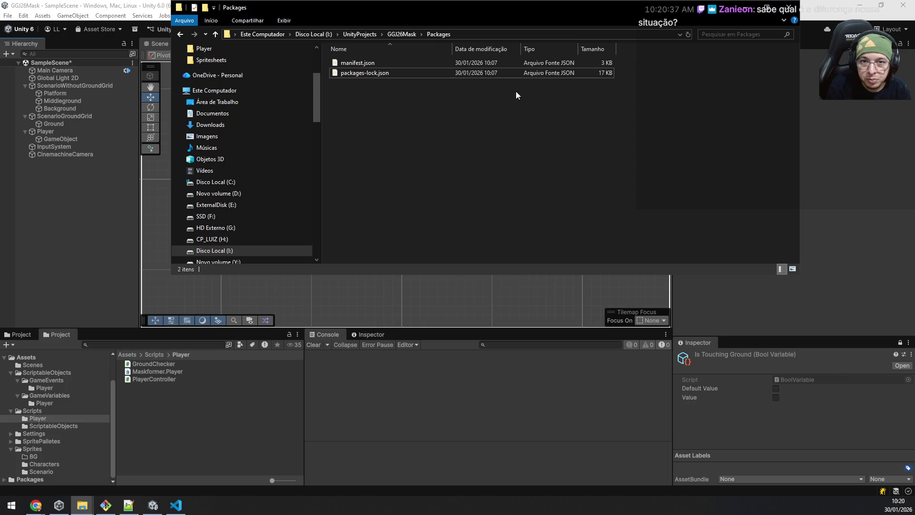
In File Explorer, go up to GGJ26Mask and inspect its Library > PackageManager folder
{"action": "left_click", "coordinate": [395, 35]}
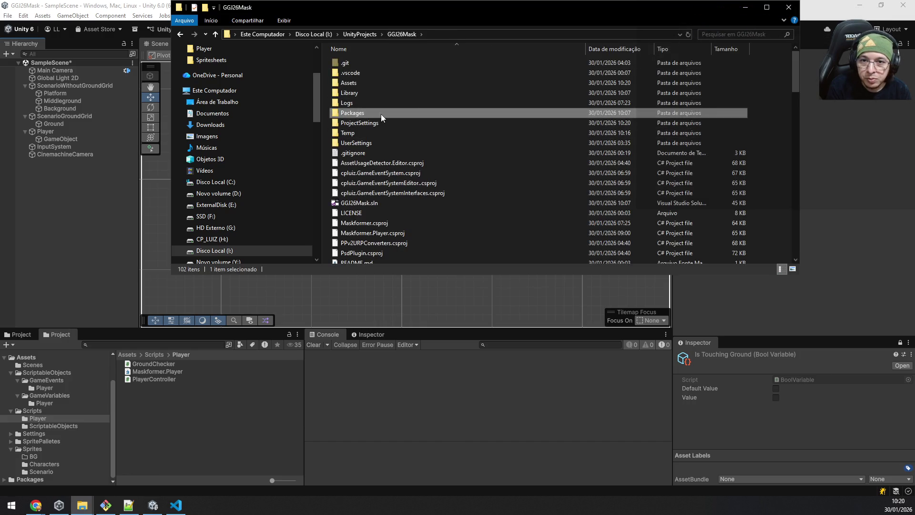
{"action": "left_click", "coordinate": [382, 93]}
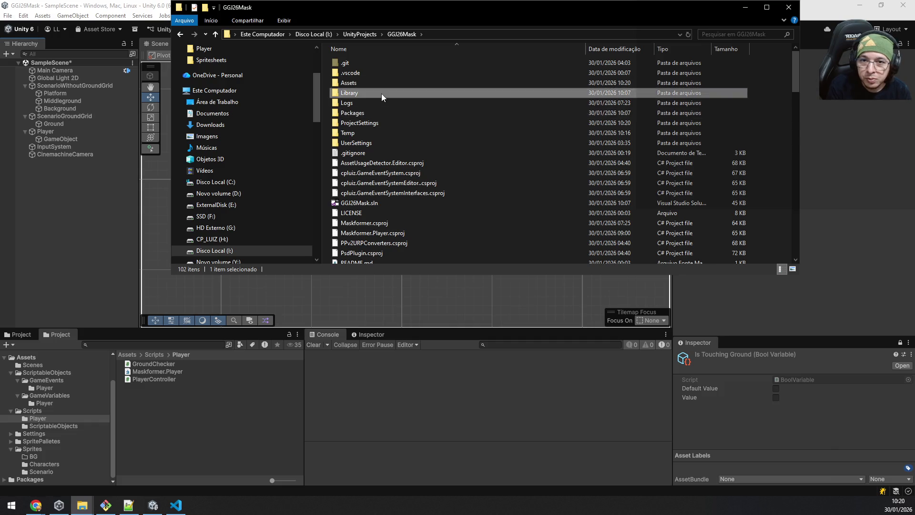
{"action": "double_click", "coordinate": [381, 93]}
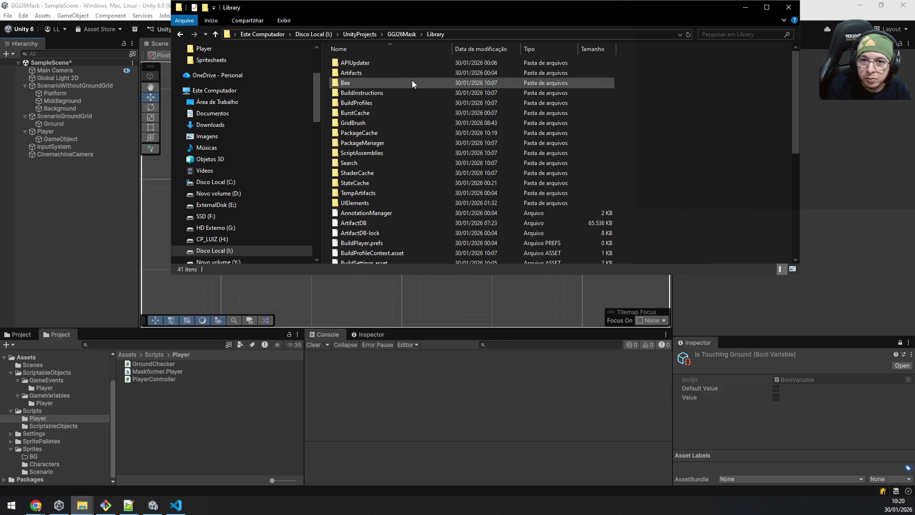
{"action": "double_click", "coordinate": [396, 142]}
{"action": "left_click", "coordinate": [435, 34]}
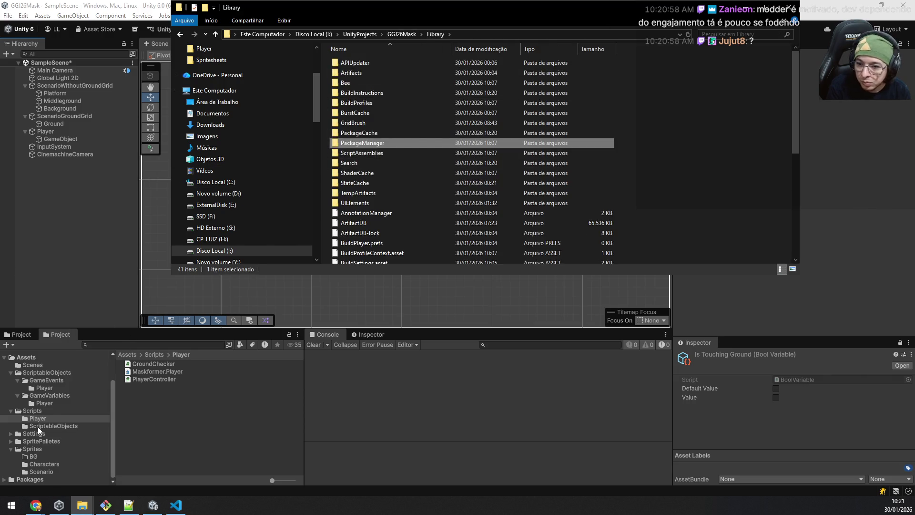
Close File Explorer and expand Packages in Unity's Project tree
{"action": "left_click", "coordinate": [38, 427]}
{"action": "left_click", "coordinate": [4, 479]}
{"action": "scroll", "coordinate": [71, 441], "scroll_direction": "down", "scroll_amount": 5}
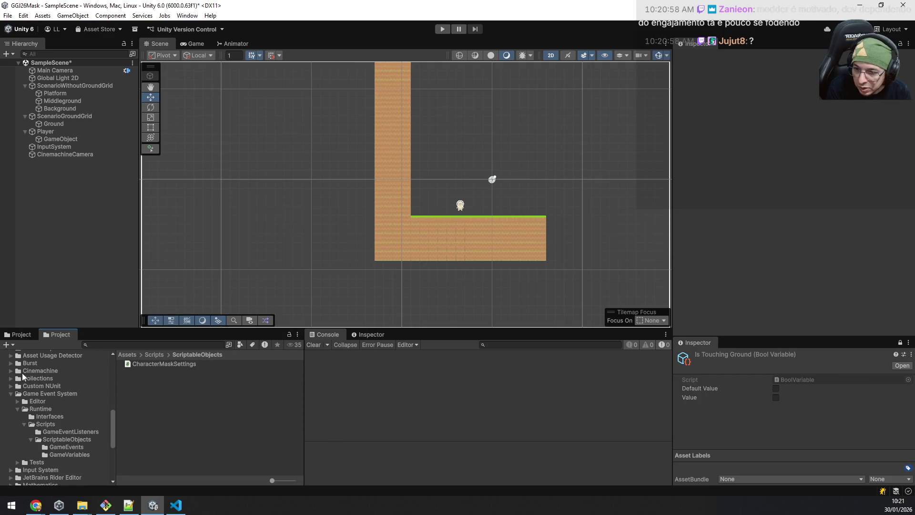
Show the Cinemachine package's folders and files, then pick an action from its right-click menu
{"action": "left_click", "coordinate": [39, 370]}
{"action": "right_click", "coordinate": [26, 374]}
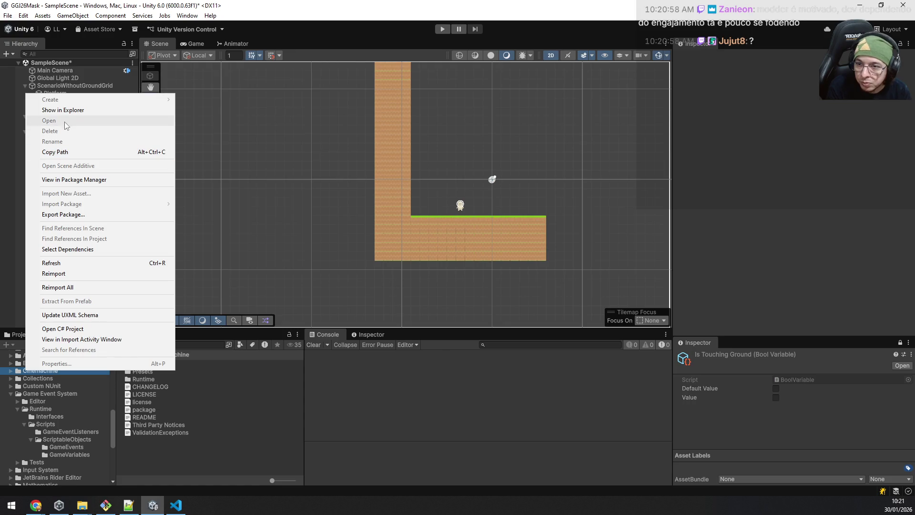
{"action": "left_click", "coordinate": [103, 128]}
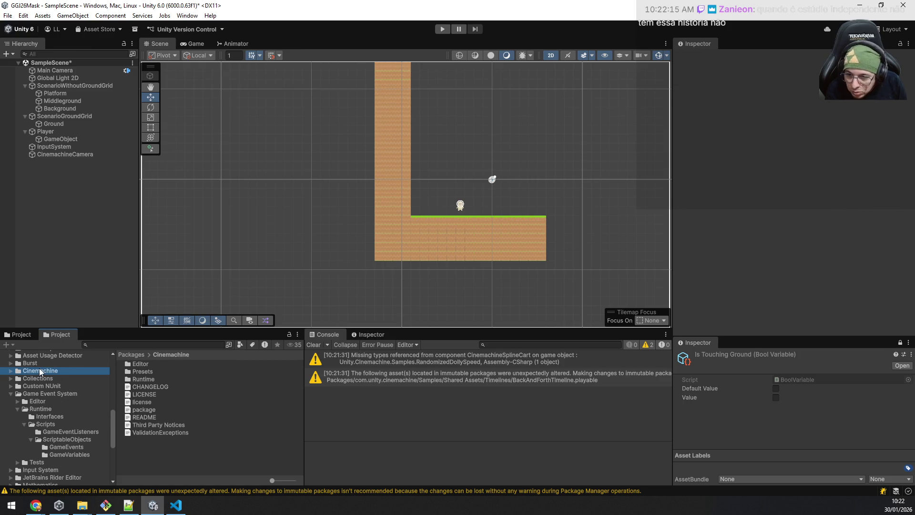
Reveal Cinemachine's Editor folder in File Explorer and open the package's Samples folder
{"action": "key", "text": "alt+Tab"}
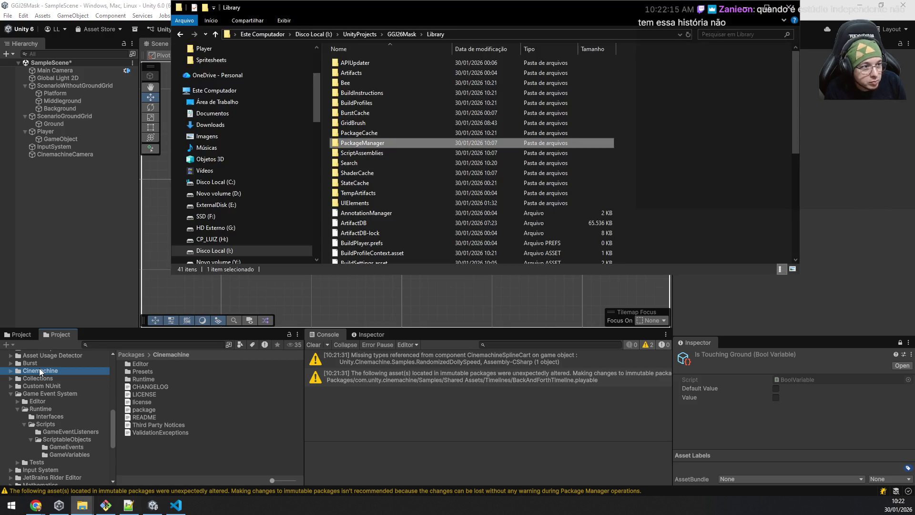
{"action": "key", "text": "alt+Tab"}
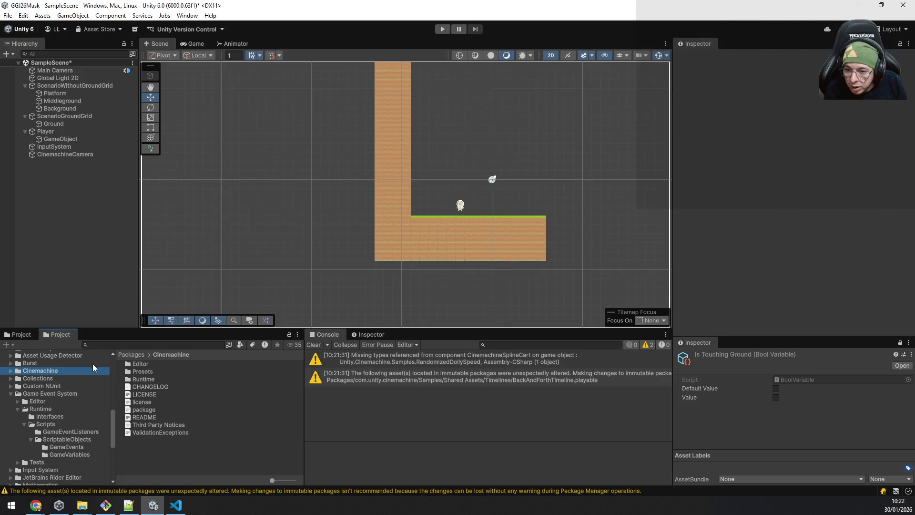
{"action": "right_click", "coordinate": [139, 365]}
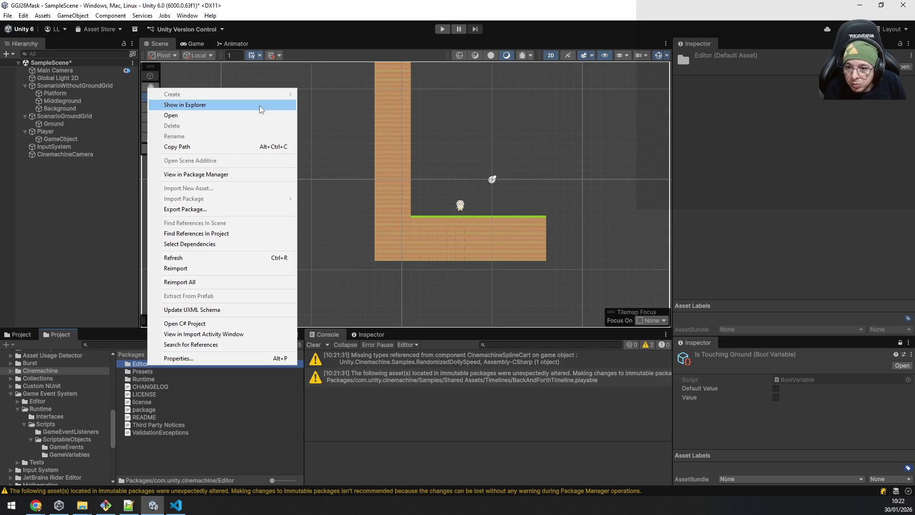
{"action": "left_click", "coordinate": [260, 109]}
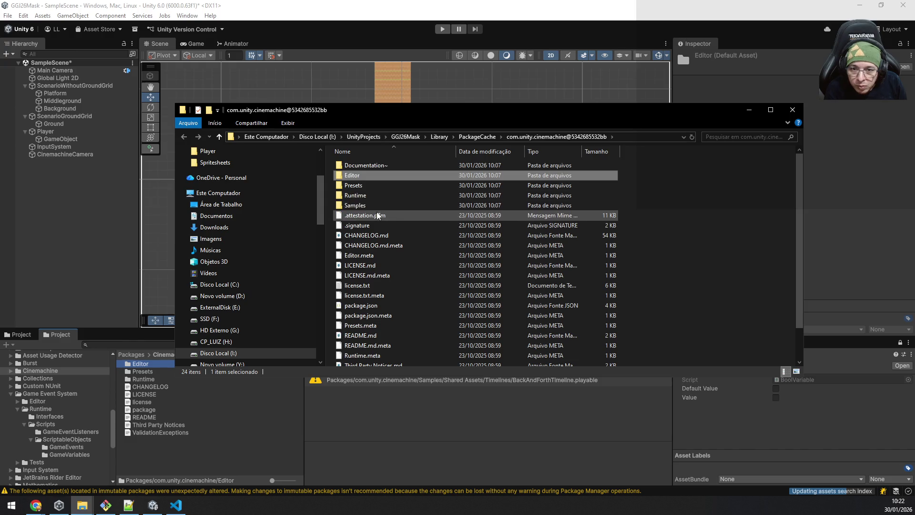
{"action": "left_click", "coordinate": [374, 209]}
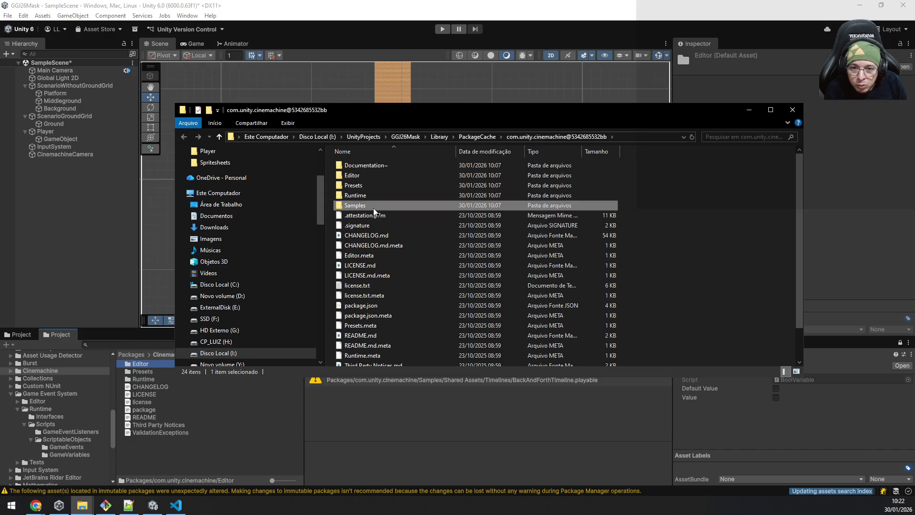
{"action": "double_click", "coordinate": [374, 208]}
Back in Unity, collapse Game Event System, expand Burst and select the Cinemachine package
{"action": "left_click", "coordinate": [177, 463]}
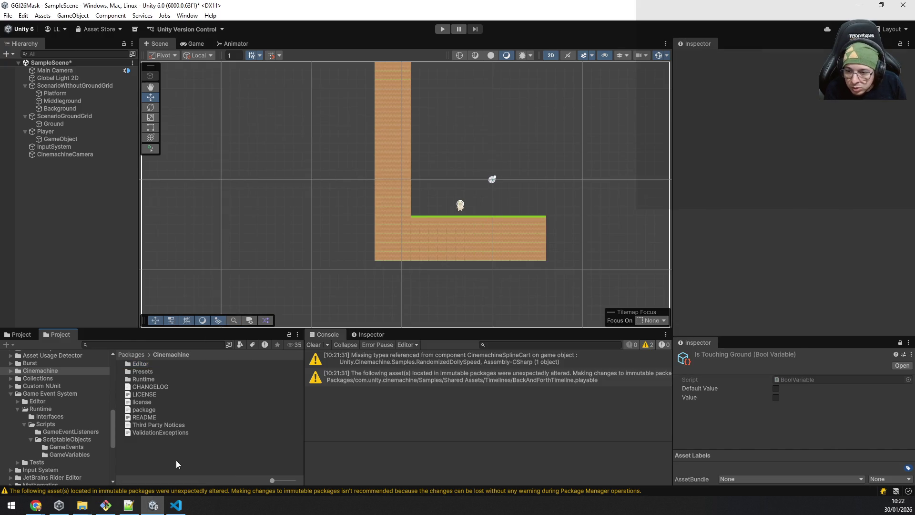
{"action": "left_click", "coordinate": [11, 393]}
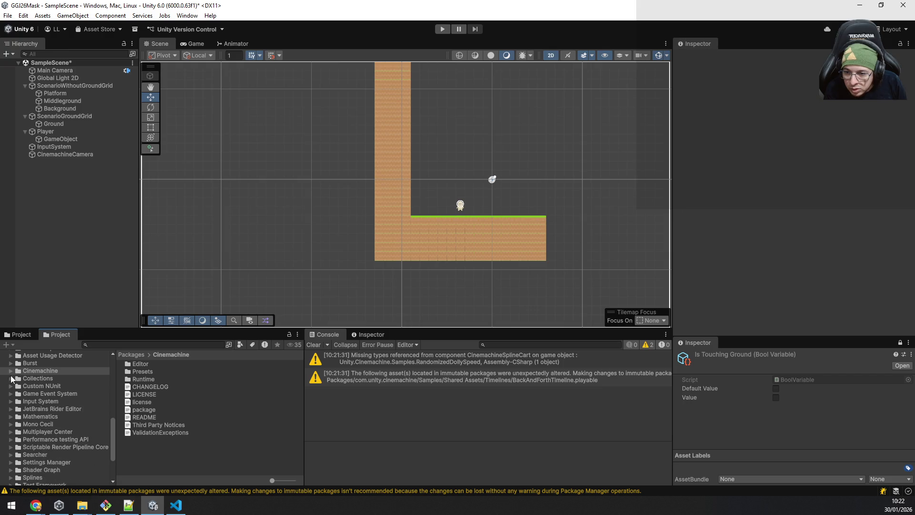
{"action": "left_click", "coordinate": [11, 364]}
{"action": "left_click", "coordinate": [41, 393]}
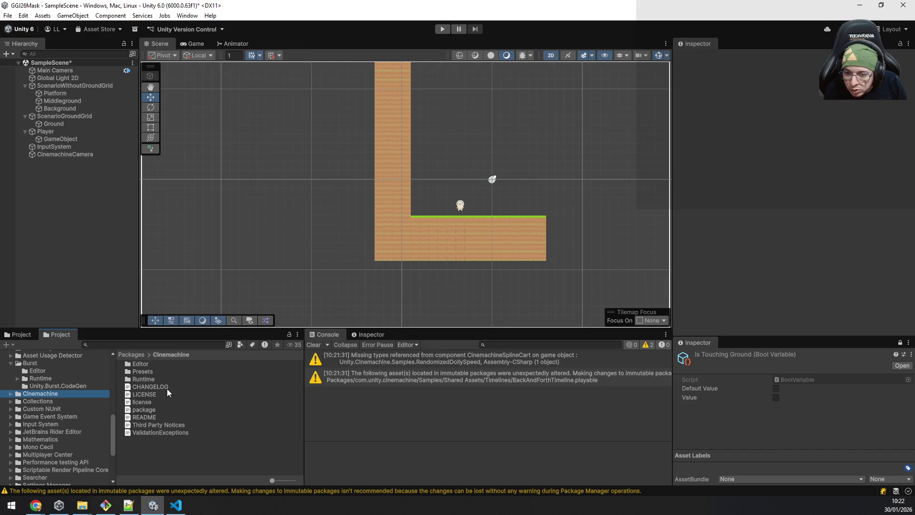
Rename com.unity.cinemachine's Samples folder to Samples~ and return to Unity so it reloads
{"action": "key", "text": "alt+Tab"}
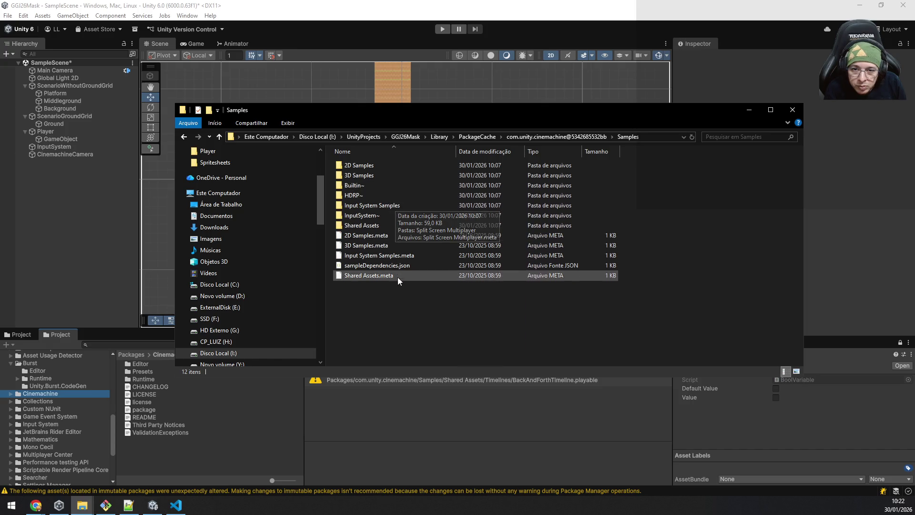
{"action": "left_click", "coordinate": [548, 137]}
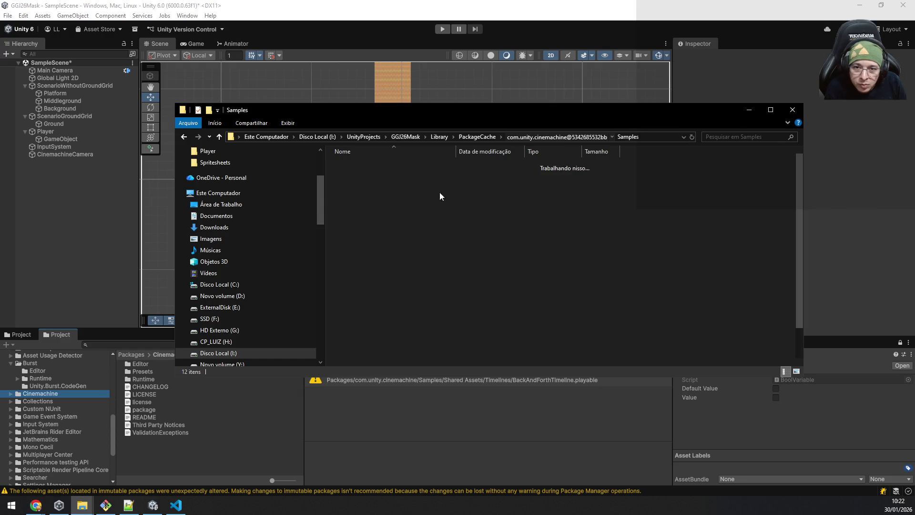
{"action": "left_click", "coordinate": [437, 210]}
{"action": "key", "text": "End"}
{"action": "type", "text": "~"}
{"action": "key", "text": "Return"}
{"action": "left_click", "coordinate": [405, 4]}
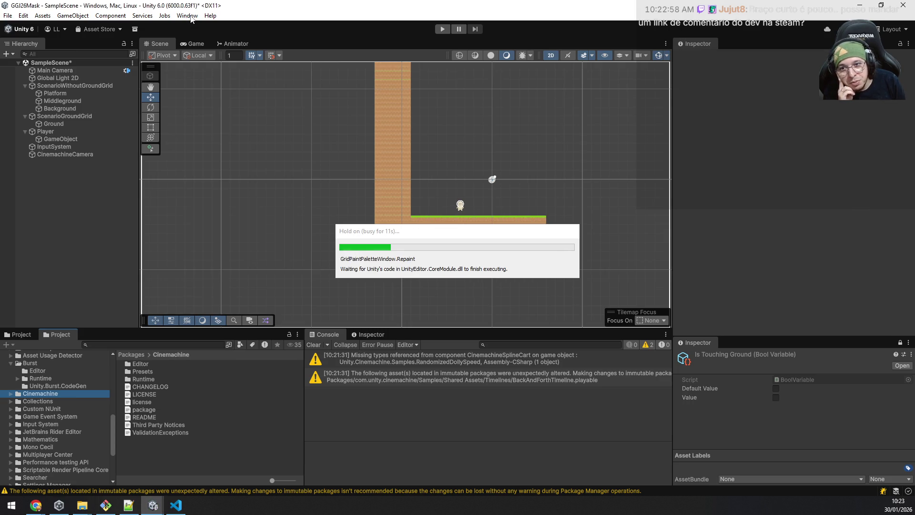
Import the Cinemachine 2D Samples through the Package Manager
{"action": "left_click", "coordinate": [190, 19]}
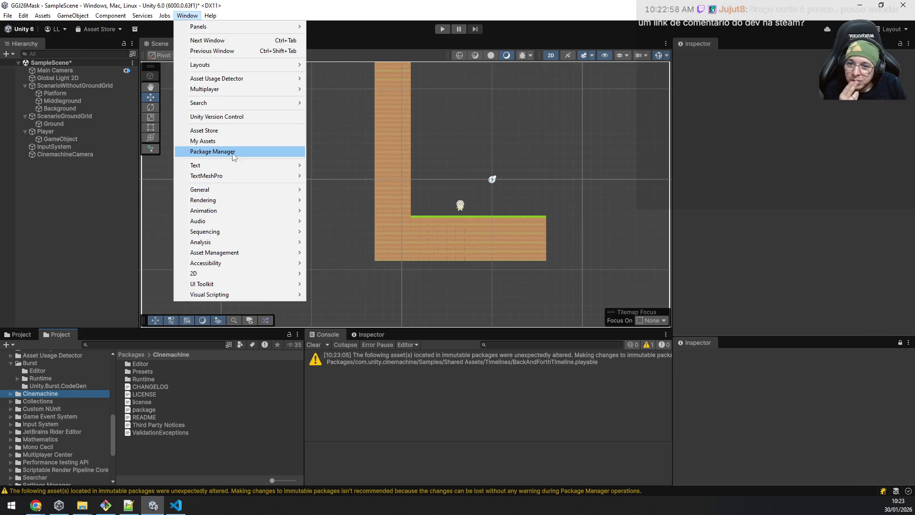
{"action": "left_click", "coordinate": [233, 151]}
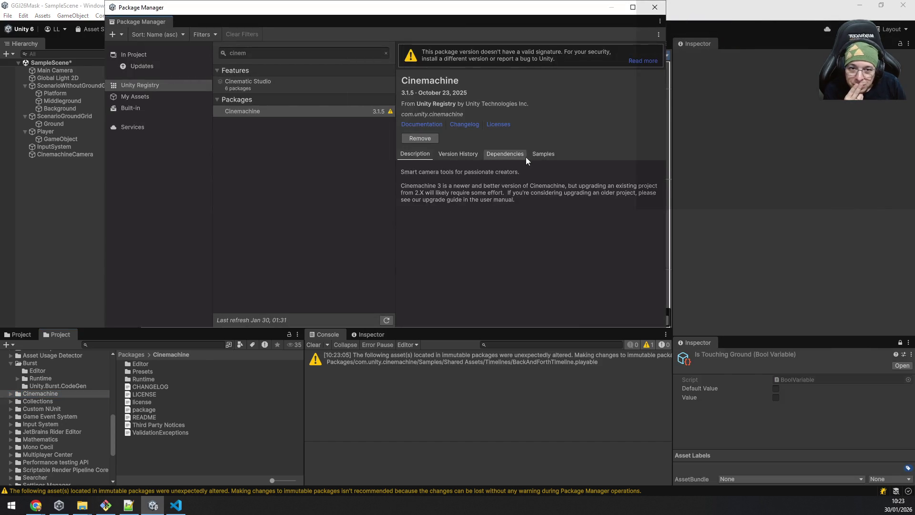
{"action": "left_click", "coordinate": [543, 155]}
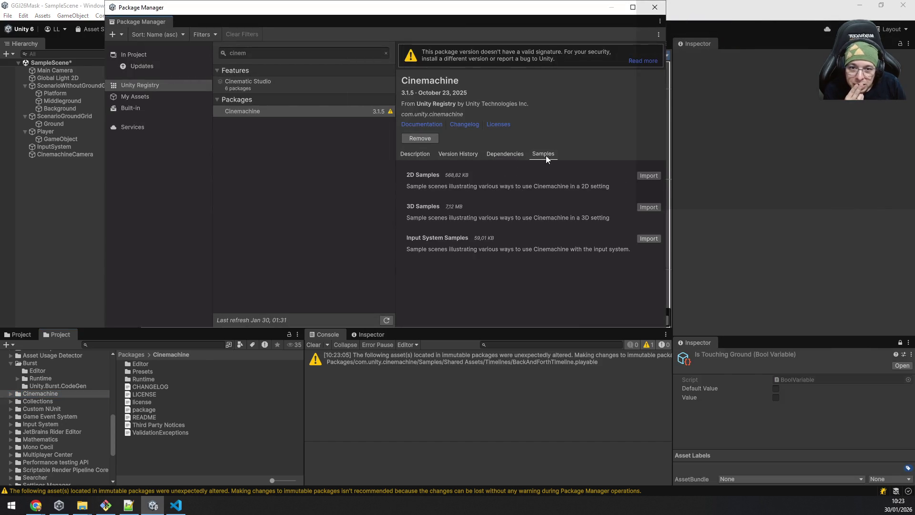
{"action": "left_click", "coordinate": [649, 175]}
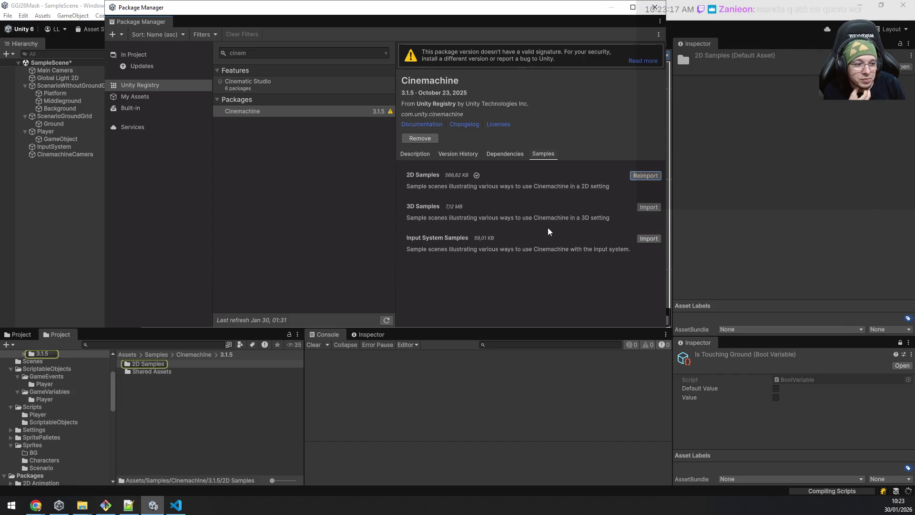
Open the 2D Platformer sample scene from the 2D Samples folder
{"action": "left_click", "coordinate": [71, 254]}
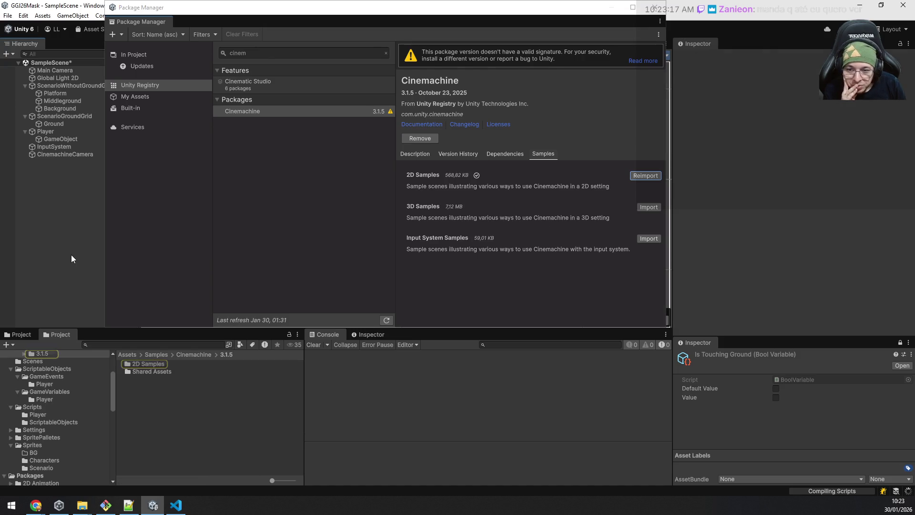
{"action": "double_click", "coordinate": [147, 364]}
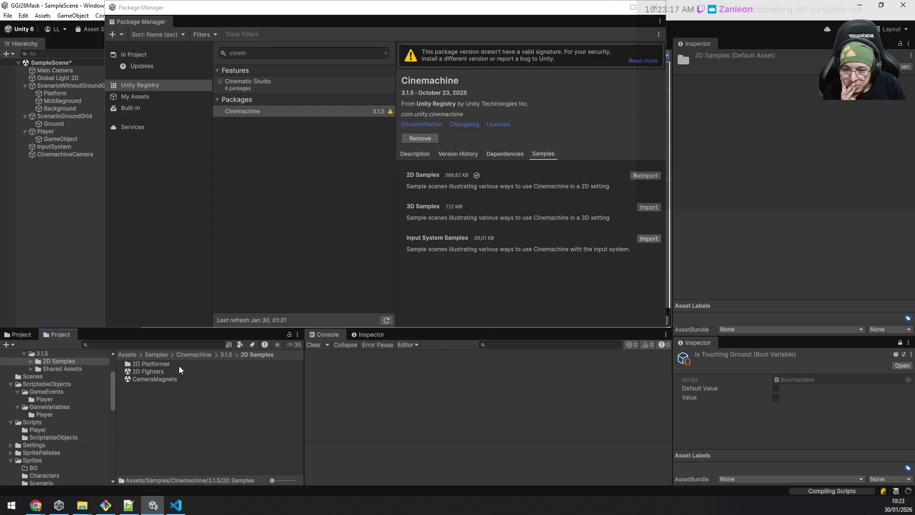
{"action": "double_click", "coordinate": [168, 364]}
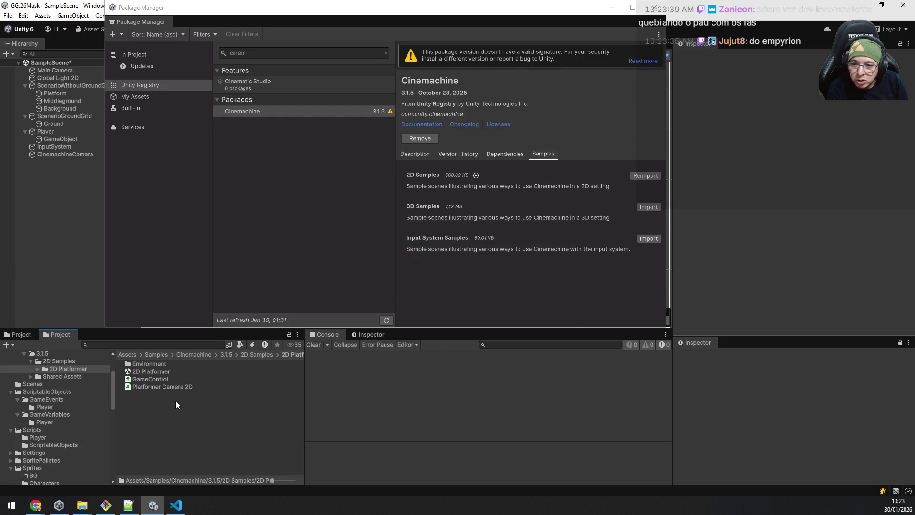
{"action": "double_click", "coordinate": [152, 371]}
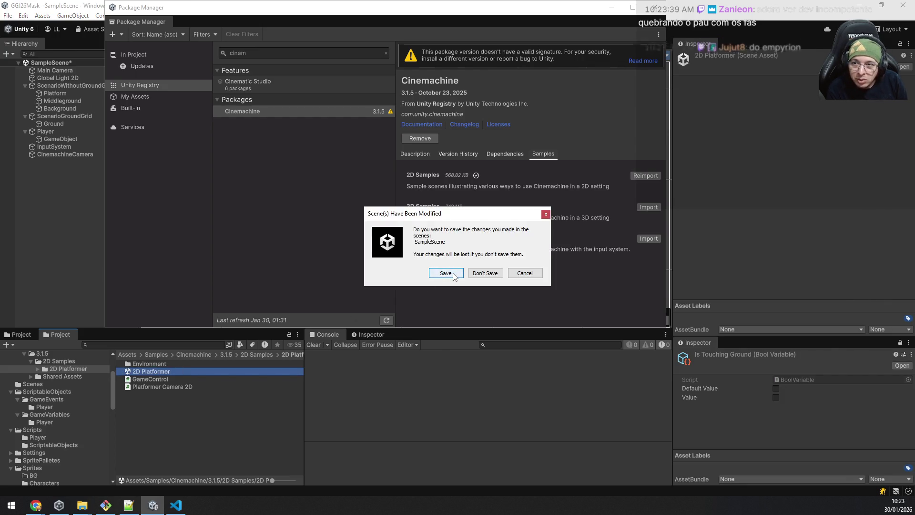
Save SampleScene, close the Package Manager, select Main Camera, and maximize the Steam discussion page
{"action": "left_click", "coordinate": [446, 272]}
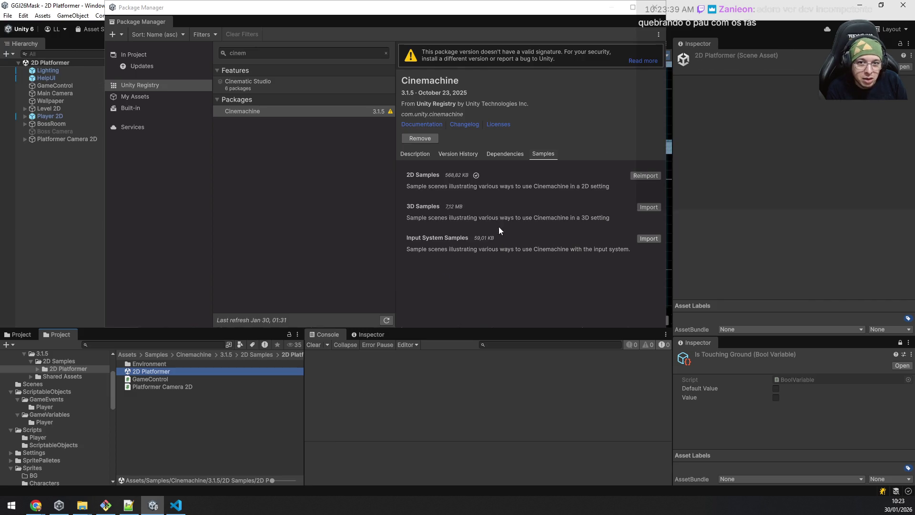
{"action": "left_click", "coordinate": [657, 6]}
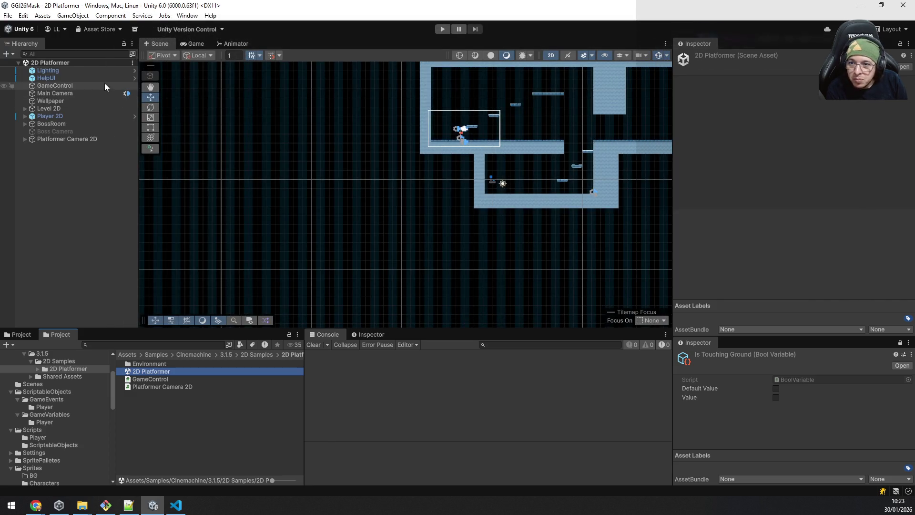
{"action": "left_click", "coordinate": [84, 92]}
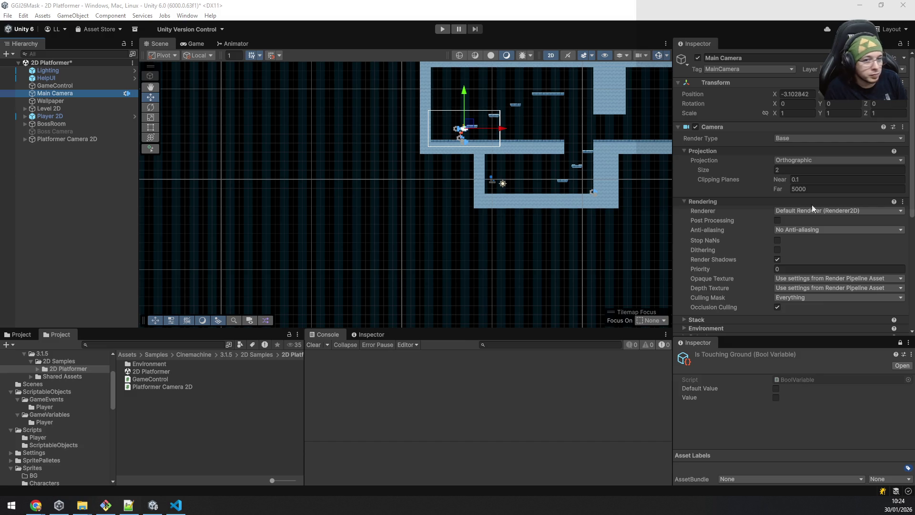
{"action": "mouse_move", "coordinate": [661, 144]}
{"action": "left_mouse_down"}
{"action": "mouse_move", "coordinate": [520, 174]}
{"action": "mouse_move", "coordinate": [132, 159]}
{"action": "mouse_move", "coordinate": [286, 3]}
{"action": "left_mouse_up"}
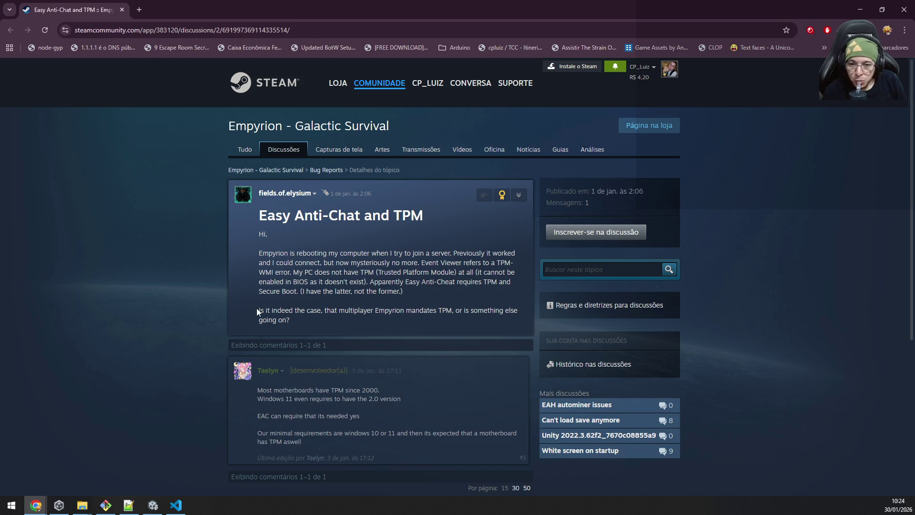
Scroll through the Steam Easy Anti-Cheat and TPM thread, then return to Unity
{"action": "scroll", "coordinate": [207, 315], "scroll_direction": "down", "scroll_amount": 4}
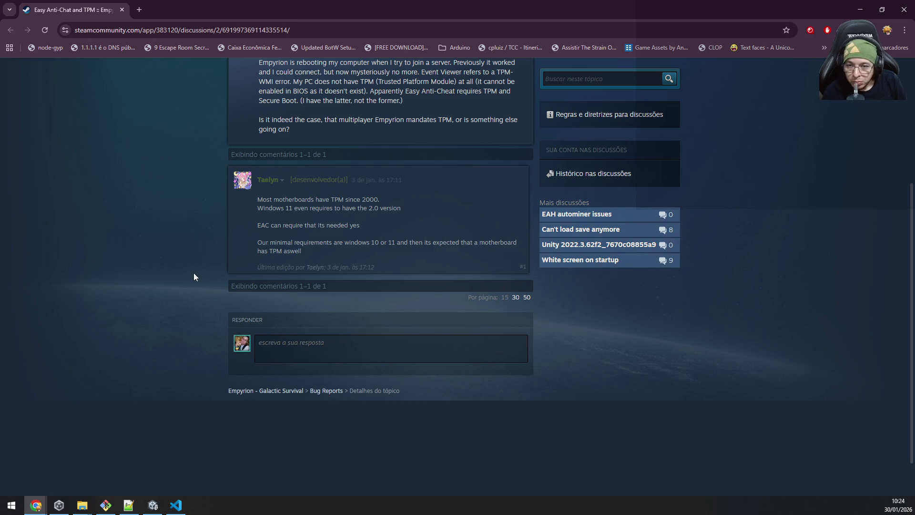
{"action": "scroll", "coordinate": [194, 274], "scroll_direction": "up", "scroll_amount": 3}
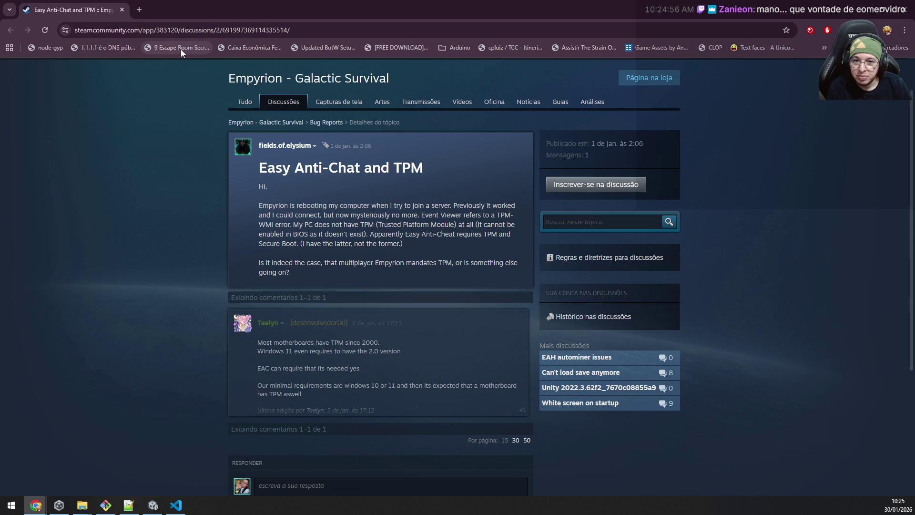
{"action": "key", "text": "alt+Tab"}
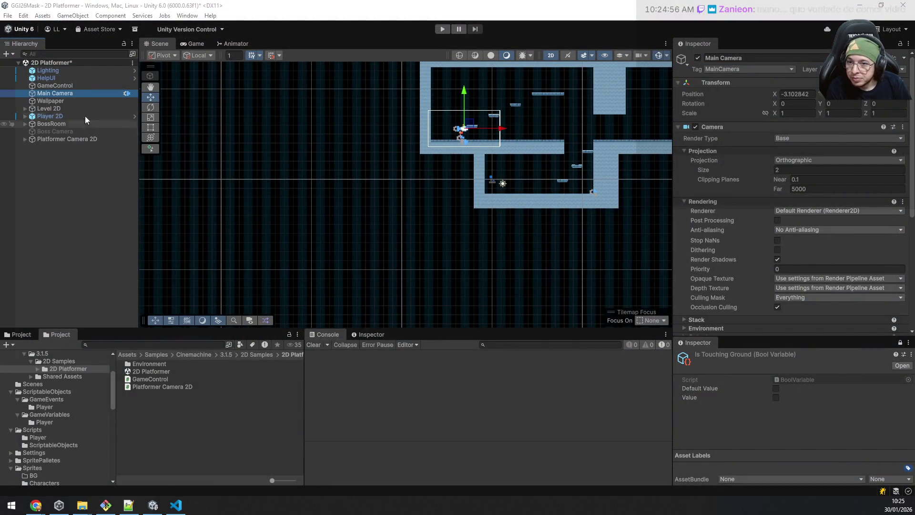
{"action": "left_click", "coordinate": [55, 138]}
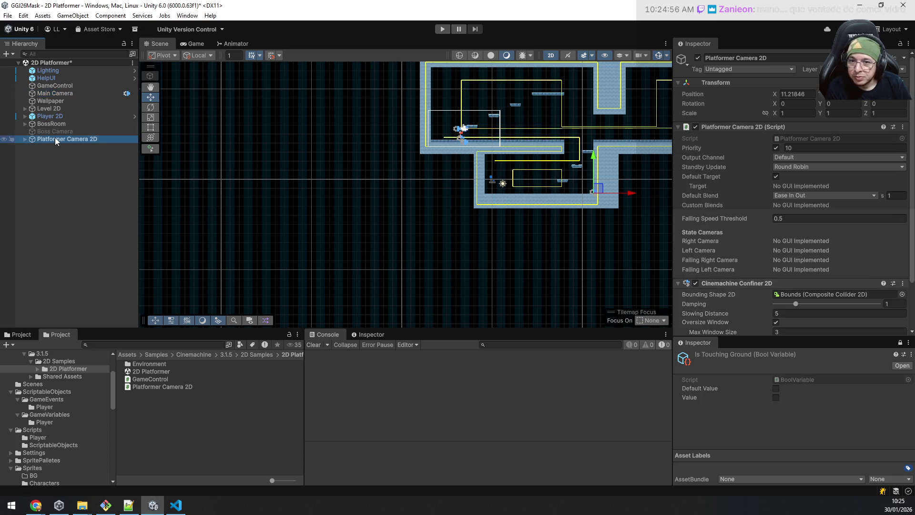
{"action": "key", "text": "Right"}
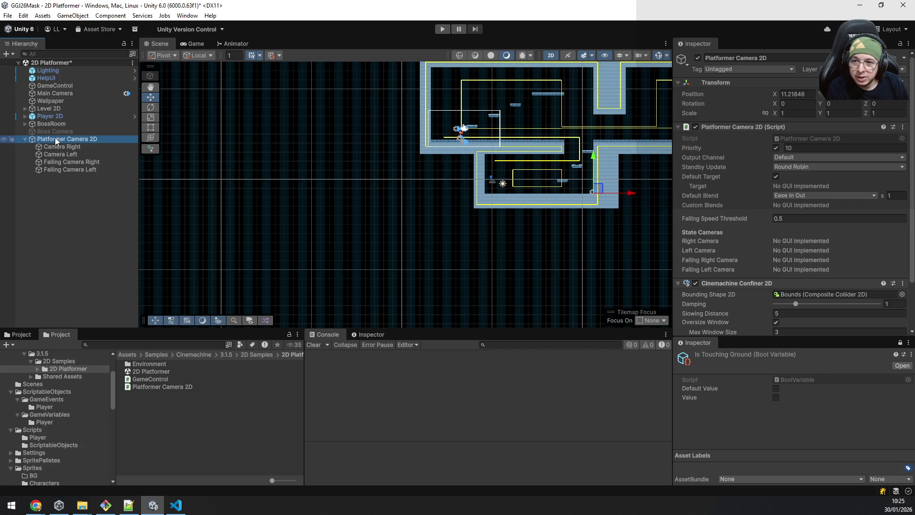
{"action": "key", "text": "Down"}
{"action": "key", "text": "Down"}
{"action": "key", "text": "Down"}
{"action": "key", "text": "Down"}
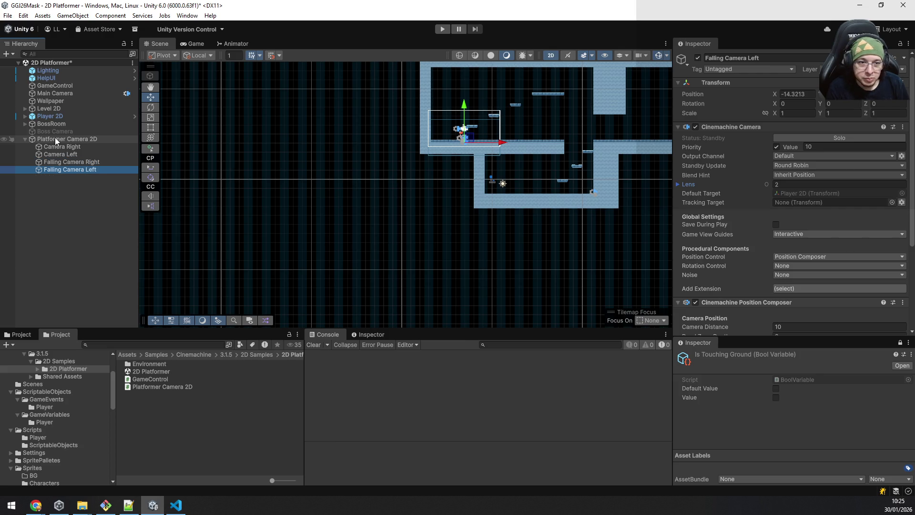
{"action": "key", "text": "Up"}
{"action": "key", "text": "Up"}
{"action": "key", "text": "Up"}
{"action": "key", "text": "Up"}
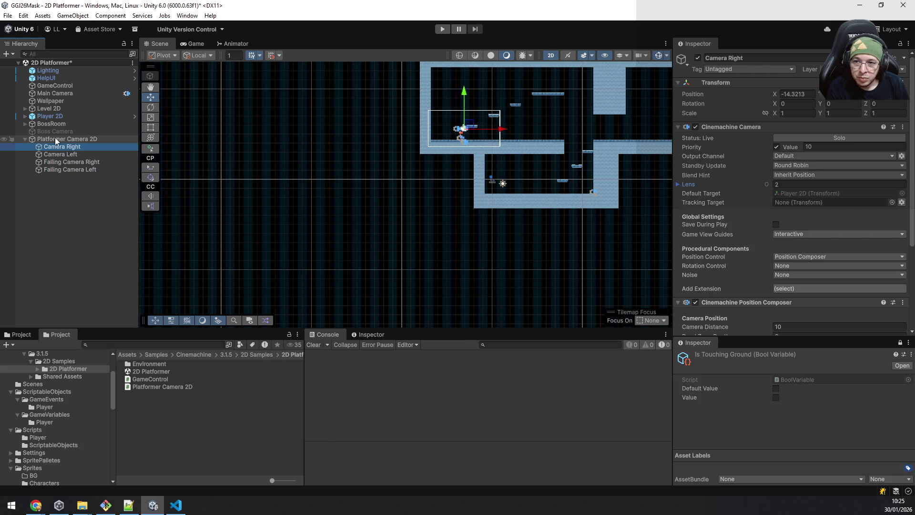
{"action": "key", "text": "Down"}
{"action": "key", "text": "Down"}
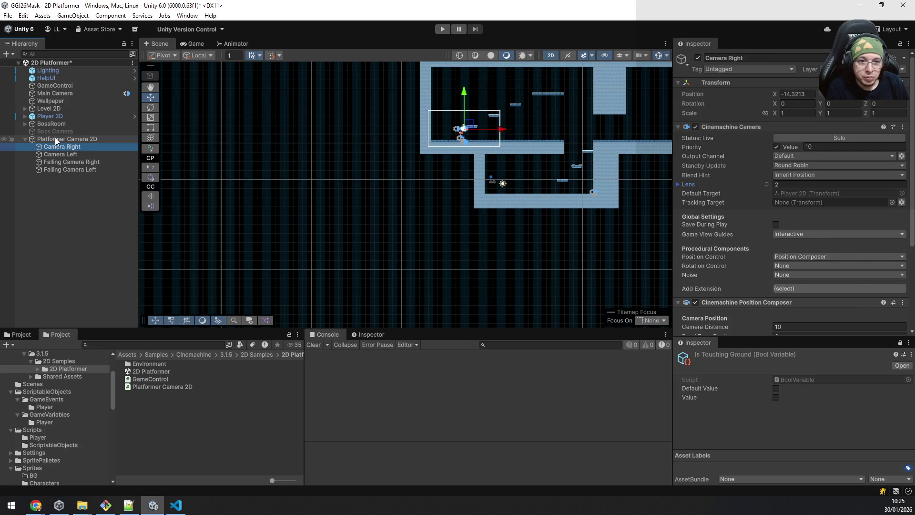
{"action": "key", "text": "Up"}
{"action": "key", "text": "Down"}
{"action": "key", "text": "Down"}
{"action": "key", "text": "Down"}
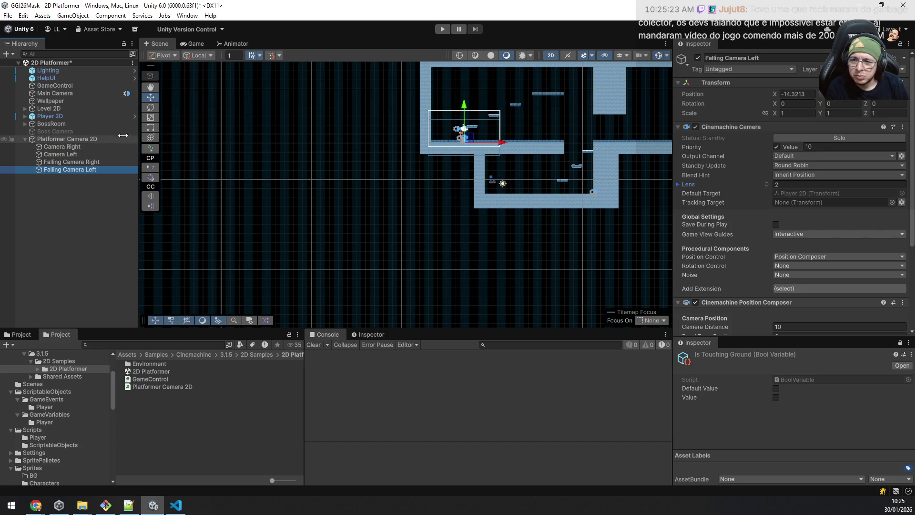
{"action": "left_click", "coordinate": [90, 142]}
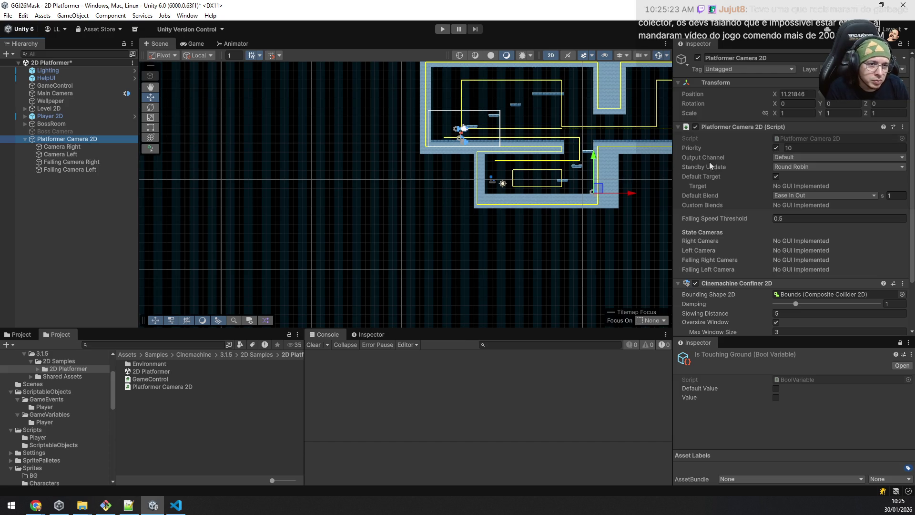
{"action": "mouse_move", "coordinate": [727, 157]}
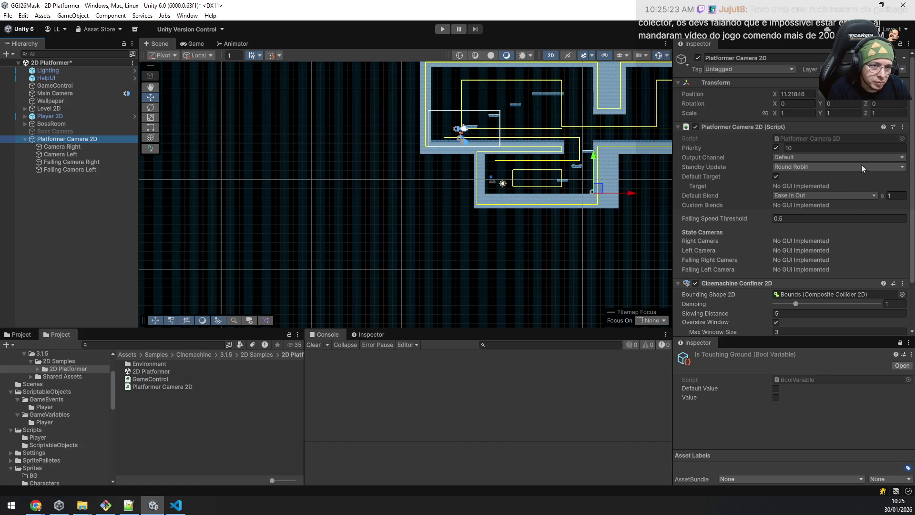
{"action": "left_click", "coordinate": [824, 139]}
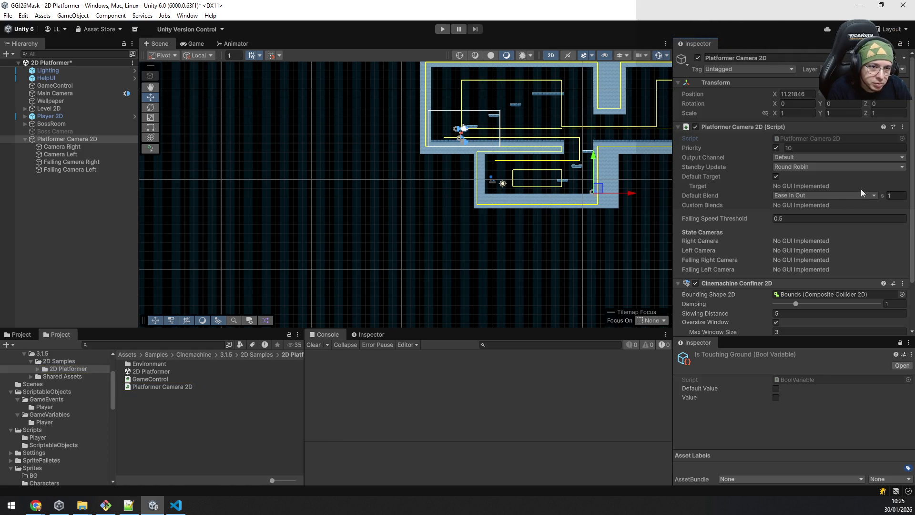
{"action": "scroll", "coordinate": [861, 192], "scroll_direction": "down", "scroll_amount": 3}
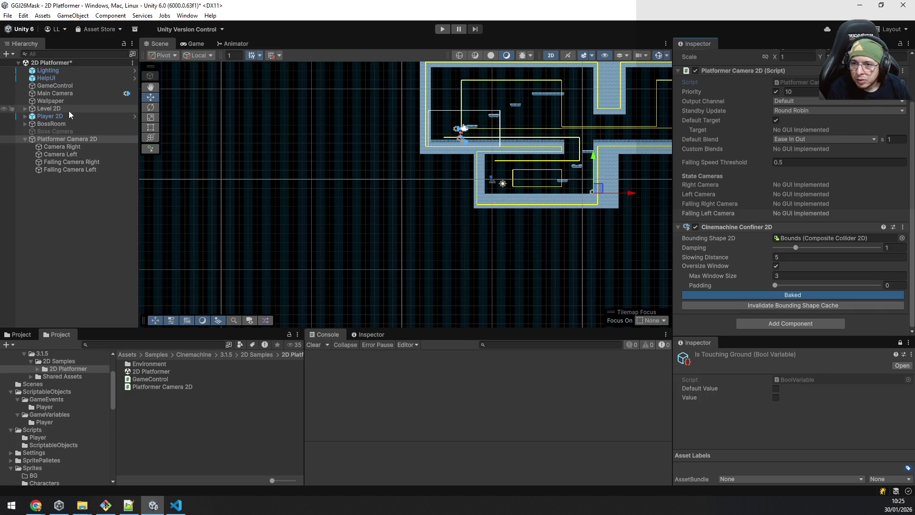
{"action": "left_click", "coordinate": [25, 117]}
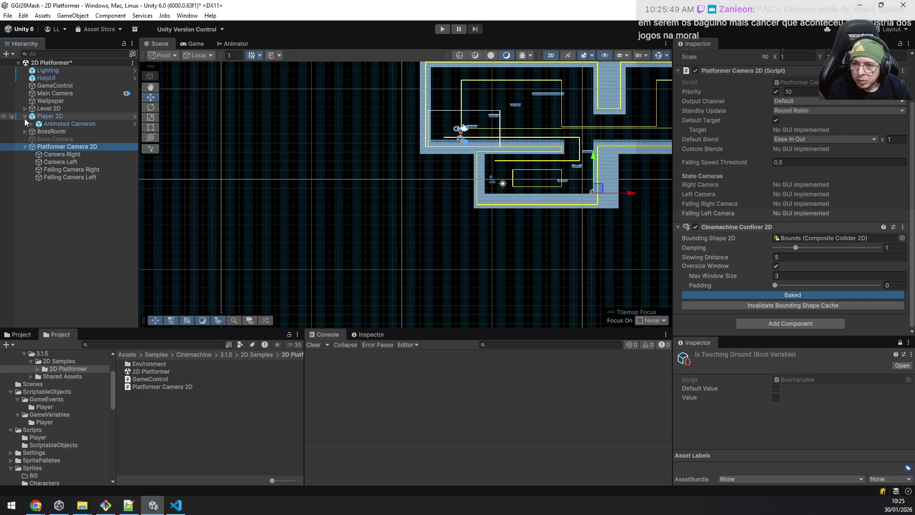
Select Animated Cameron under Player 2D and toggle its children open and closed
{"action": "left_click", "coordinate": [56, 123]}
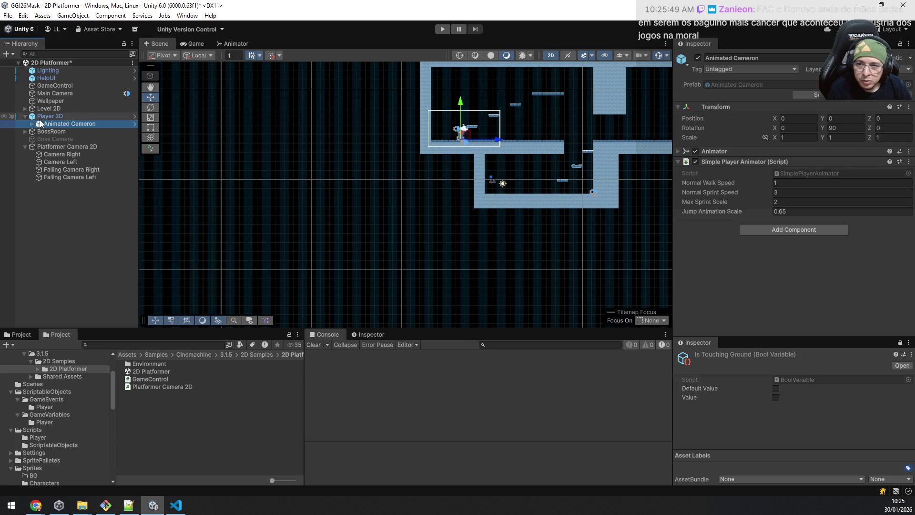
{"action": "left_click", "coordinate": [32, 124]}
{"action": "left_click", "coordinate": [30, 124]}
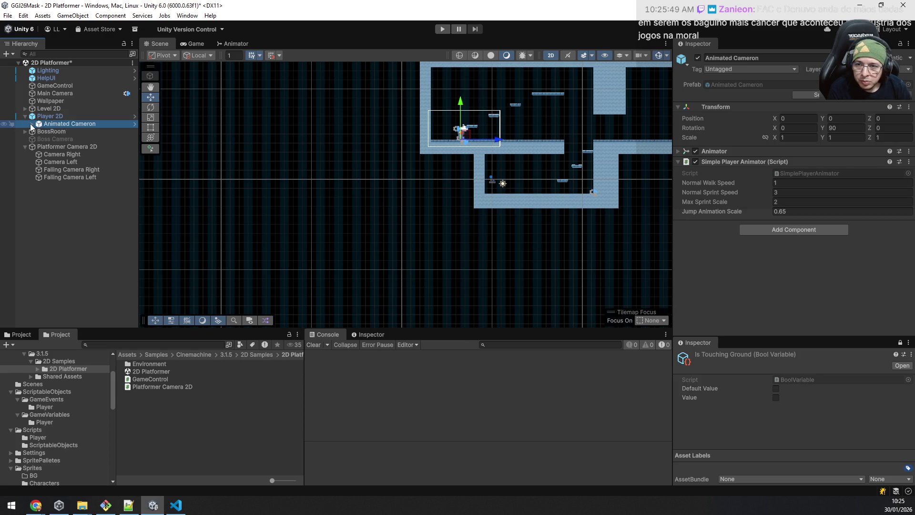
Scroll through Player 2D's Inspector components, then show the Assets/Samples folder contents
{"action": "left_click", "coordinate": [46, 118]}
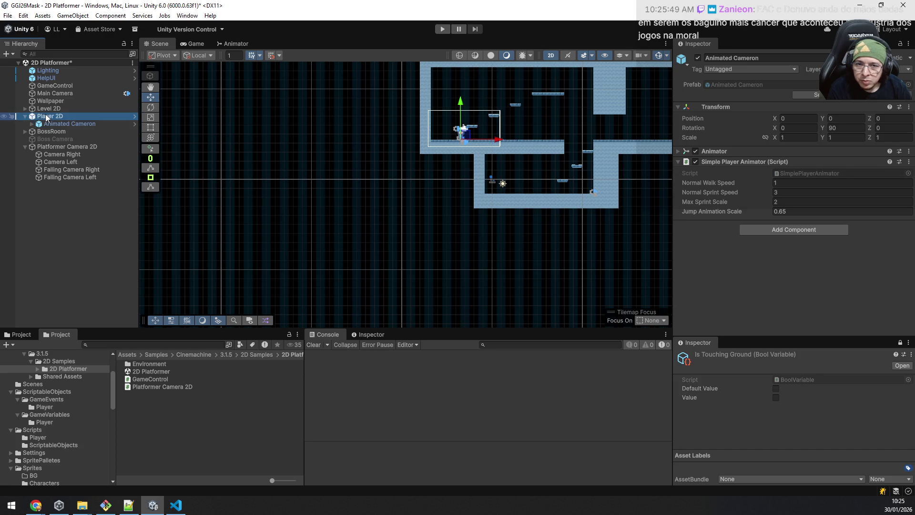
{"action": "scroll", "coordinate": [736, 208], "scroll_direction": "down", "scroll_amount": 5}
{"action": "scroll", "coordinate": [747, 107], "scroll_direction": "down", "scroll_amount": 5}
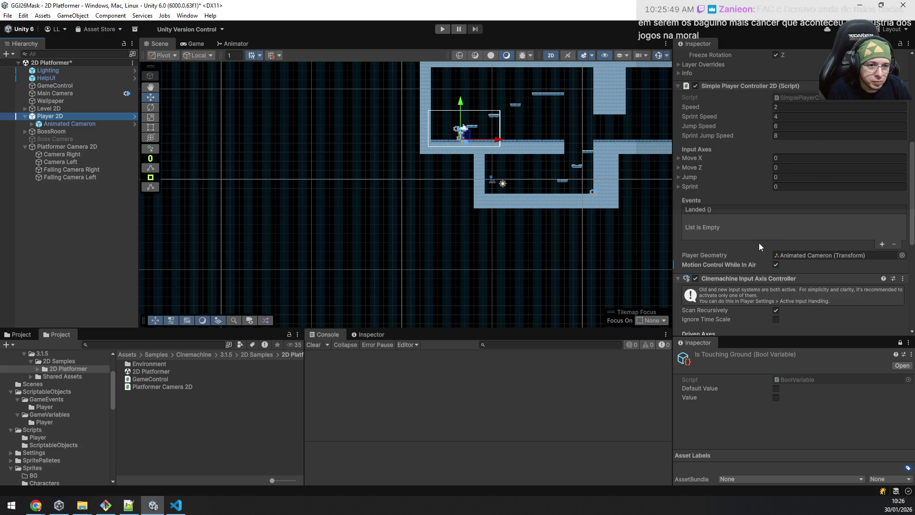
{"action": "scroll", "coordinate": [760, 241], "scroll_direction": "down", "scroll_amount": 3}
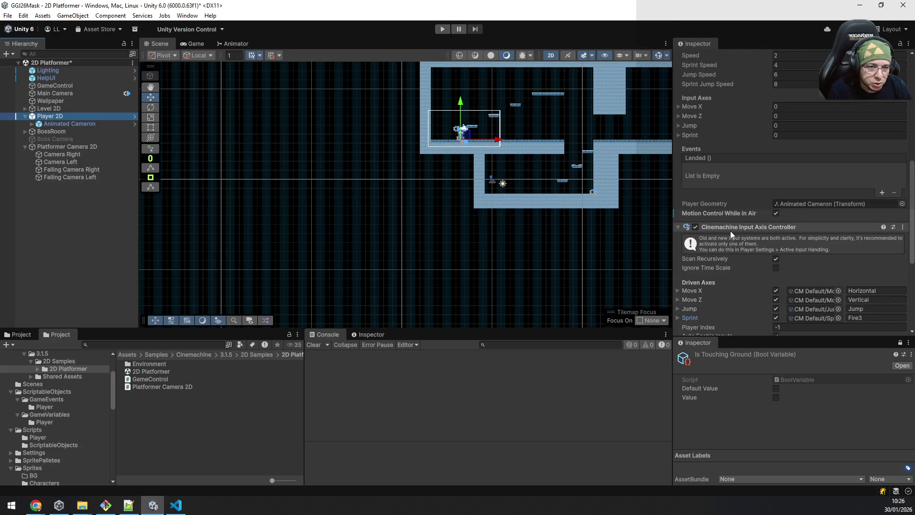
{"action": "scroll", "coordinate": [739, 233], "scroll_direction": "down", "scroll_amount": 5}
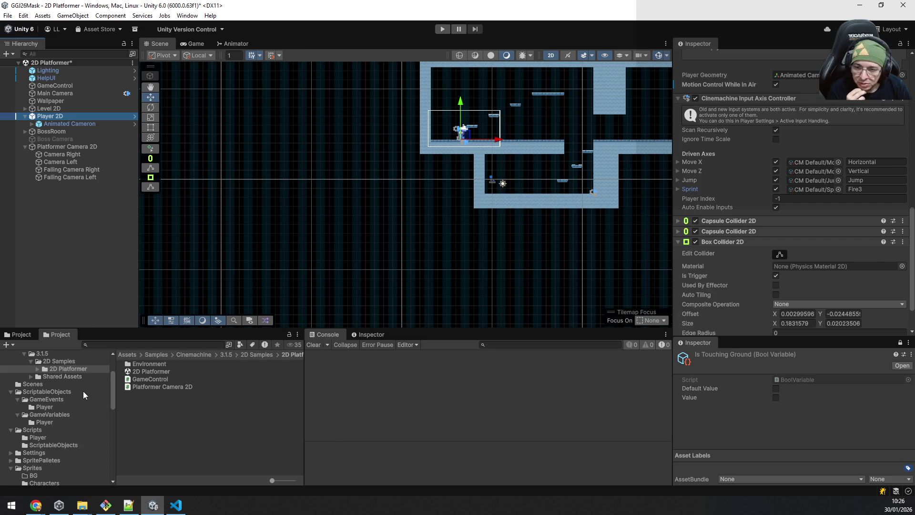
{"action": "scroll", "coordinate": [83, 391], "scroll_direction": "up", "scroll_amount": 3}
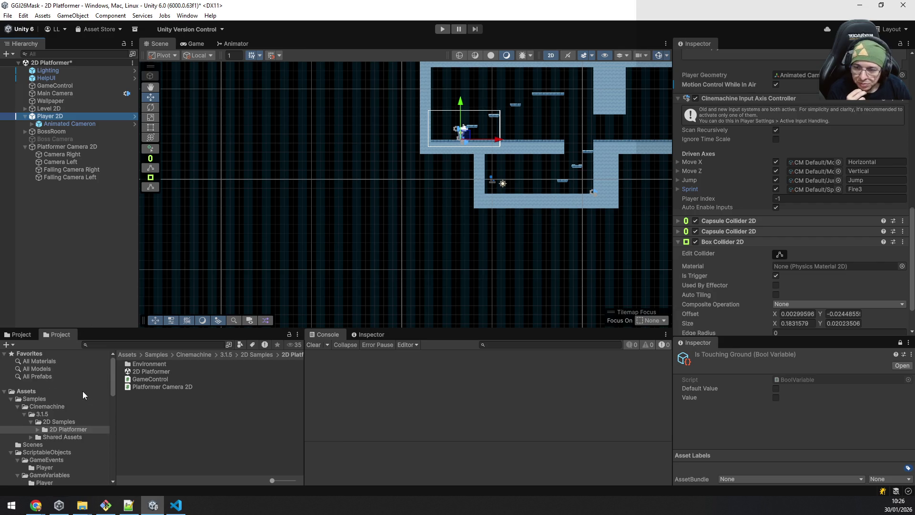
{"action": "left_click", "coordinate": [9, 400]}
{"action": "left_click", "coordinate": [22, 400]}
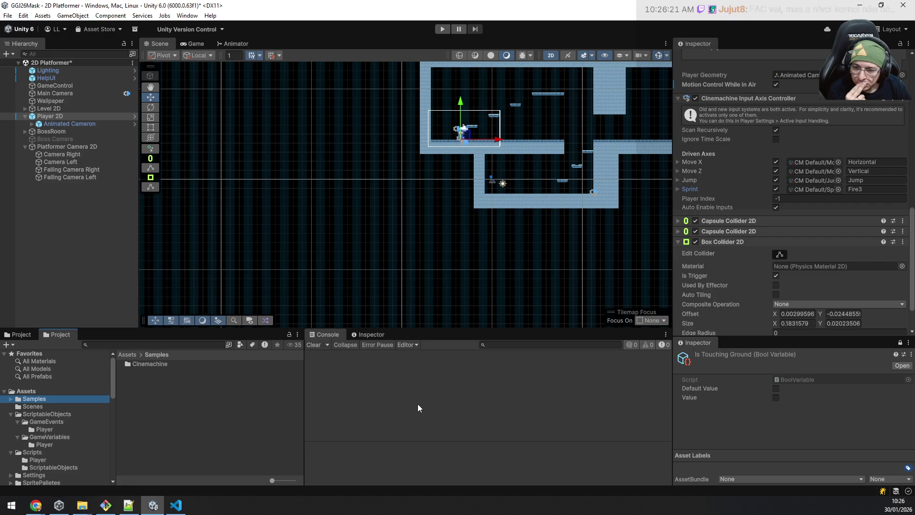
Open Scenes > SampleScene without saving the 2D Platformer scene
{"action": "key", "text": "Down"}
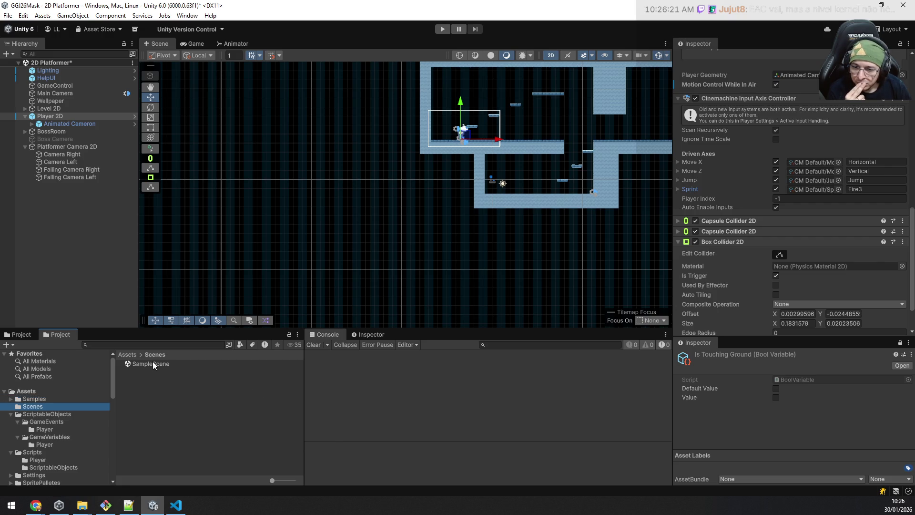
{"action": "double_click", "coordinate": [152, 364]}
{"action": "left_click", "coordinate": [448, 273]}
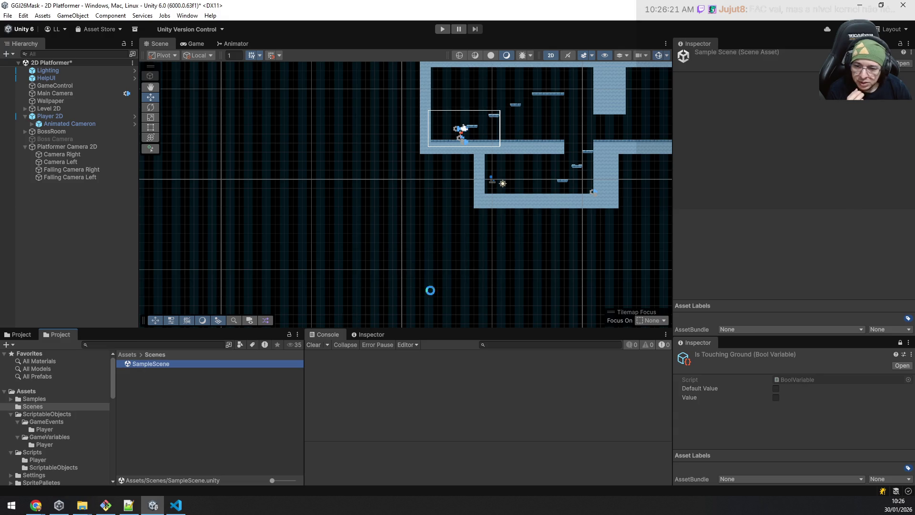
Delete the Samples folder from Assets and confirm the deletion
{"action": "left_click", "coordinate": [32, 399]}
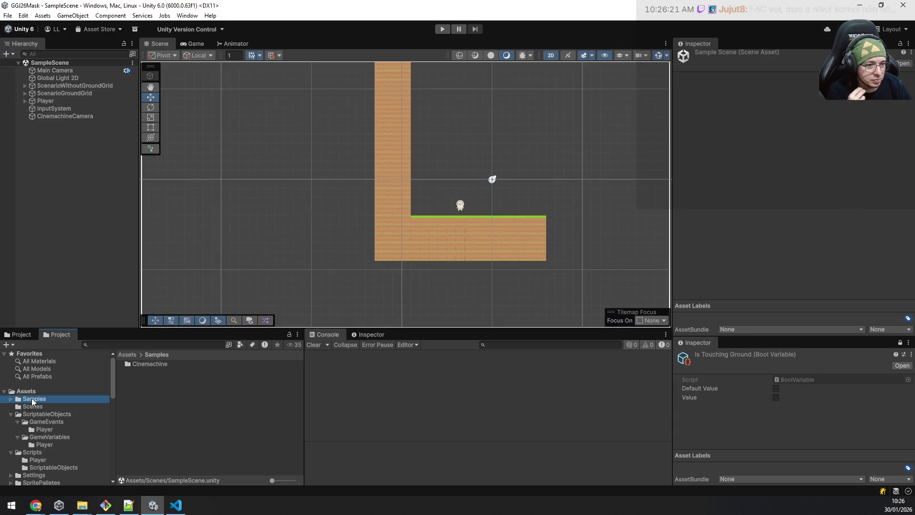
{"action": "key", "text": "Delete"}
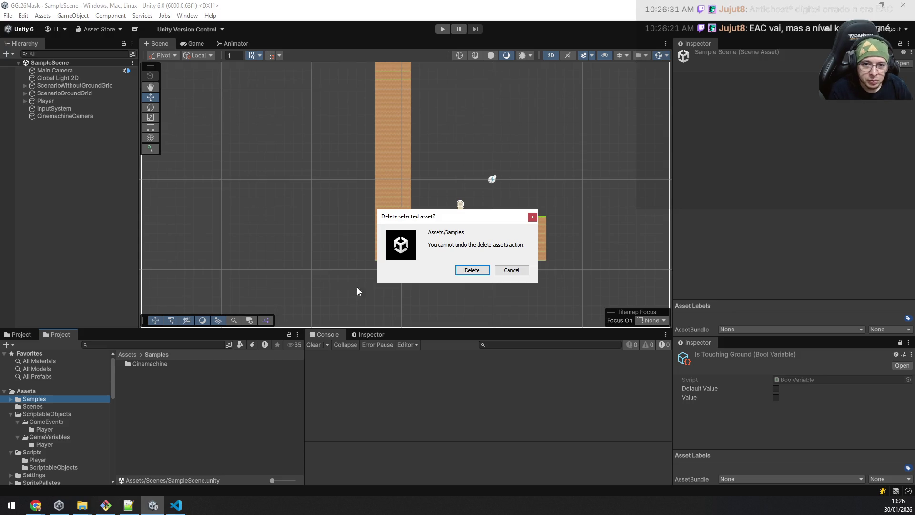
{"action": "left_click", "coordinate": [469, 270]}
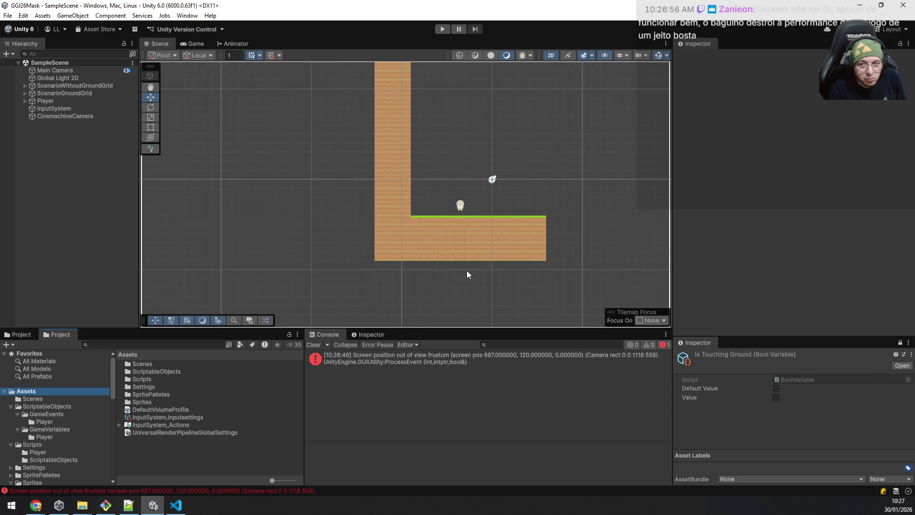
Select Main Camera to view its orthographic Camera settings with Size 14.72307
{"action": "left_click", "coordinate": [54, 72]}
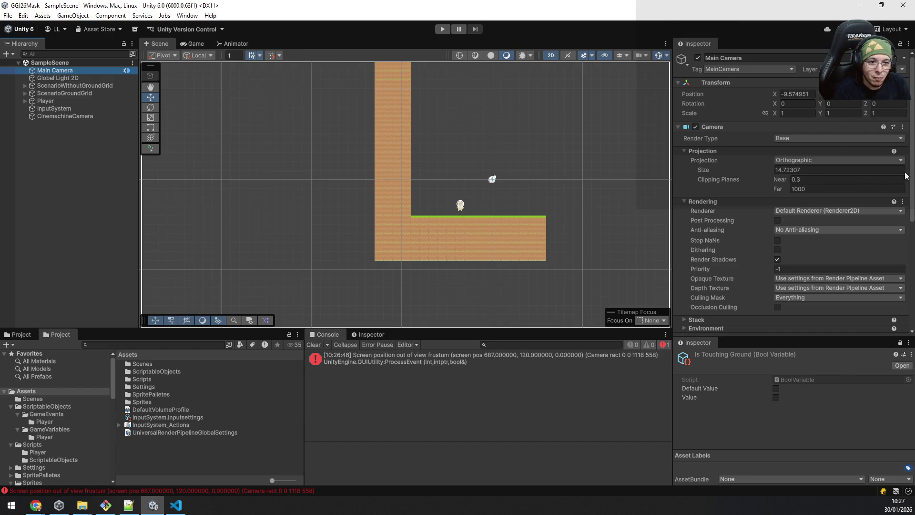
{"action": "scroll", "coordinate": [852, 177], "scroll_direction": "down", "scroll_amount": 5}
{"action": "scroll", "coordinate": [852, 181], "scroll_direction": "down", "scroll_amount": 2}
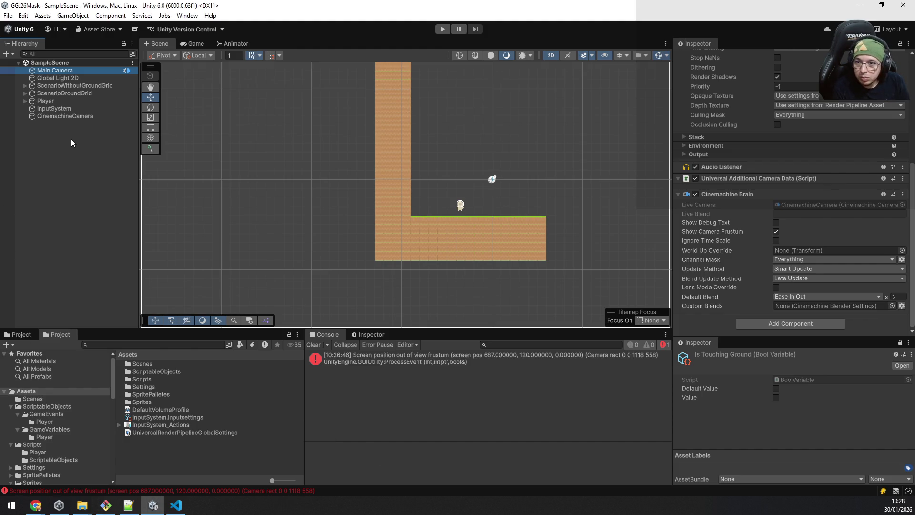
{"action": "left_click", "coordinate": [71, 118]}
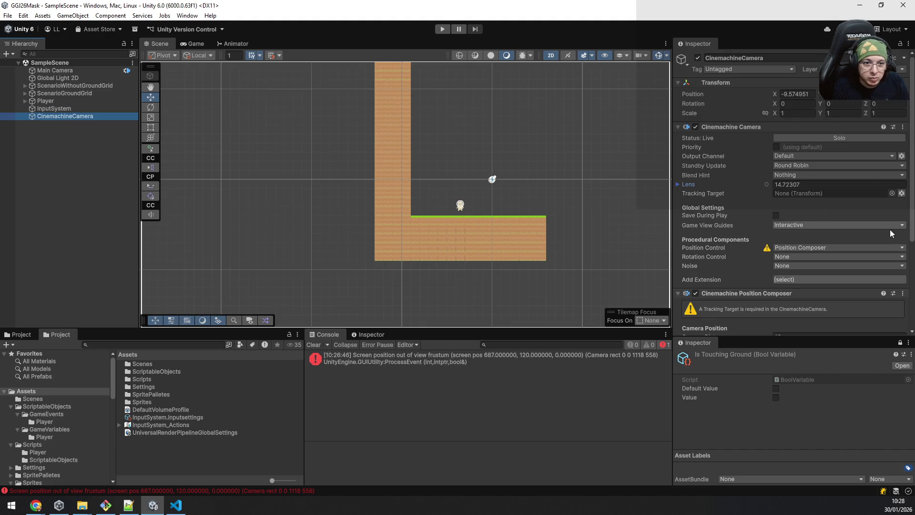
Set position control to Follow with Lock To Target binding, keeping the Z -10 offset
{"action": "left_click", "coordinate": [794, 249]}
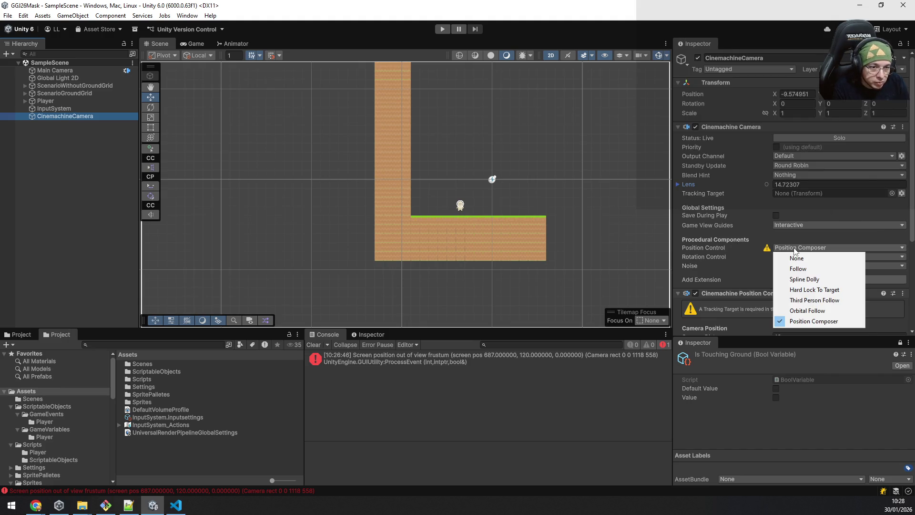
{"action": "left_click", "coordinate": [803, 269]}
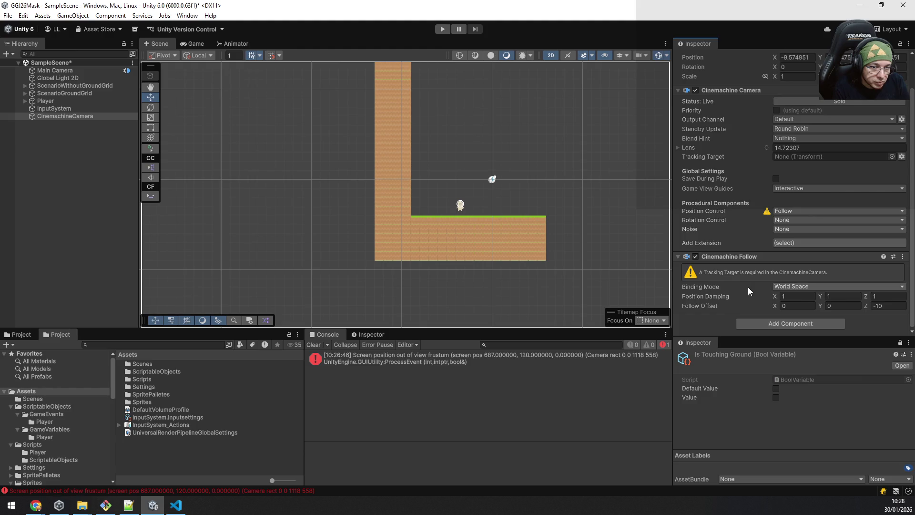
{"action": "left_click", "coordinate": [790, 287]}
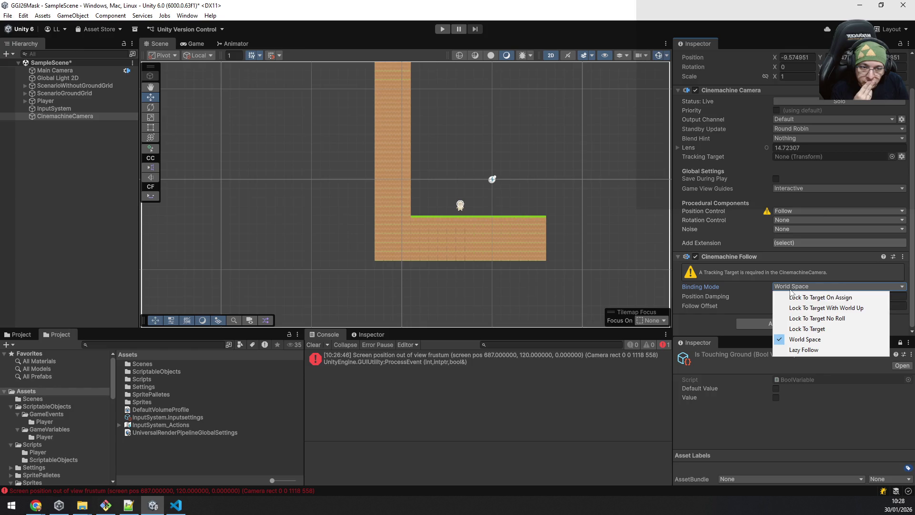
{"action": "left_click", "coordinate": [804, 329]}
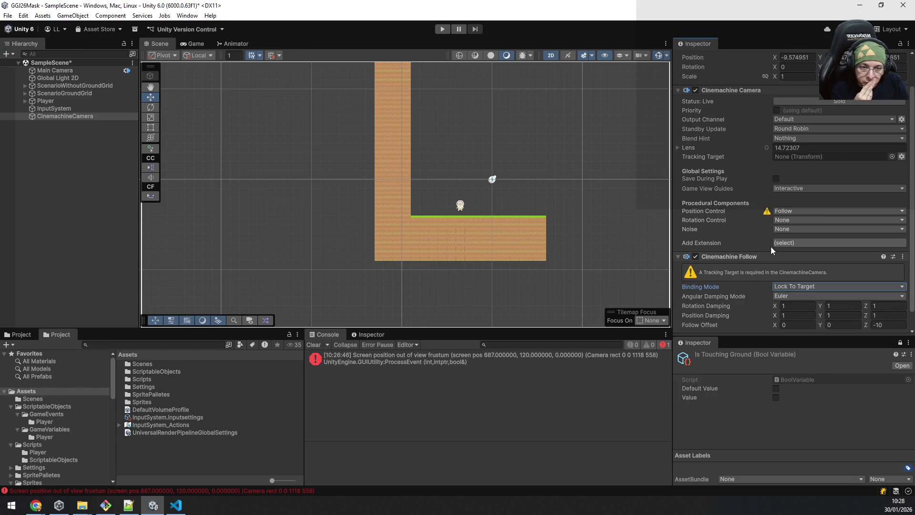
{"action": "scroll", "coordinate": [771, 247], "scroll_direction": "down", "scroll_amount": 2}
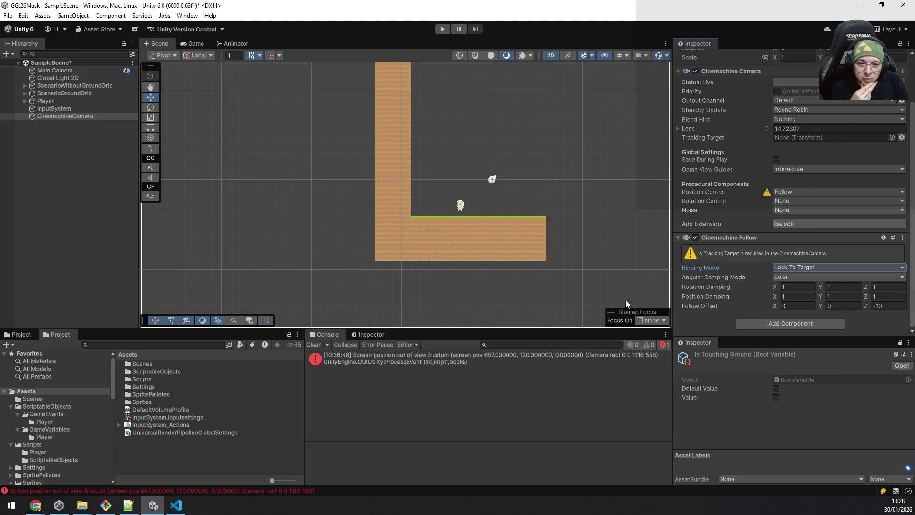
{"action": "left_click", "coordinate": [40, 506]}
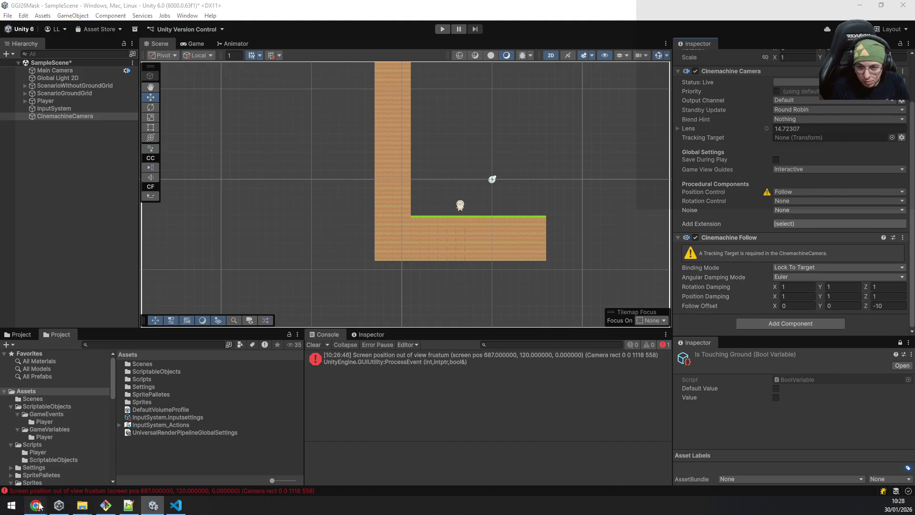
Bring up the Cinemachine Samples and tutorials documentation page, then close that browser window
{"action": "left_click", "coordinate": [524, 472]}
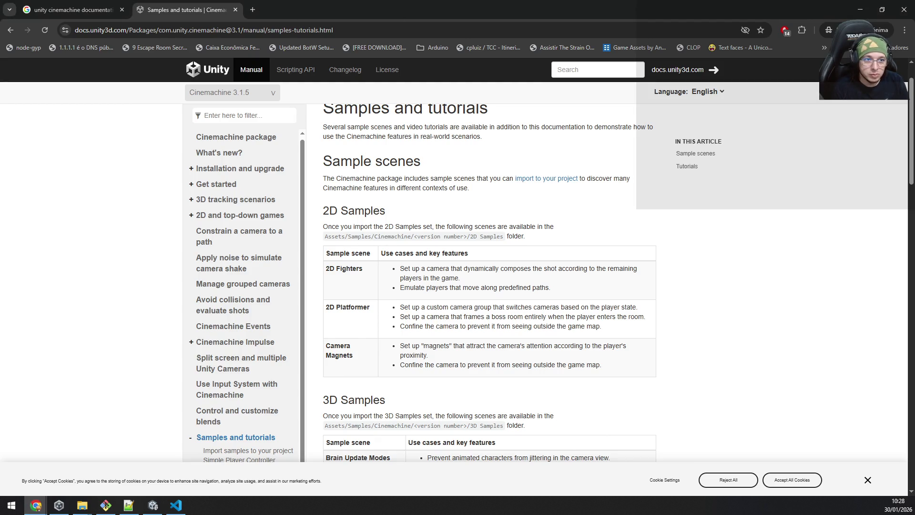
{"action": "left_click", "coordinate": [904, 6]}
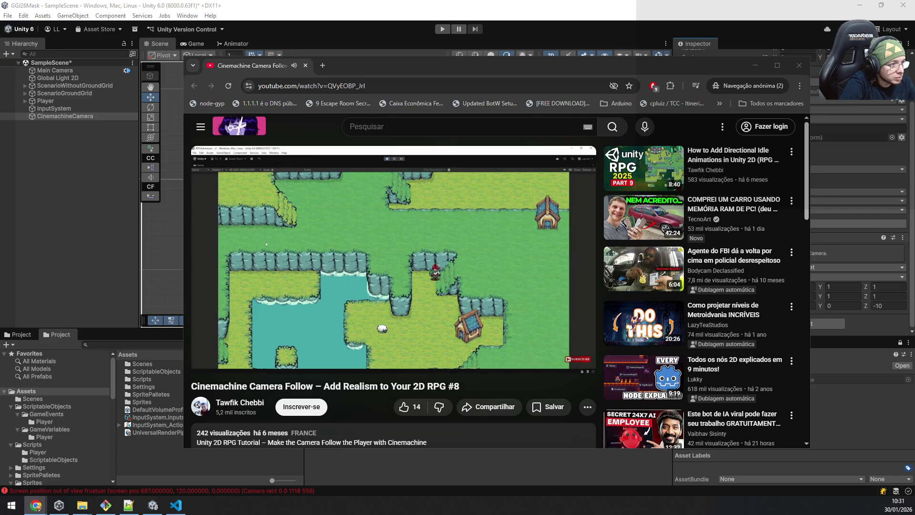
Watch the tutorial fullscreen, seeking to the Follow Camera setup and pausing at 1:09
{"action": "mouse_move", "coordinate": [424, 304]}
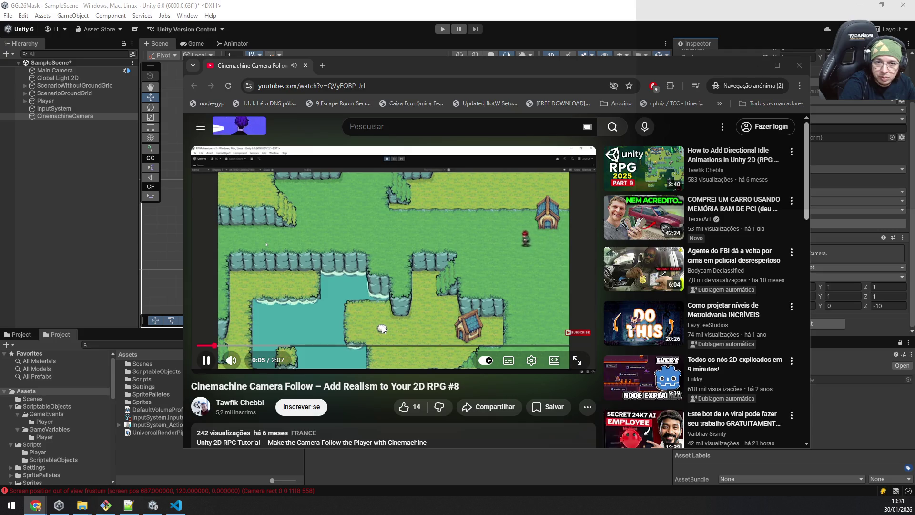
{"action": "left_click", "coordinate": [251, 345]}
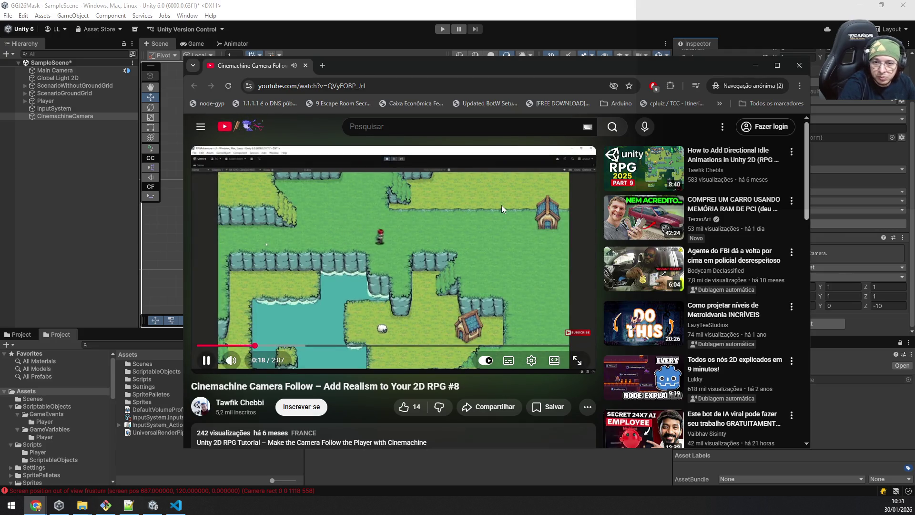
{"action": "key", "text": "Right"}
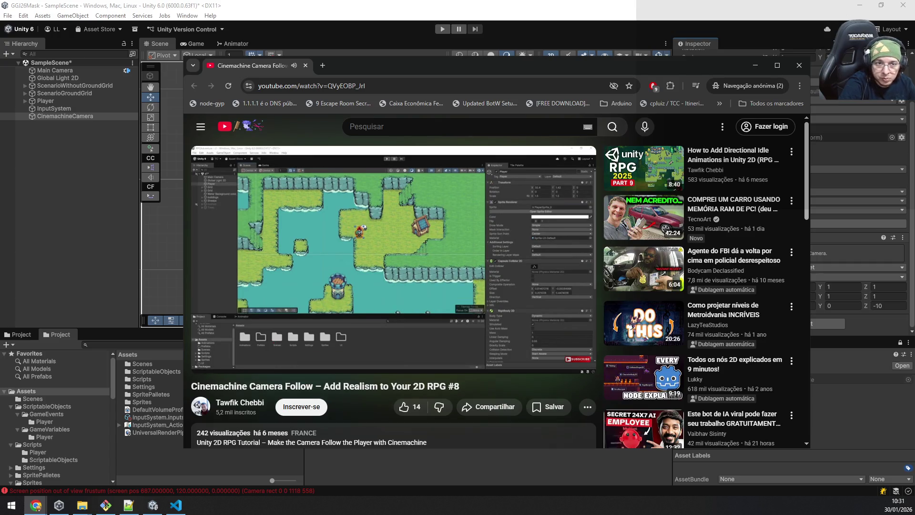
{"action": "left_click", "coordinate": [777, 66]}
{"action": "key", "text": "F11"}
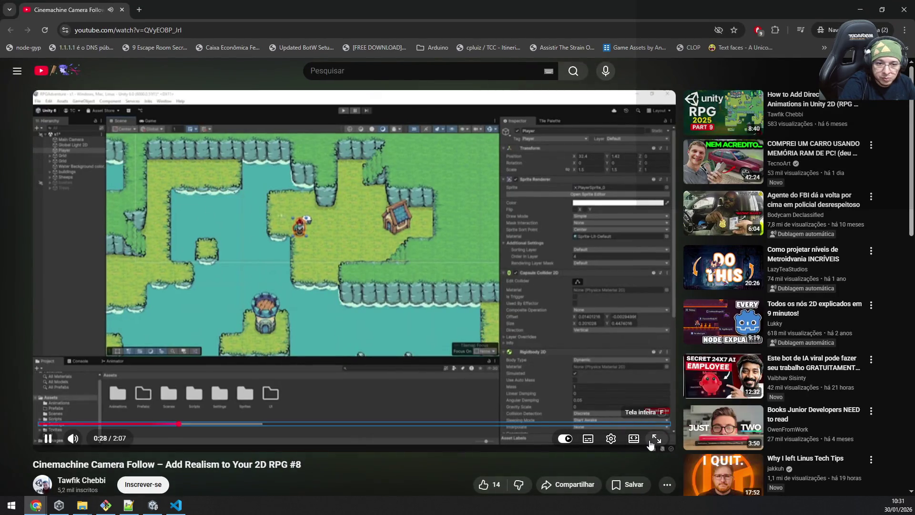
{"action": "key", "text": "f"}
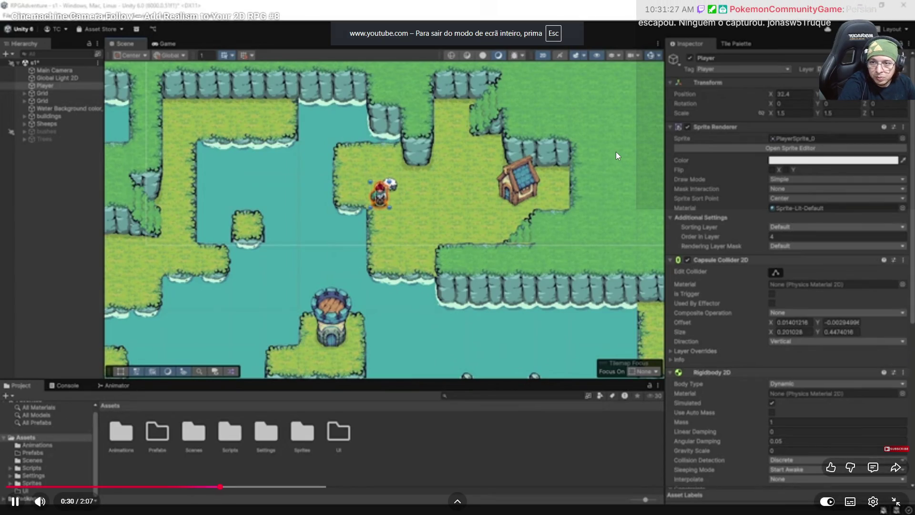
{"action": "key", "text": "l"}
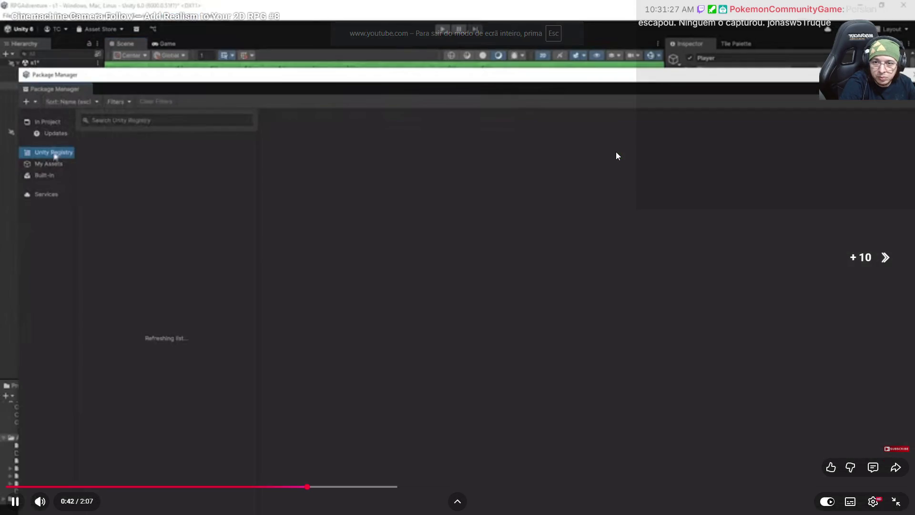
{"action": "key", "text": "Right"}
{"action": "key", "text": "Right"}
{"action": "key", "text": "Right"}
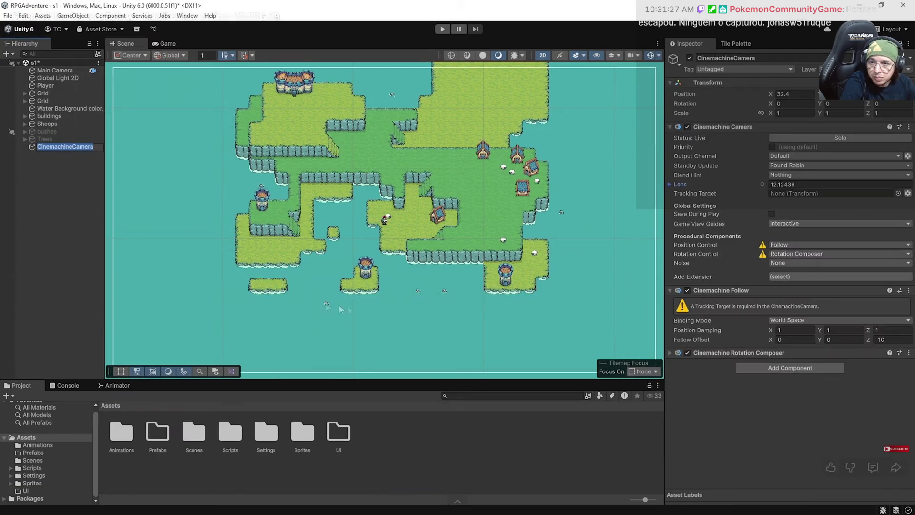
{"action": "key", "text": "Left"}
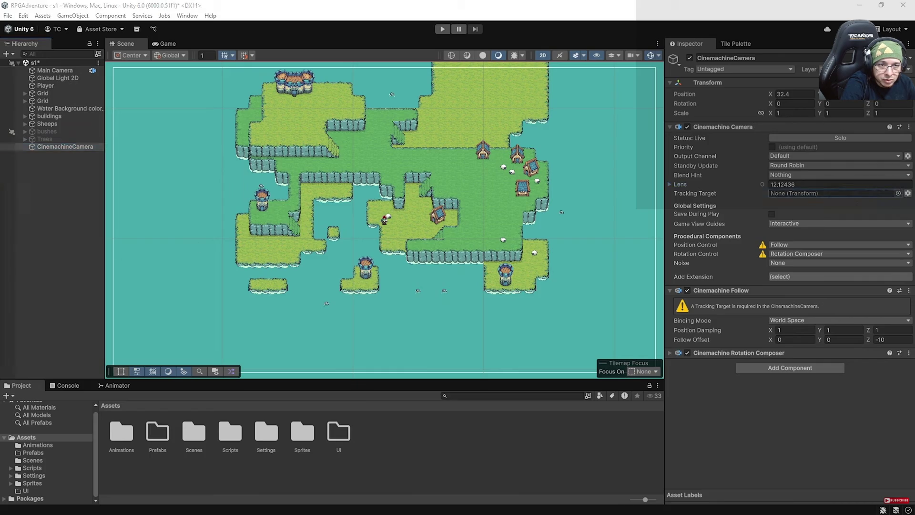
{"action": "left_click", "coordinate": [513, 207]}
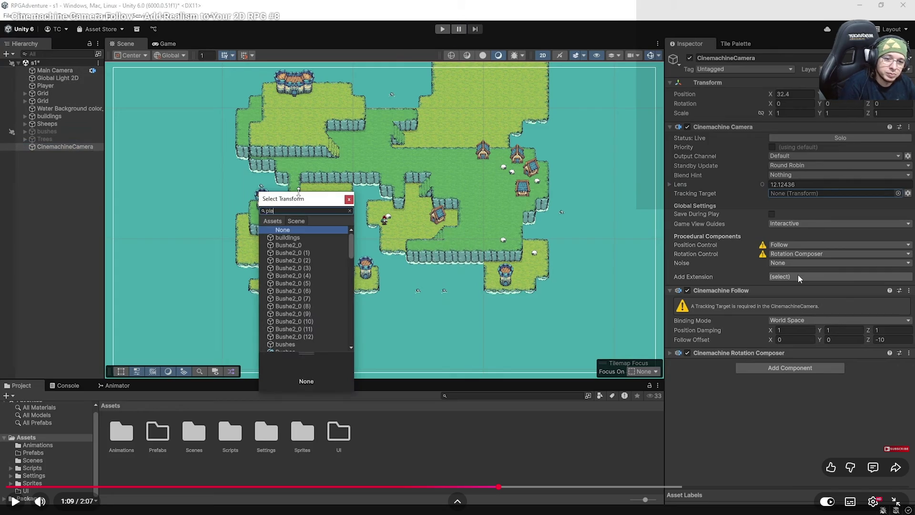
Leave fullscreen, return to the Unity editor and select the CinemachineCamera
{"action": "double_click", "coordinate": [798, 275]}
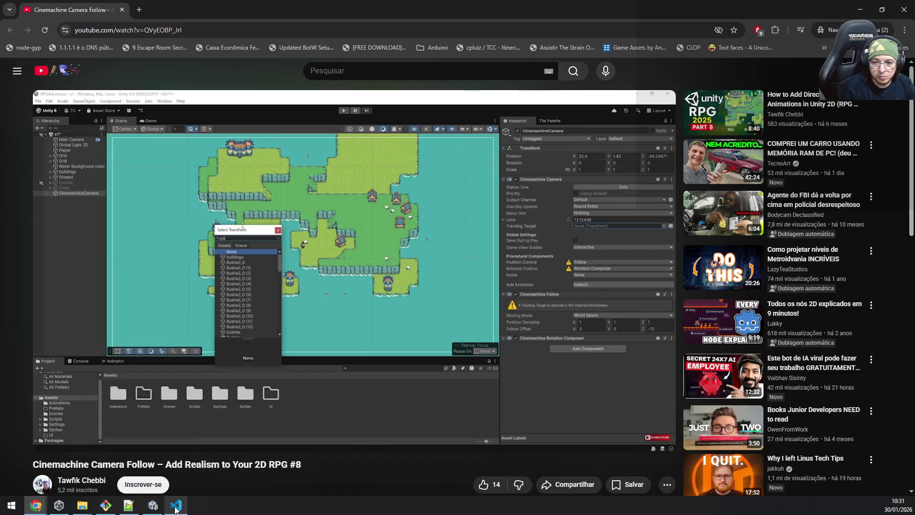
{"action": "left_click", "coordinate": [176, 506]}
{"action": "left_click", "coordinate": [153, 505]}
{"action": "left_click", "coordinate": [72, 108]}
{"action": "left_click", "coordinate": [68, 116]}
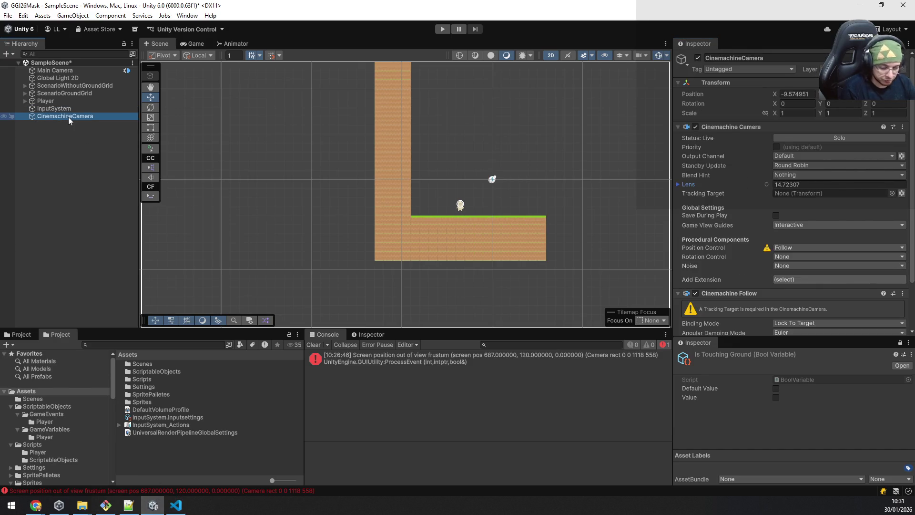
Replace CinemachineCamera with a new Cinemachine Follow Camera tracking the Player
{"action": "key", "text": "Delete"}
{"action": "right_click", "coordinate": [53, 142]}
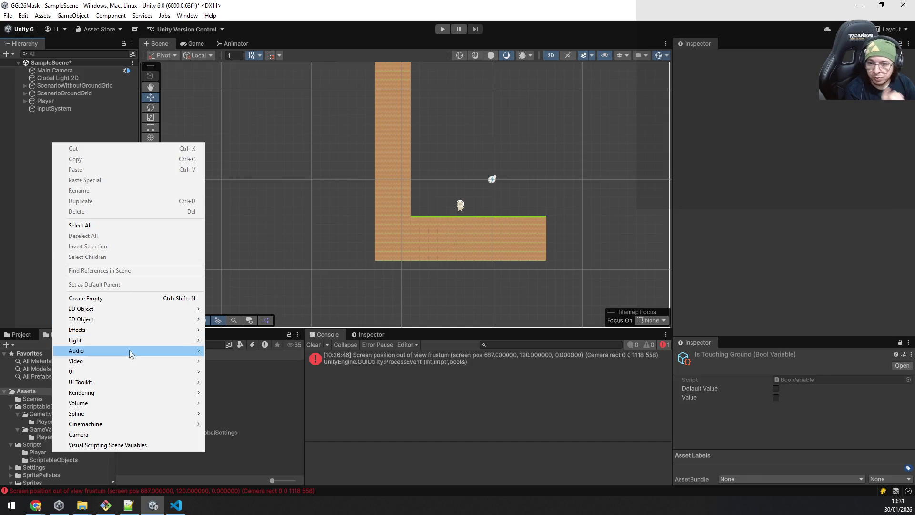
{"action": "mouse_move", "coordinate": [125, 424]}
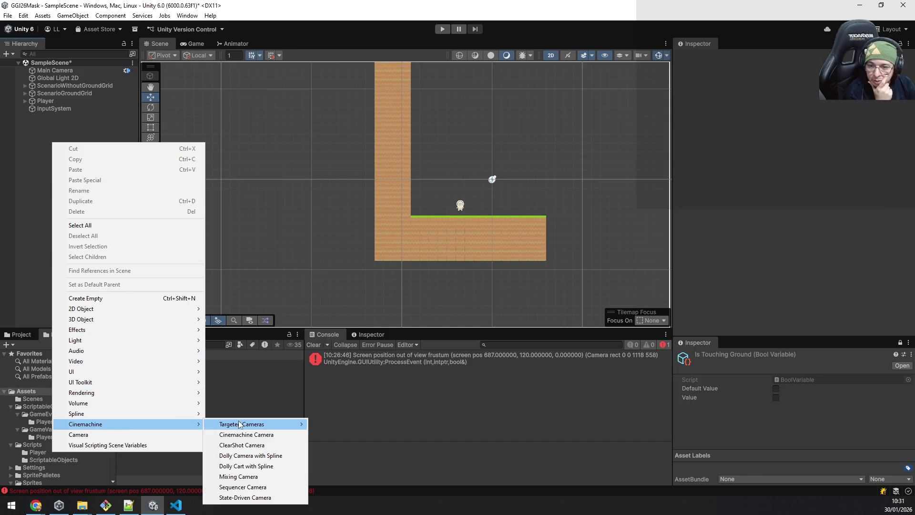
{"action": "mouse_move", "coordinate": [267, 425]}
{"action": "left_click", "coordinate": [347, 434]}
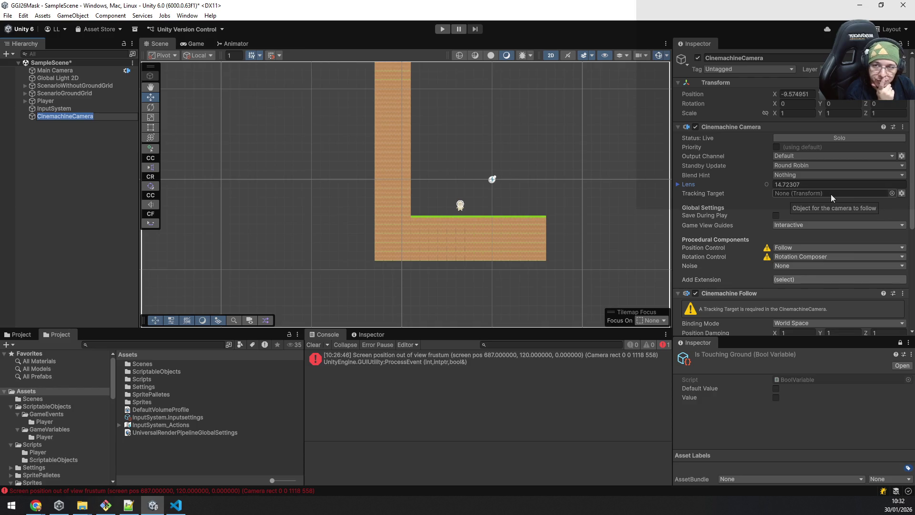
{"action": "mouse_move", "coordinate": [44, 101]}
{"action": "left_mouse_down"}
{"action": "mouse_move", "coordinate": [326, 118]}
{"action": "mouse_move", "coordinate": [779, 191]}
{"action": "left_mouse_up"}
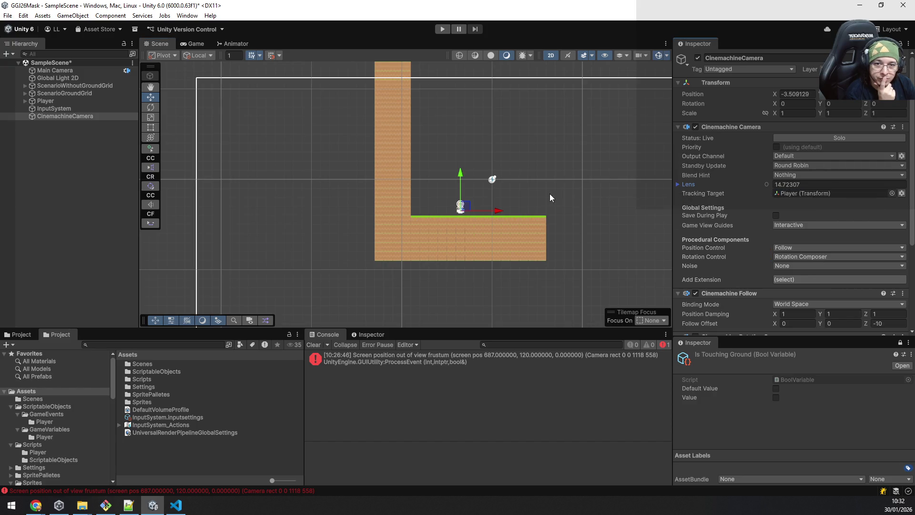
Show the Game view and start Play mode to test the camera
{"action": "left_click", "coordinate": [184, 40]}
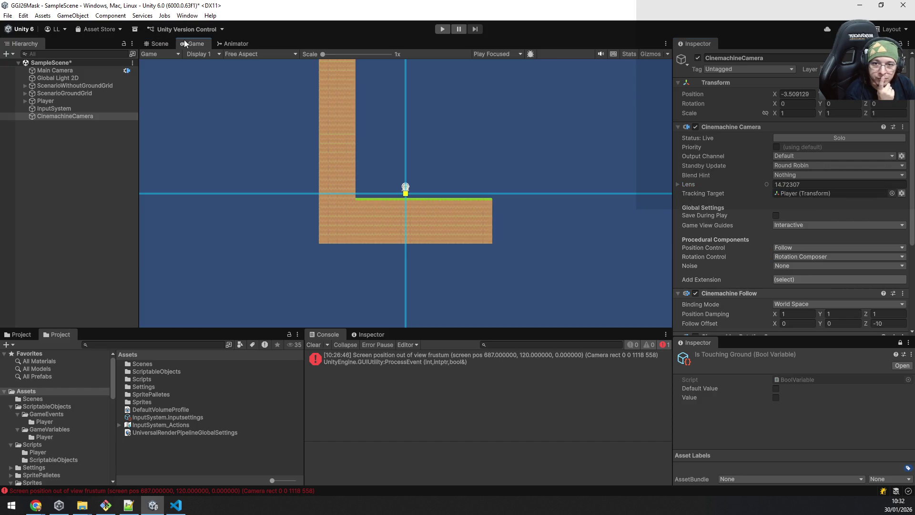
{"action": "left_click", "coordinate": [442, 30]}
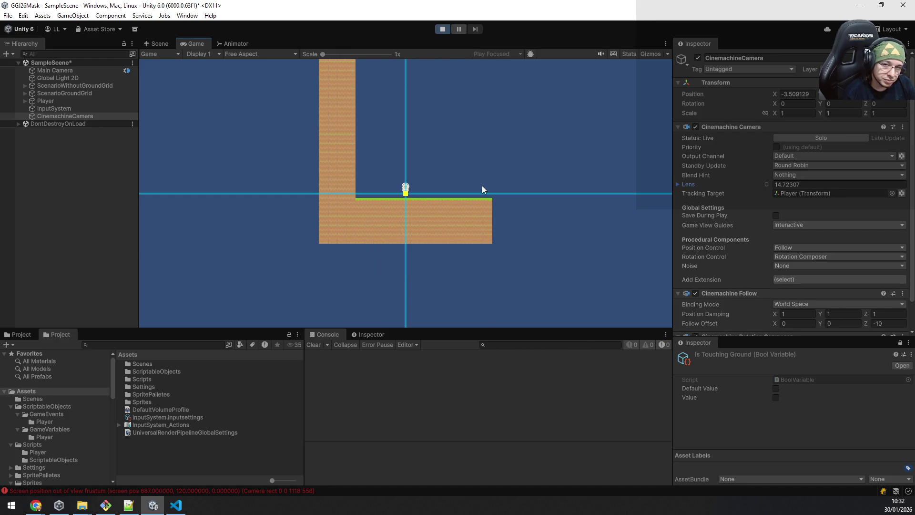
Walk the player left and jump, then stop Play mode
{"action": "key", "text": "a"}
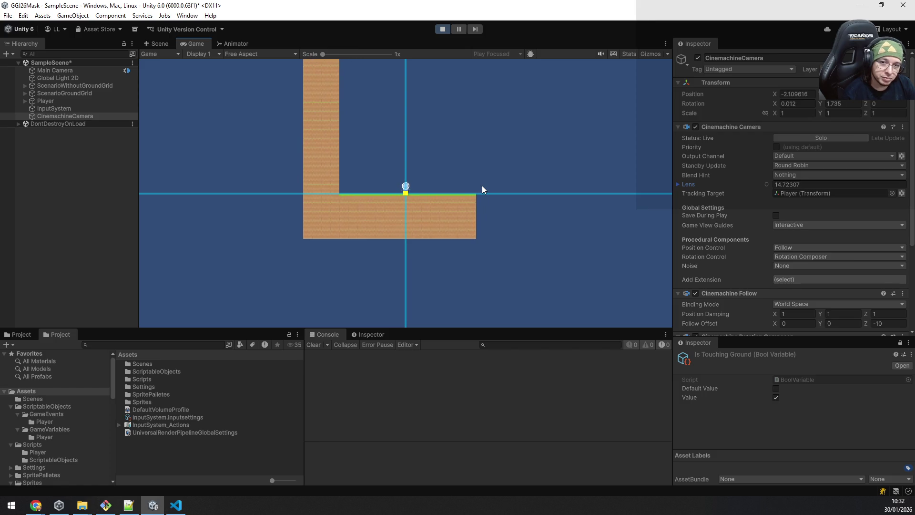
{"action": "key", "text": "space"}
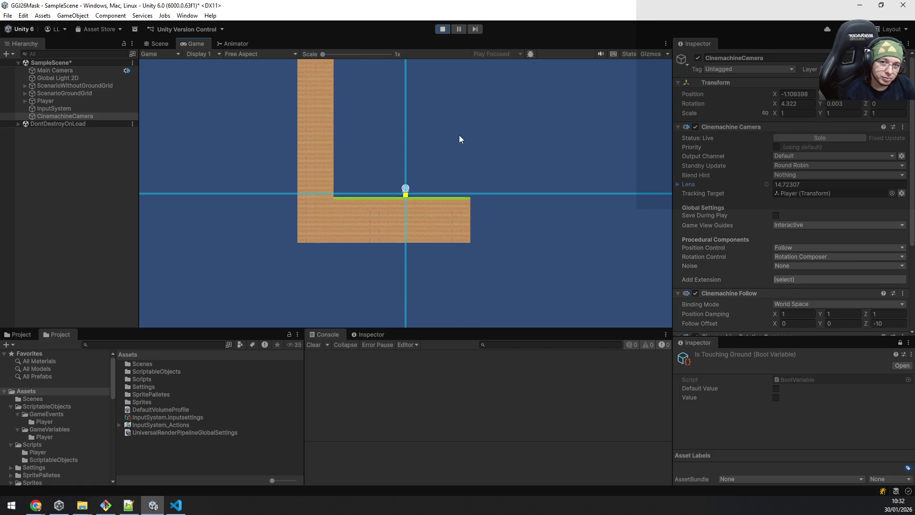
{"action": "left_click", "coordinate": [446, 29]}
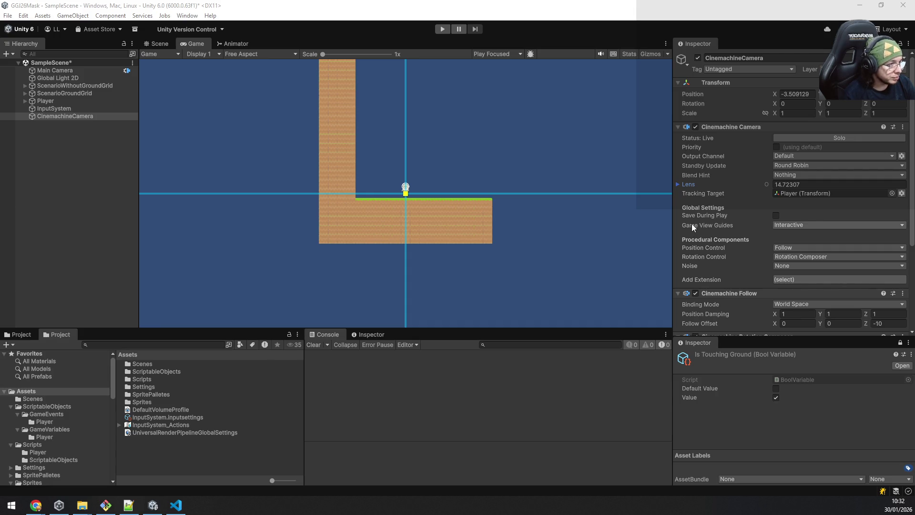
Turn on the Rotation Composer's Dead Zone and size it to 0.8 by 0.89
{"action": "left_click", "coordinate": [64, 109]}
{"action": "left_click", "coordinate": [59, 117]}
{"action": "scroll", "coordinate": [779, 247], "scroll_direction": "down", "scroll_amount": 5}
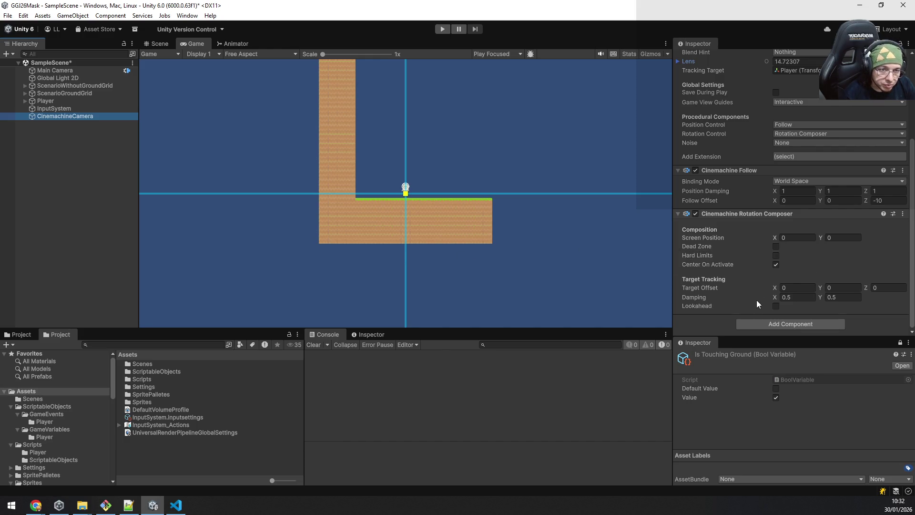
{"action": "left_click", "coordinate": [775, 247]}
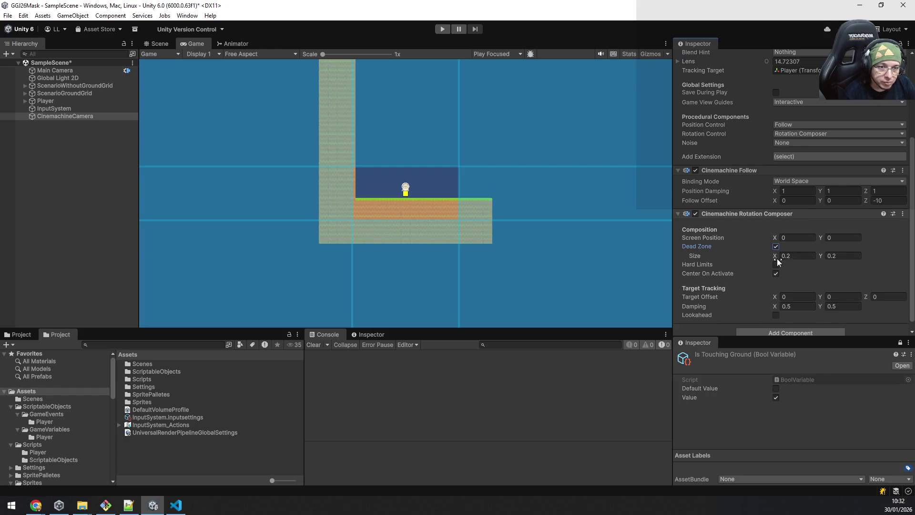
{"action": "mouse_move", "coordinate": [777, 259]}
{"action": "left_mouse_down"}
{"action": "mouse_move", "coordinate": [769, 256]}
{"action": "mouse_move", "coordinate": [833, 254]}
{"action": "mouse_move", "coordinate": [784, 254]}
{"action": "left_mouse_up"}
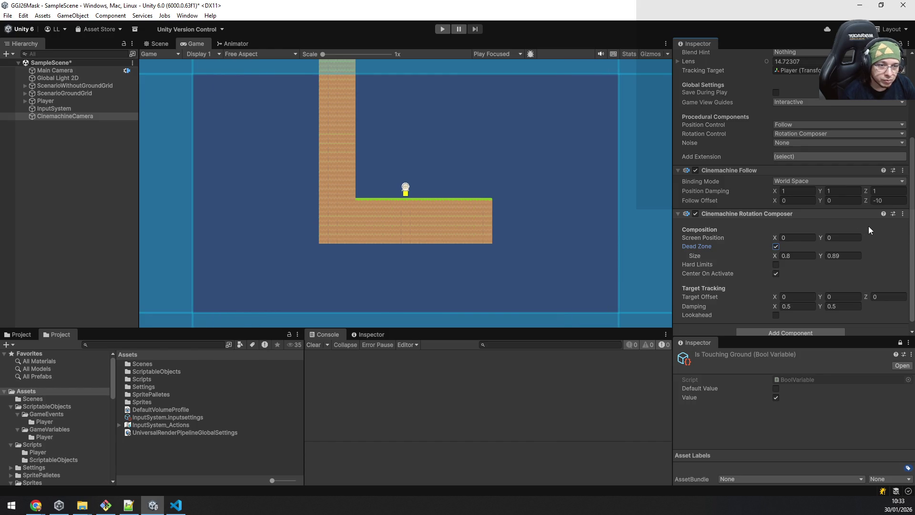
{"action": "scroll", "coordinate": [865, 225], "scroll_direction": "down", "scroll_amount": 1}
{"action": "scroll", "coordinate": [865, 227], "scroll_direction": "up", "scroll_amount": 5}
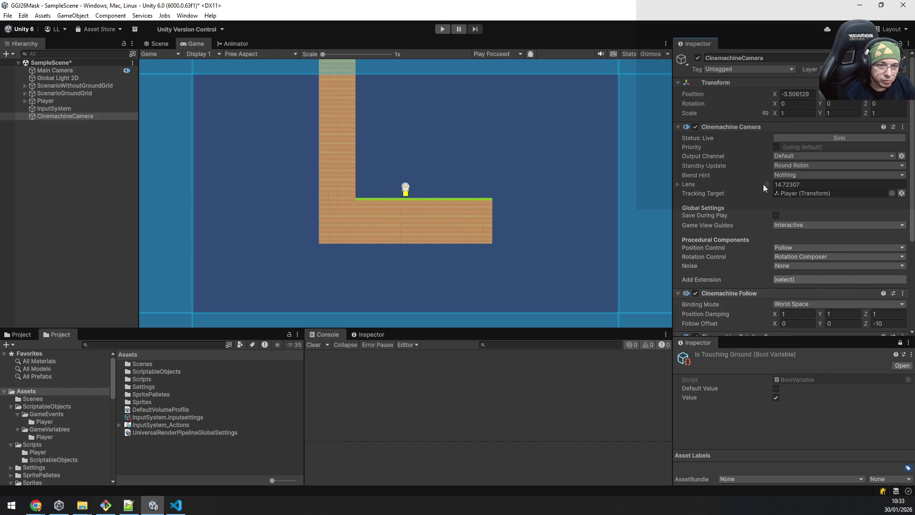
Bring the camera closer to the player, check the Scene view, then enter Play mode again
{"action": "left_click_drag", "start_coordinate": [769, 184], "coordinate": [721, 184]}
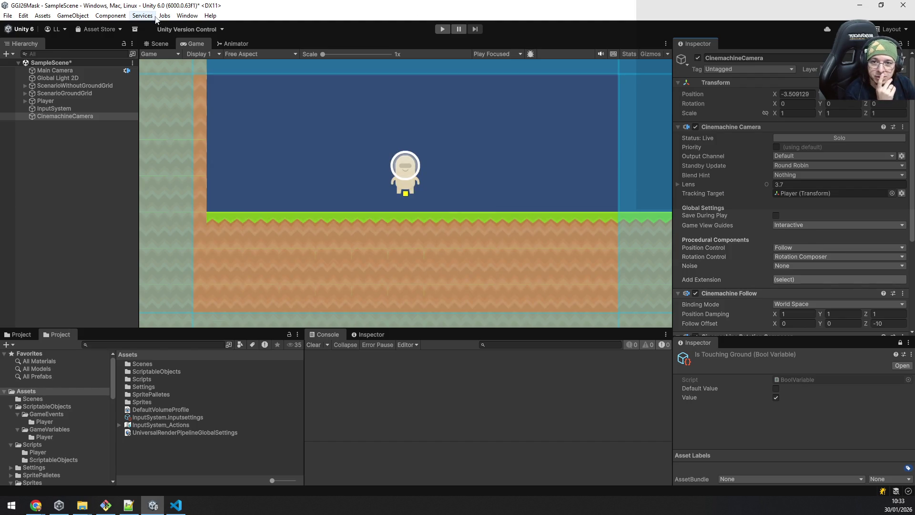
{"action": "left_click", "coordinate": [158, 43]}
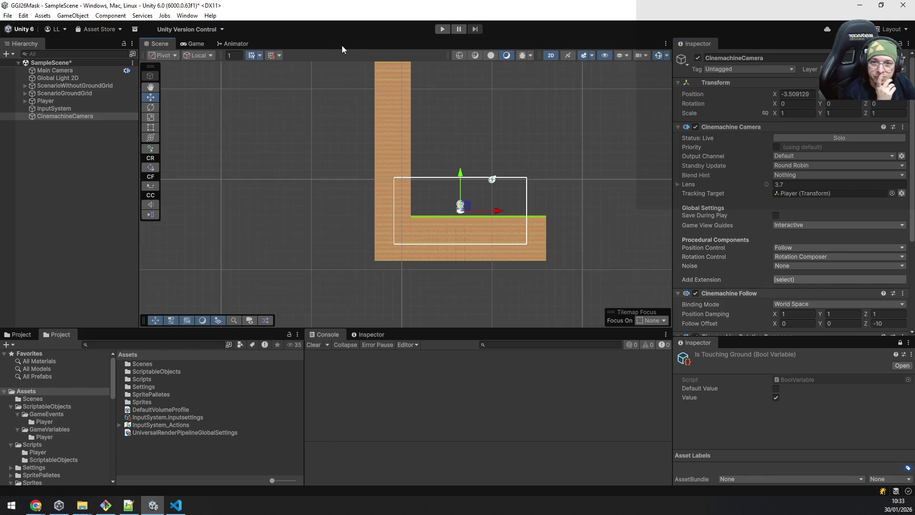
{"action": "left_click", "coordinate": [439, 31]}
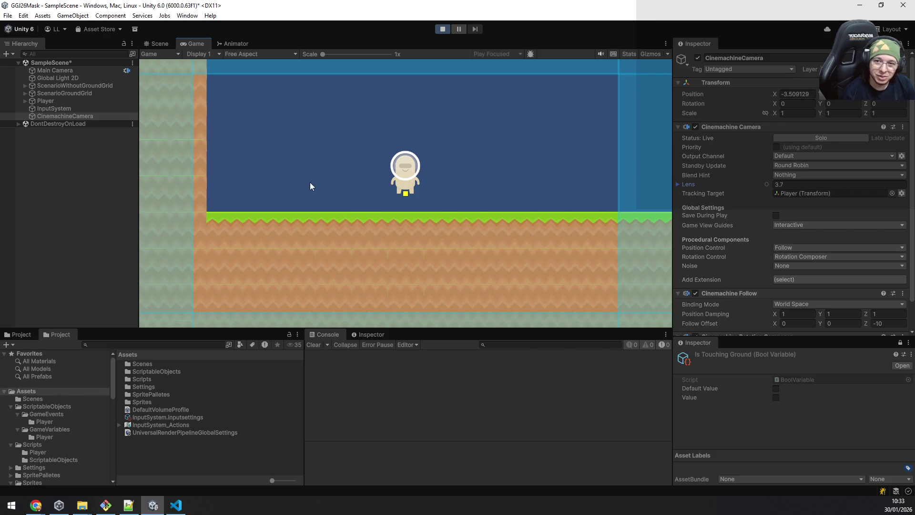
Walk the player right and left, jumping each way, to watch the camera follow
{"action": "key", "text": "d"}
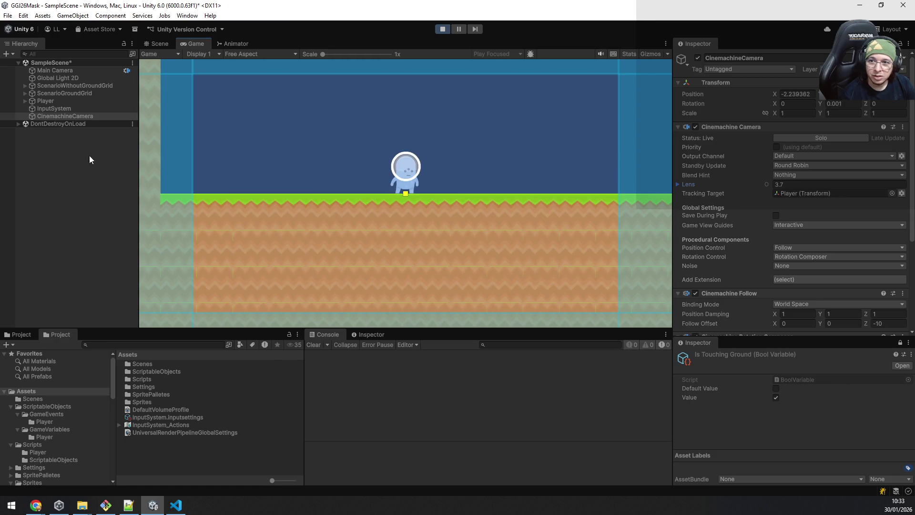
{"action": "left_click", "coordinate": [50, 101]}
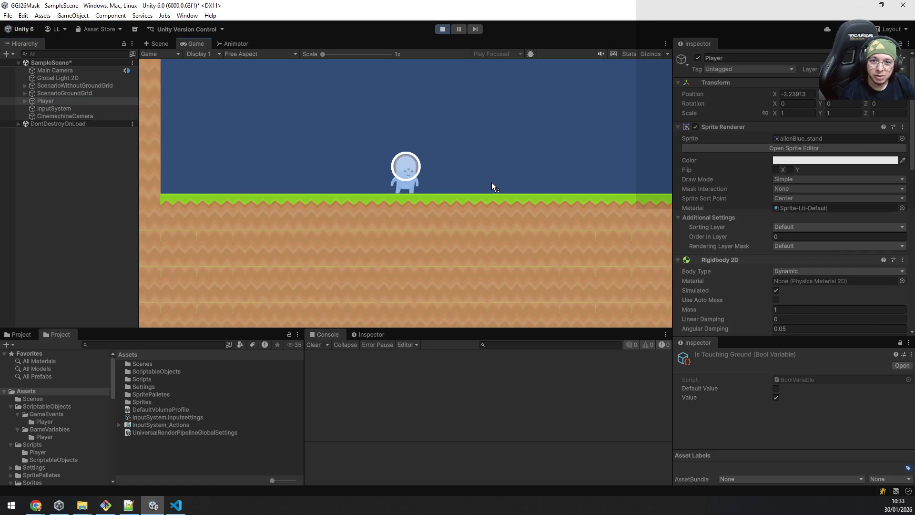
{"action": "key", "text": "d"}
{"action": "key", "text": "space"}
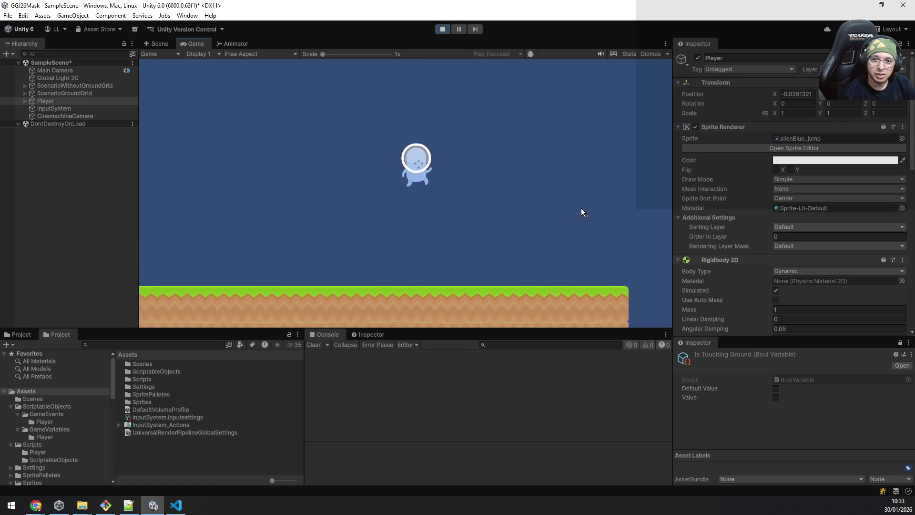
{"action": "key", "text": "a"}
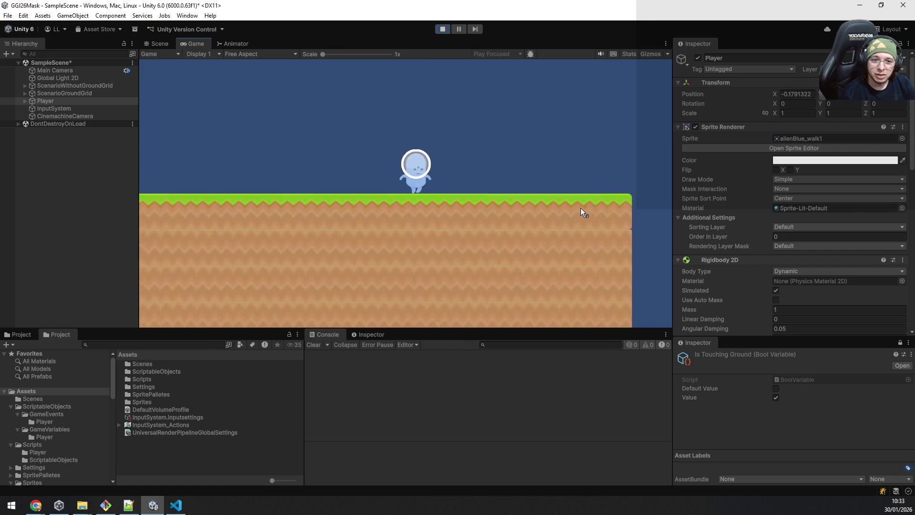
{"action": "key", "text": "space"}
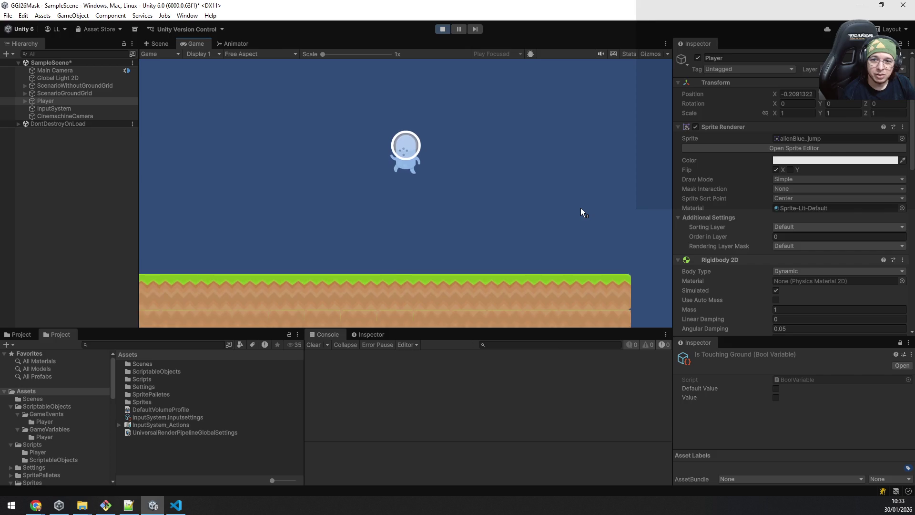
Toggle Hard Limits on the CinemachineCamera's Rotation Composer, leaving it off
{"action": "left_click", "coordinate": [44, 115]}
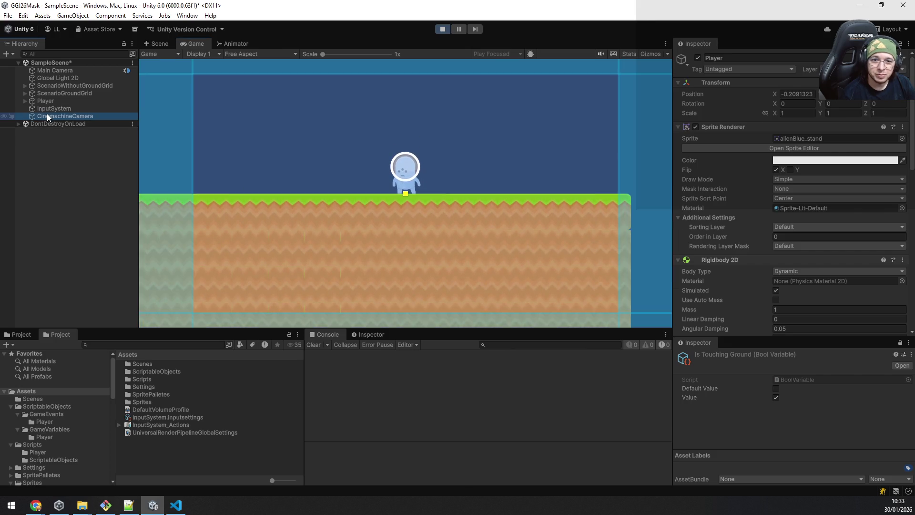
{"action": "scroll", "coordinate": [842, 213], "scroll_direction": "down", "scroll_amount": 5}
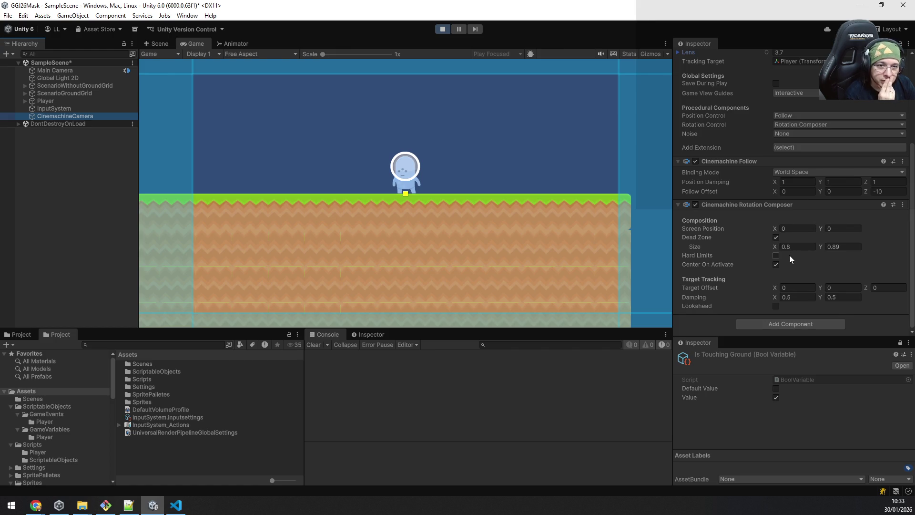
{"action": "left_click", "coordinate": [776, 255]}
{"action": "left_click", "coordinate": [777, 256]}
{"action": "left_click", "coordinate": [777, 256]}
{"action": "left_click", "coordinate": [777, 256]}
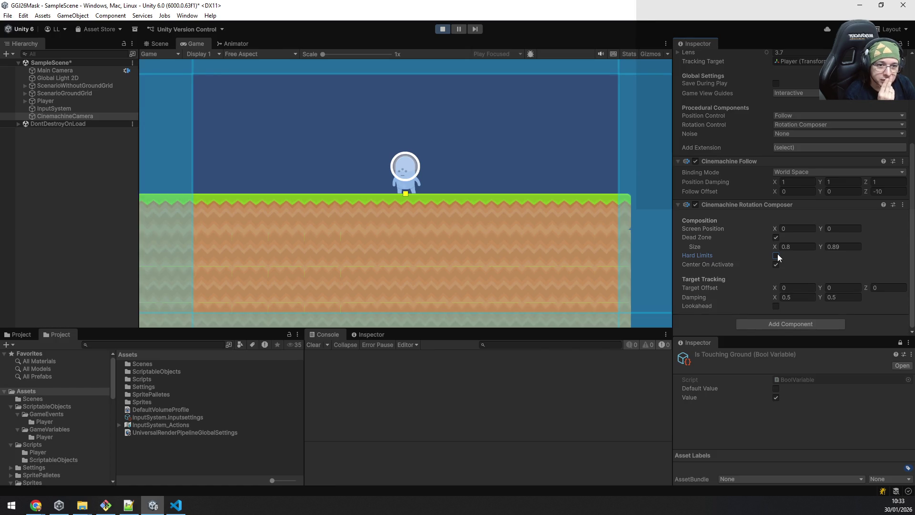
Try Lookahead and switch it back off, then set Binding Mode to Lock To Target
{"action": "left_click", "coordinate": [776, 307]}
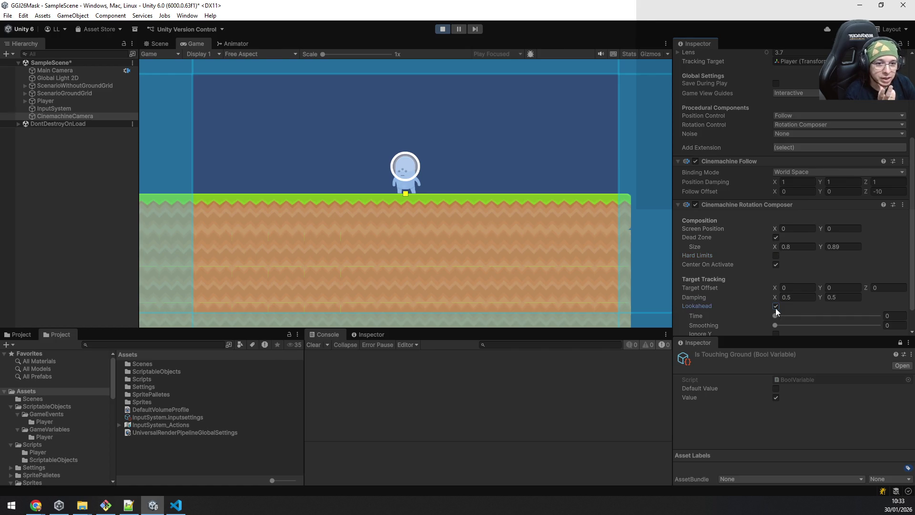
{"action": "left_click", "coordinate": [776, 307]}
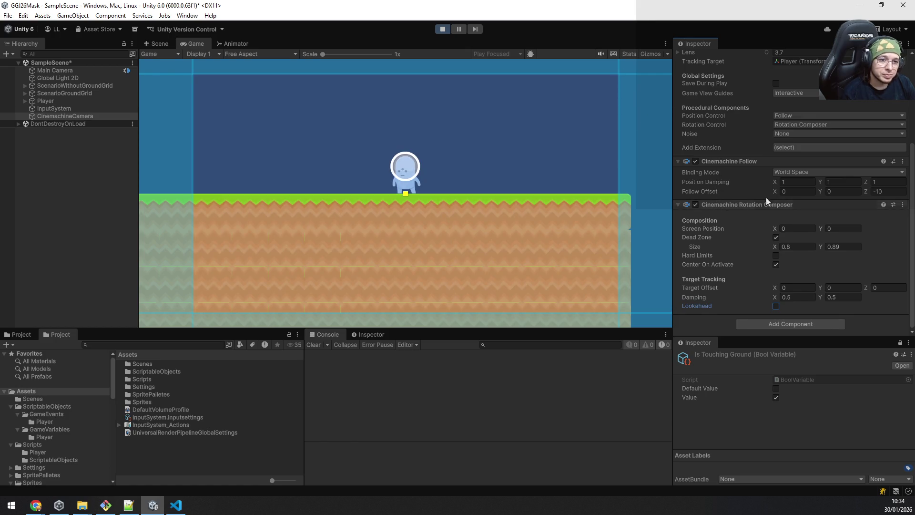
{"action": "left_click", "coordinate": [817, 172]}
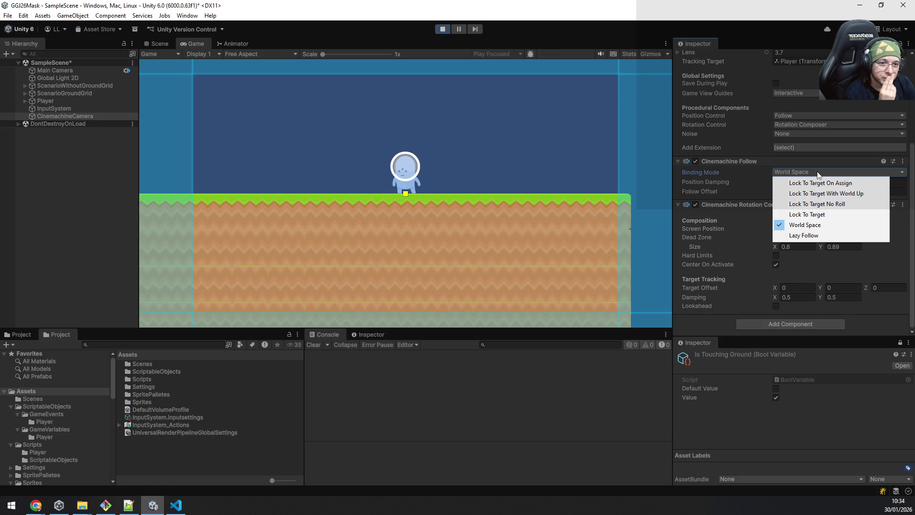
{"action": "left_click", "coordinate": [811, 214]}
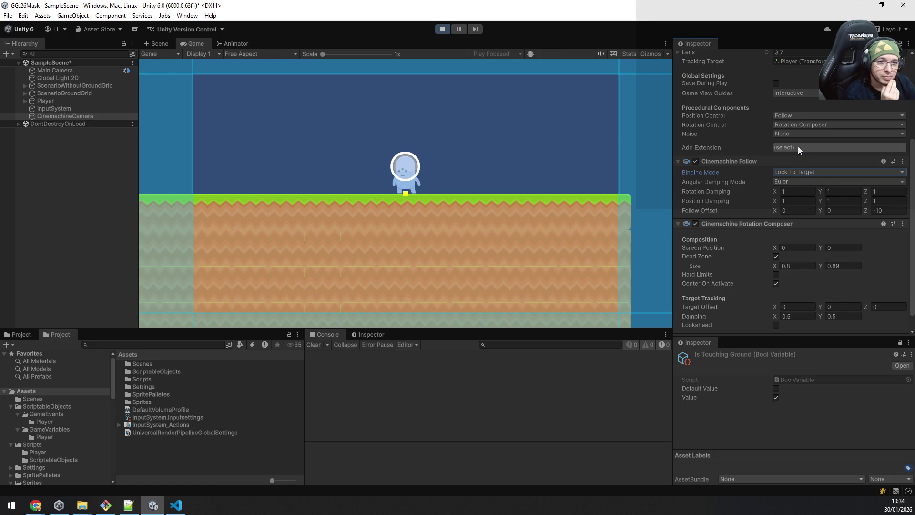
Keep position control as Follow and select the Player object
{"action": "left_click", "coordinate": [795, 117]}
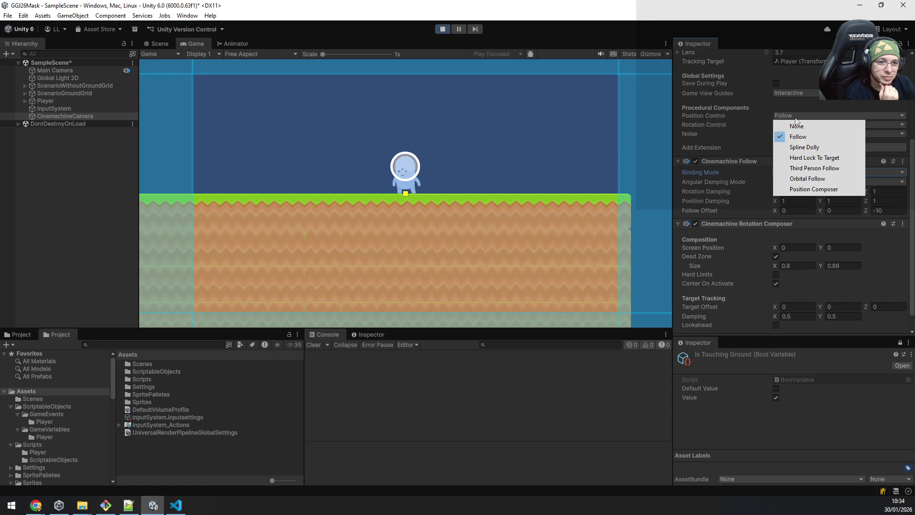
{"action": "left_click", "coordinate": [850, 101]}
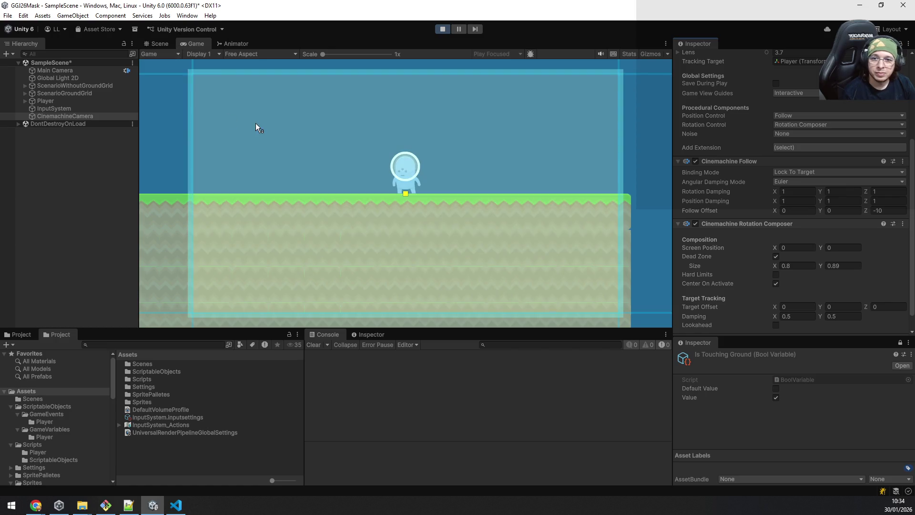
{"action": "left_click", "coordinate": [40, 100]}
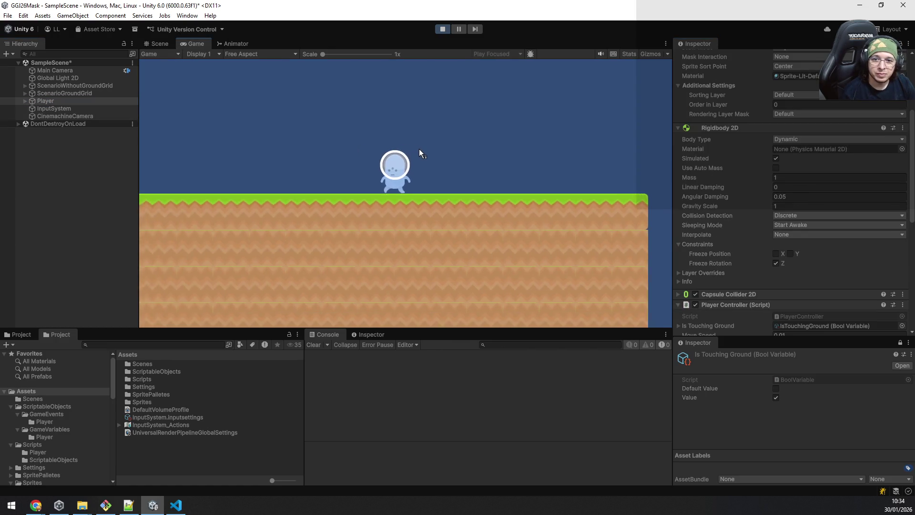
Playtest the camera follow by walking the player left and right and jumping
{"action": "key", "text": "a"}
{"action": "key", "text": "space"}
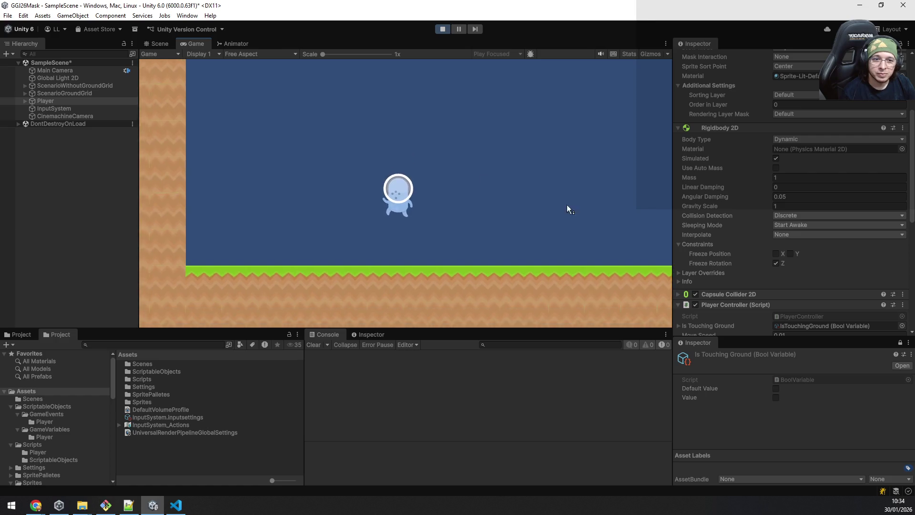
{"action": "key", "text": "d"}
{"action": "key", "text": "space"}
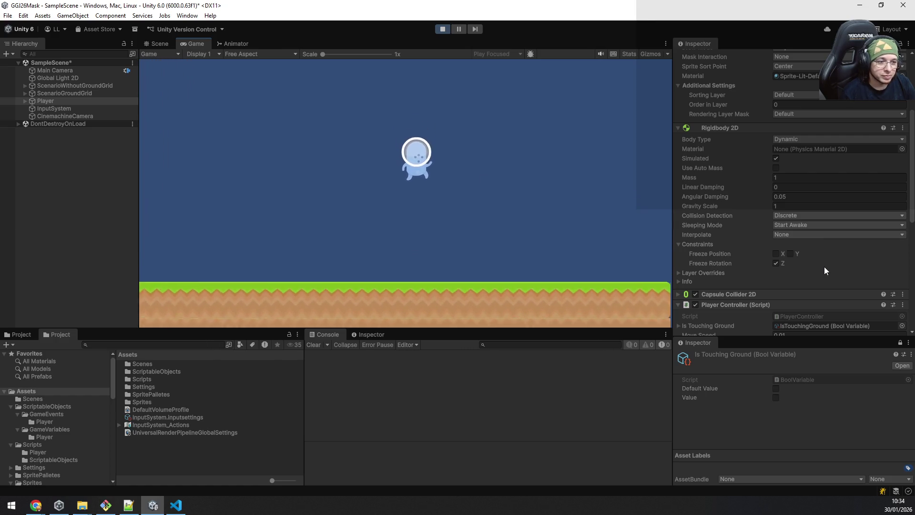
{"action": "key", "text": "space"}
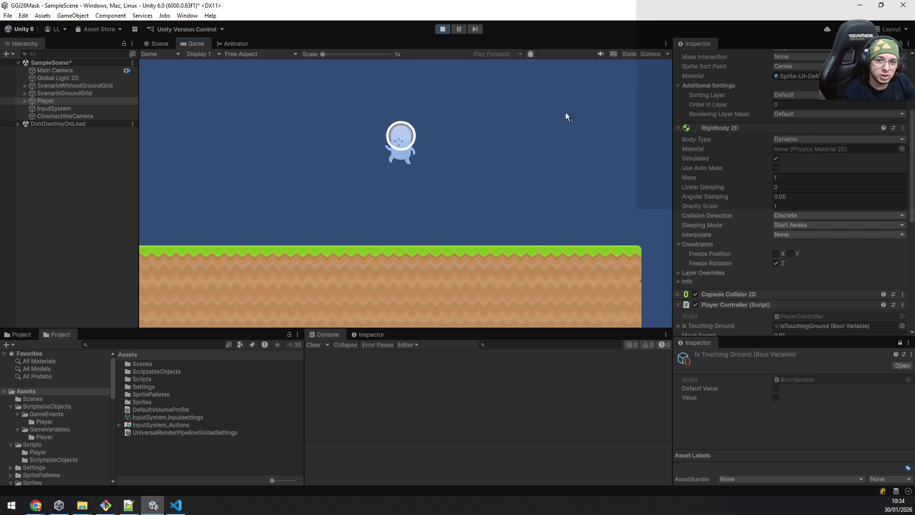
Stop Play mode, return to the Game view and select CinemachineCamera
{"action": "left_click", "coordinate": [442, 31]}
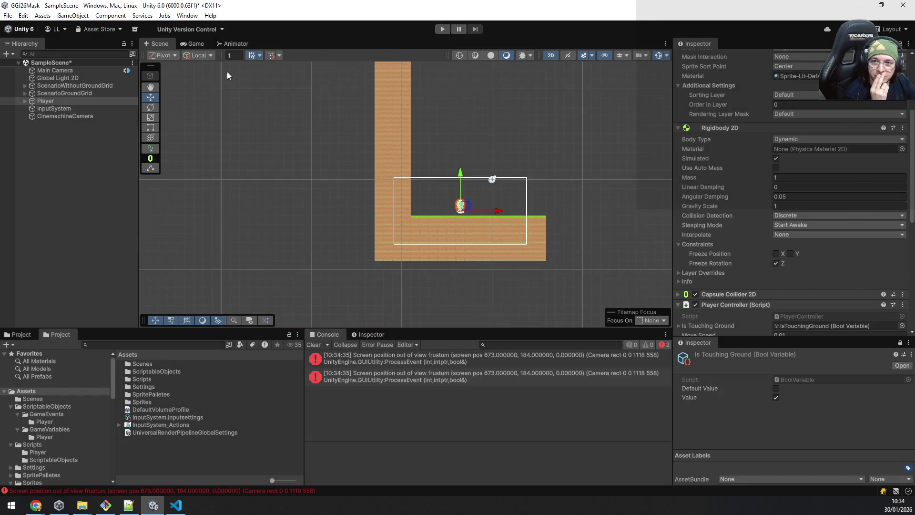
{"action": "left_click", "coordinate": [200, 43]}
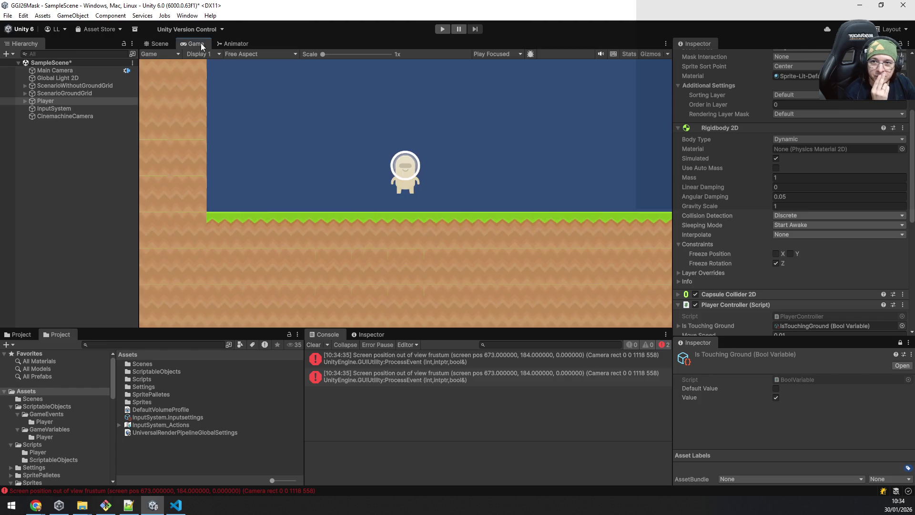
{"action": "left_click", "coordinate": [65, 115]}
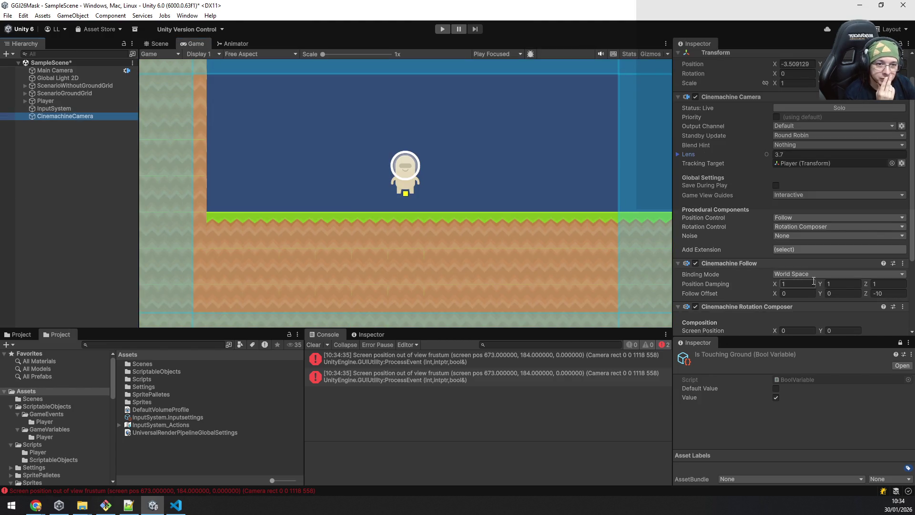
Keep Screen Position Y at 0, set Target Offset Y to 2.61 with a slight X shift, then play
{"action": "scroll", "coordinate": [813, 281], "scroll_direction": "down", "scroll_amount": 5}
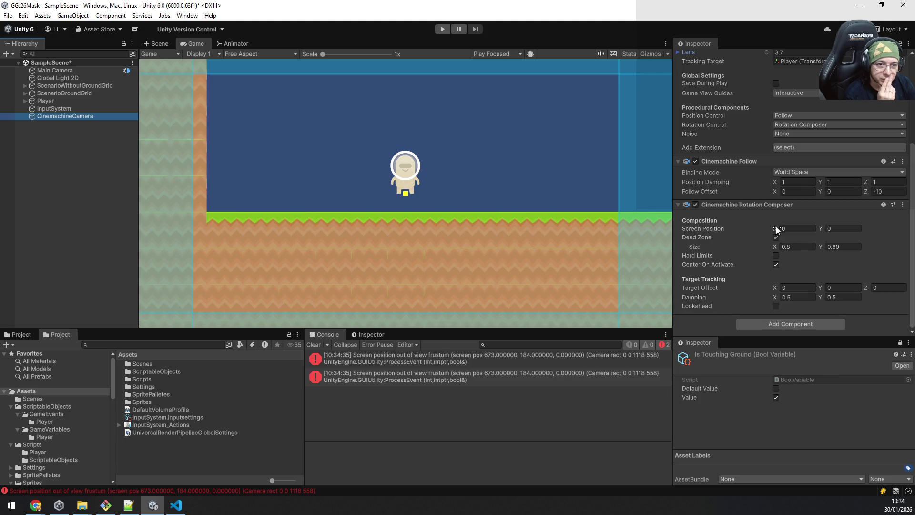
{"action": "left_click_drag", "start_coordinate": [820, 229], "coordinate": [822, 227]}
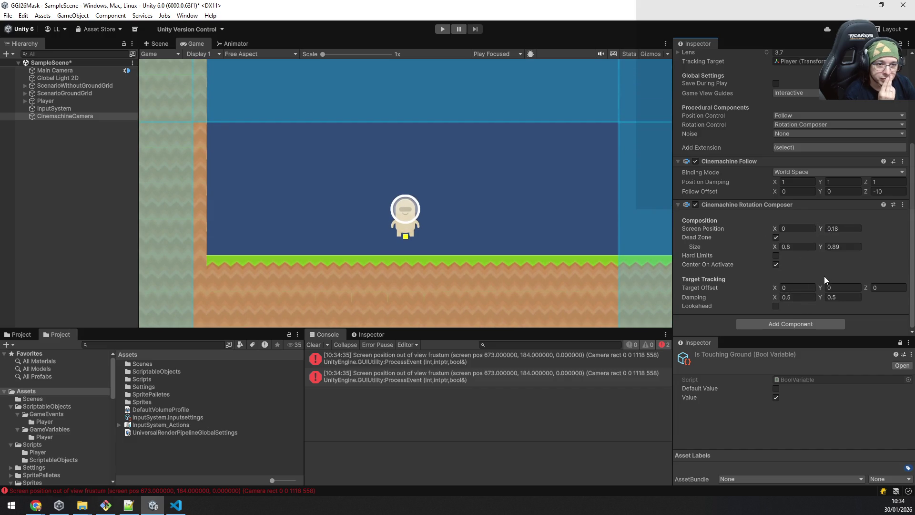
{"action": "key", "text": "ctrl+z"}
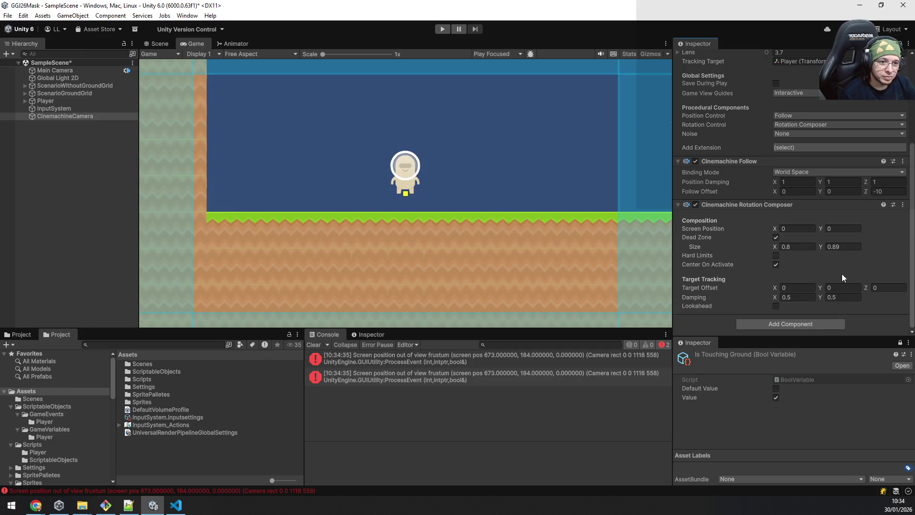
{"action": "left_click_drag", "start_coordinate": [820, 287], "coordinate": [857, 281]}
{"action": "mouse_move", "coordinate": [774, 289]}
{"action": "left_mouse_down"}
{"action": "mouse_move", "coordinate": [795, 291]}
{"action": "mouse_move", "coordinate": [773, 290]}
{"action": "left_mouse_up"}
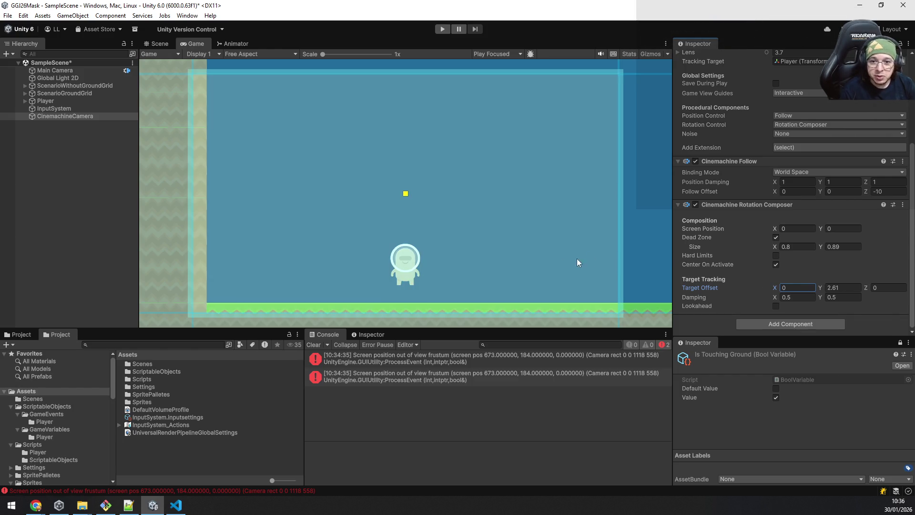
{"action": "left_click", "coordinate": [443, 29]}
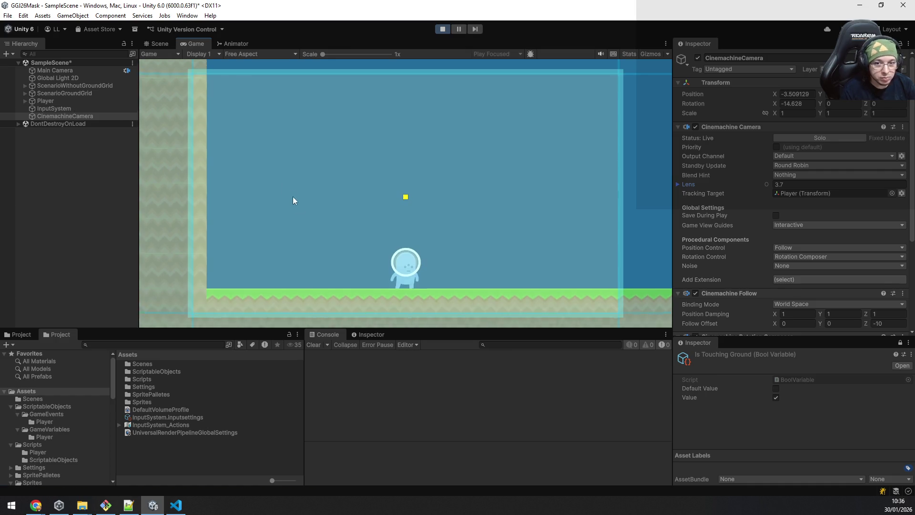
Playtest the camera by jumping and moving the player right
{"action": "left_click", "coordinate": [82, 84]}
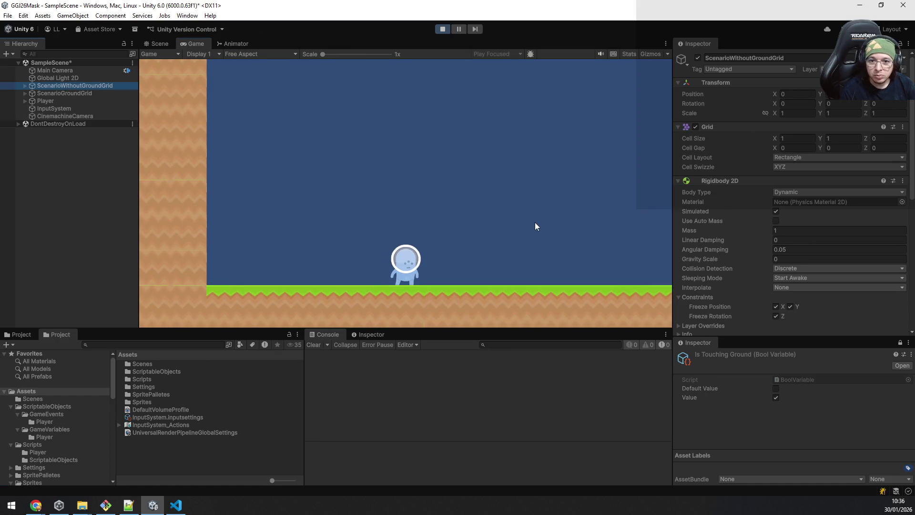
{"action": "key", "text": "space"}
{"action": "key", "text": "d"}
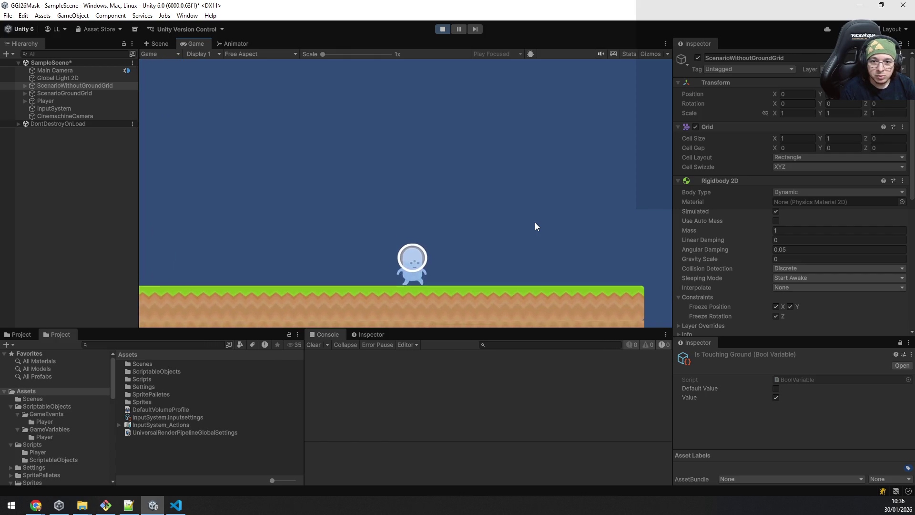
{"action": "key", "text": "space"}
{"action": "key", "text": "space"}
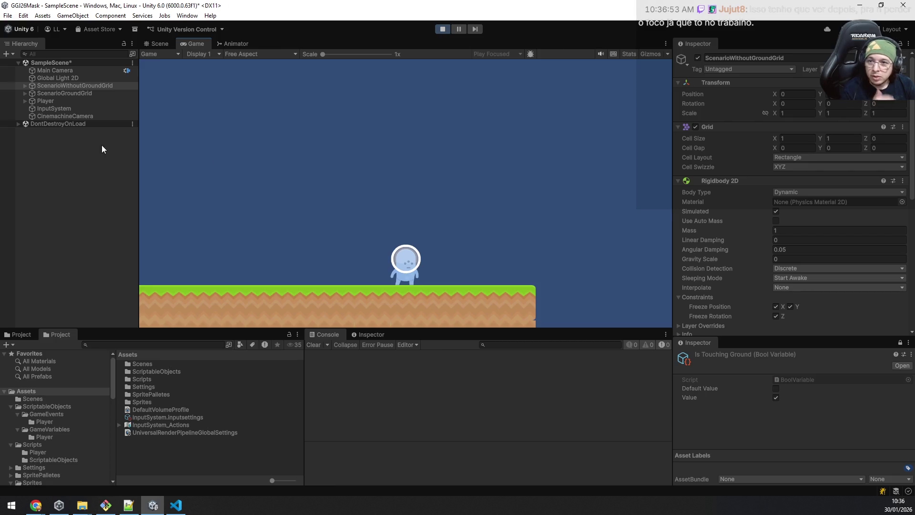
Scrub the CinemachineCamera's Follow Offset Z from -10 to about -7.33
{"action": "left_click", "coordinate": [71, 117]}
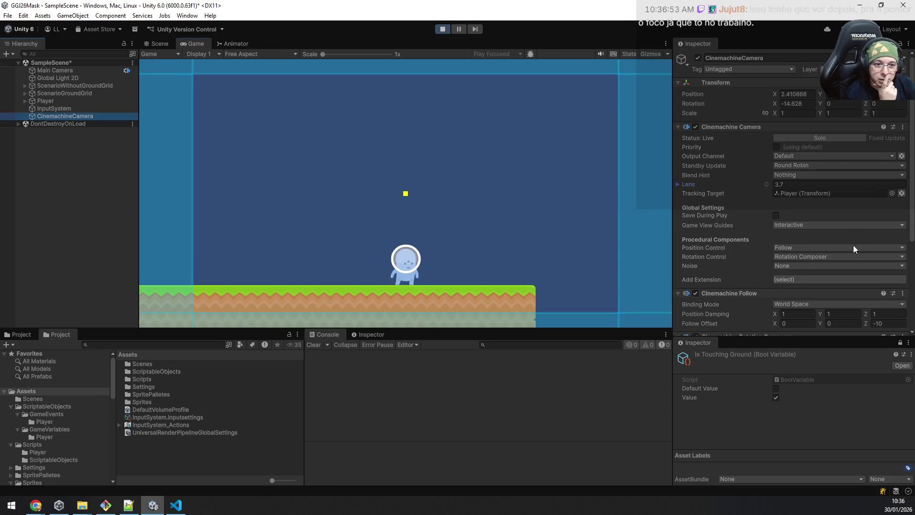
{"action": "scroll", "coordinate": [867, 220], "scroll_direction": "down", "scroll_amount": 3}
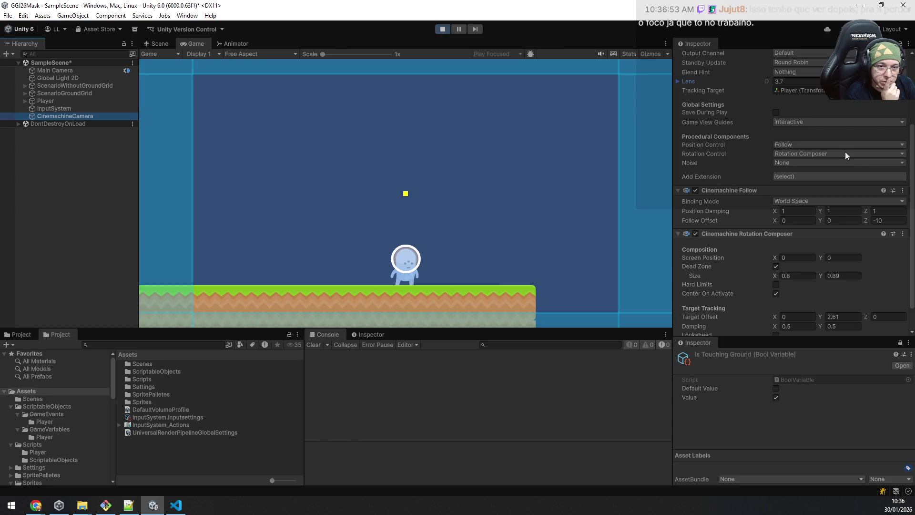
{"action": "left_click_drag", "start_coordinate": [868, 221], "coordinate": [905, 217]}
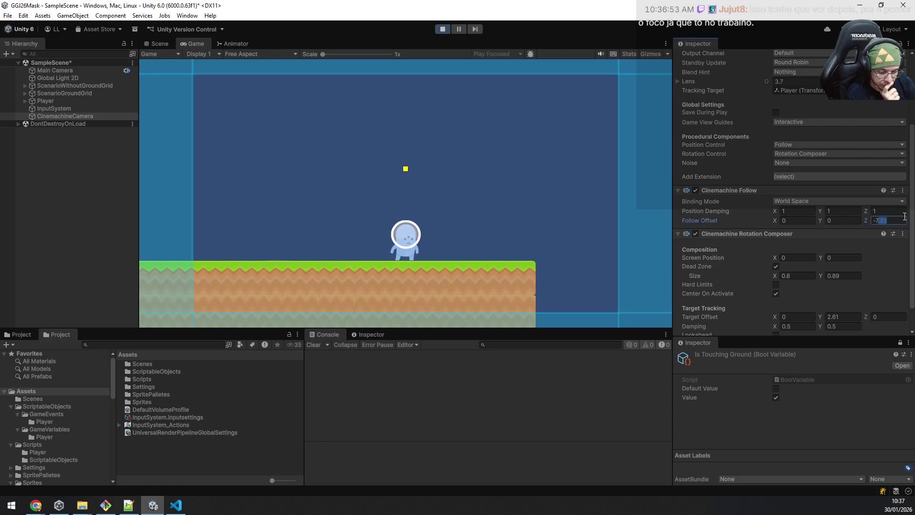
Round Follow Offset Z to -7 and playtest with jumps and leftward movement
{"action": "key", "text": "BackSpace"}
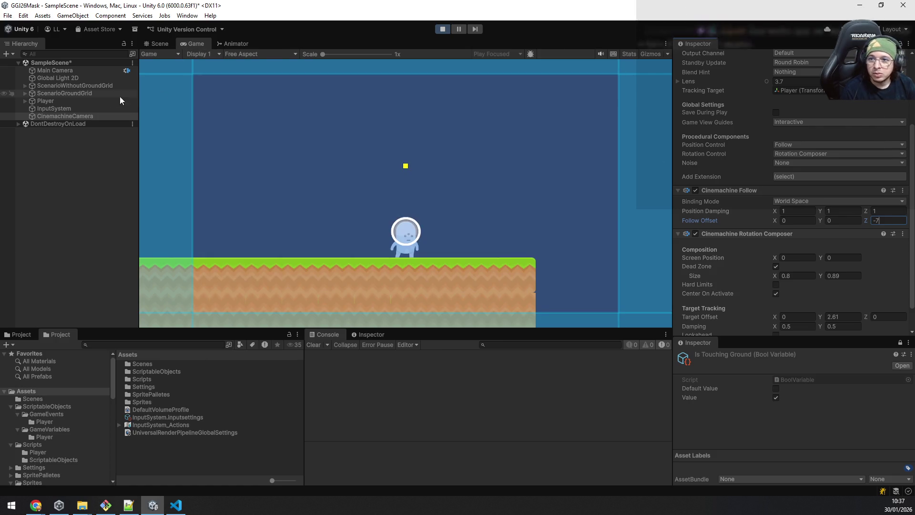
{"action": "left_click", "coordinate": [86, 101]}
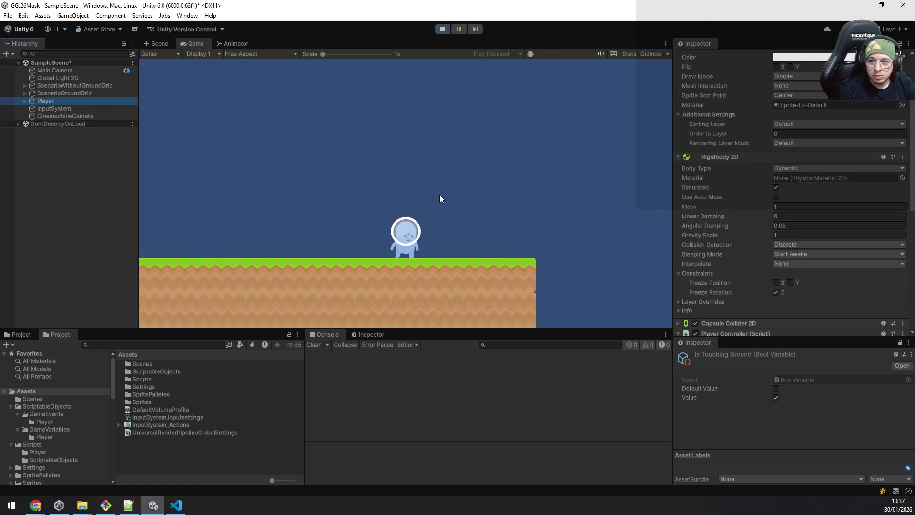
{"action": "left_click", "coordinate": [431, 181]}
{"action": "key", "text": "space"}
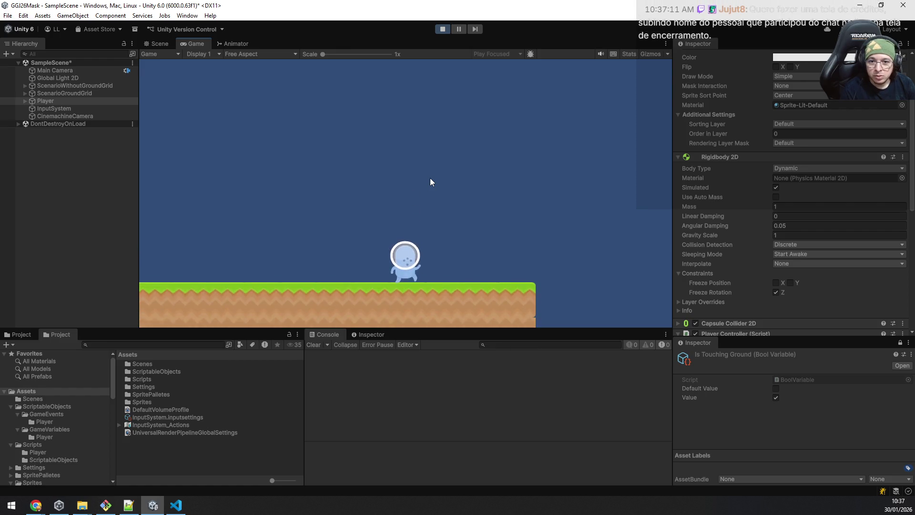
{"action": "key", "text": "space"}
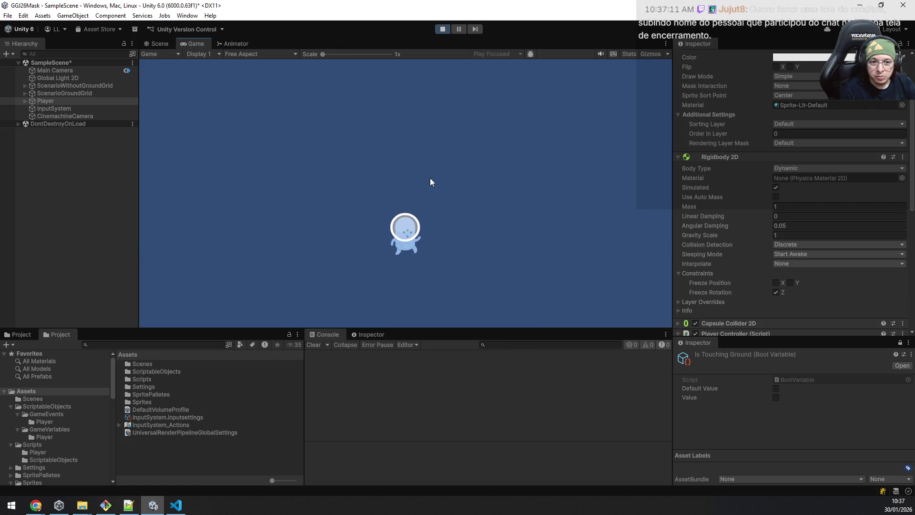
{"action": "key", "text": "a"}
{"action": "key", "text": "space"}
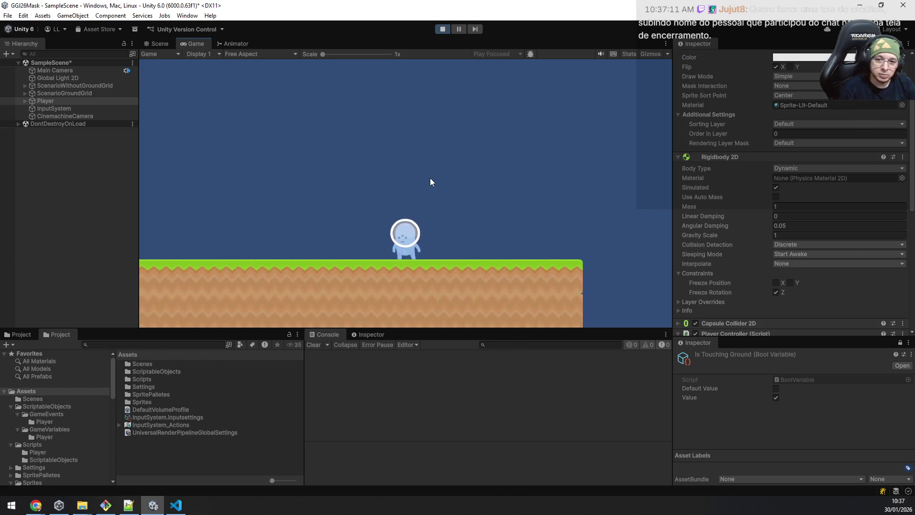
Reduce the Rotation Composer's Dead Zone height from 0.89 to 0.65 and test it with a jump
{"action": "left_click", "coordinate": [92, 119]}
{"action": "scroll", "coordinate": [783, 258], "scroll_direction": "down", "scroll_amount": 5}
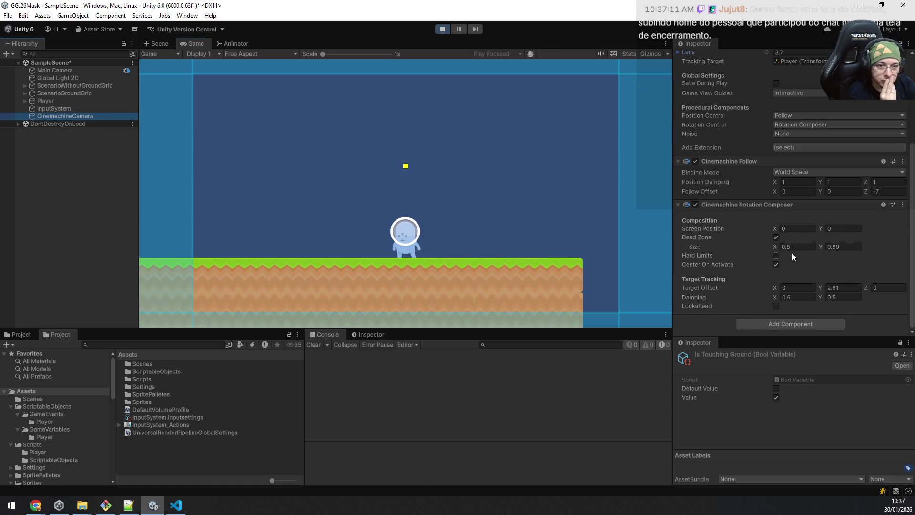
{"action": "left_click_drag", "start_coordinate": [822, 248], "coordinate": [816, 247]}
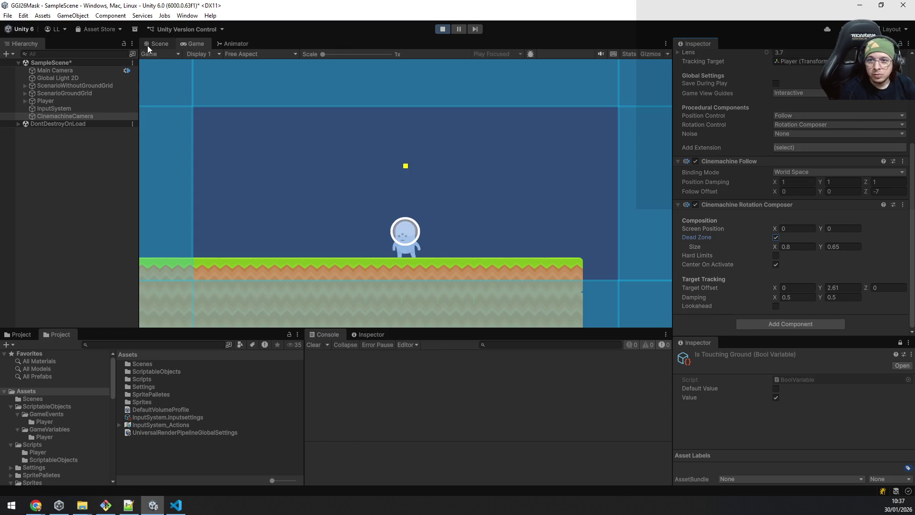
{"action": "left_click", "coordinate": [102, 108]}
{"action": "left_click", "coordinate": [392, 193]}
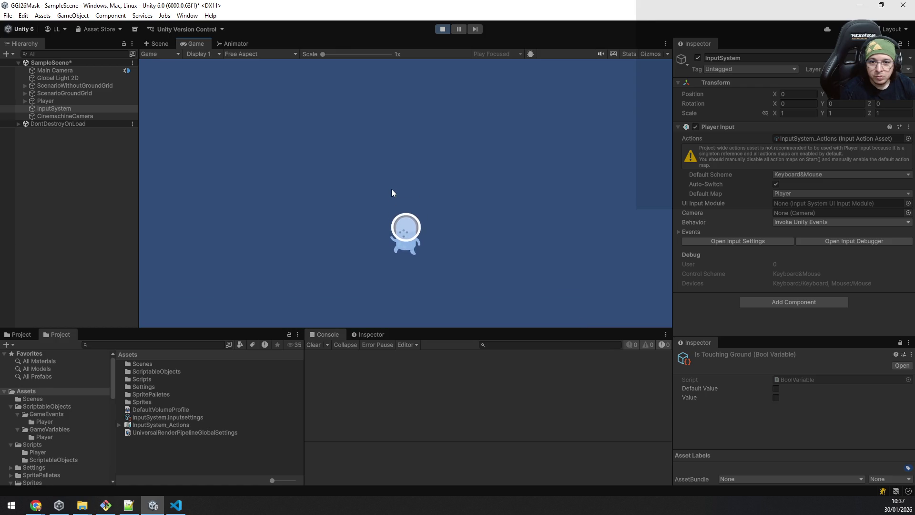
{"action": "key", "text": "space"}
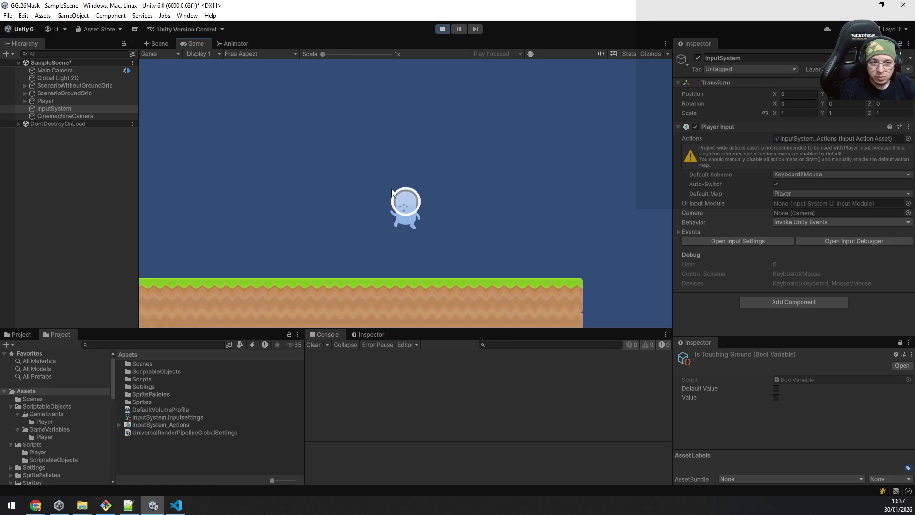
{"action": "left_click", "coordinate": [65, 114]}
{"action": "scroll", "coordinate": [850, 251], "scroll_direction": "down", "scroll_amount": 5}
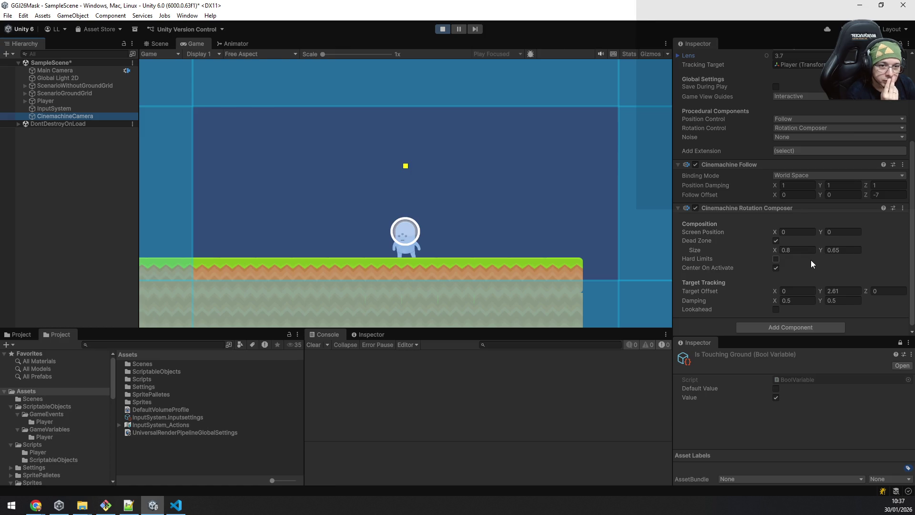
Shrink the Dead Zone height to 0.48 and test it with a jump
{"action": "left_click_drag", "start_coordinate": [819, 249], "coordinate": [817, 250]}
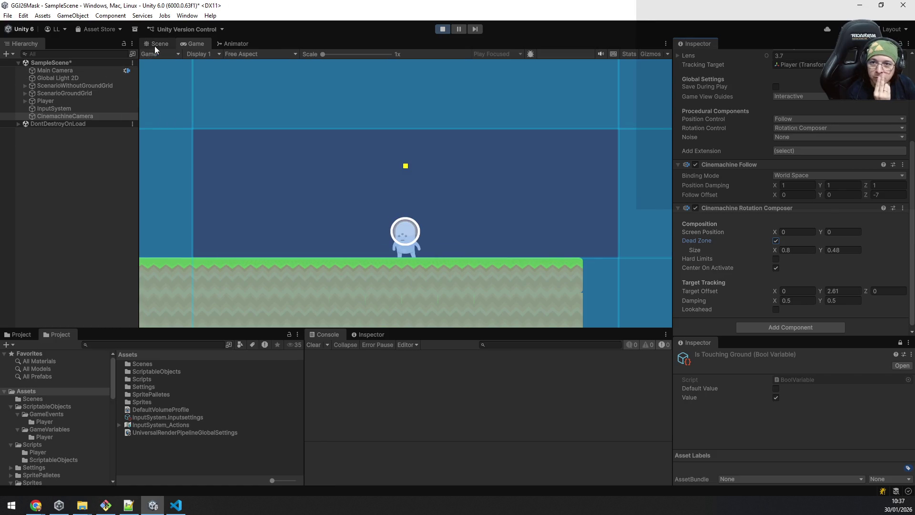
{"action": "left_click", "coordinate": [78, 108]}
{"action": "left_click", "coordinate": [331, 210]}
{"action": "key", "text": "space"}
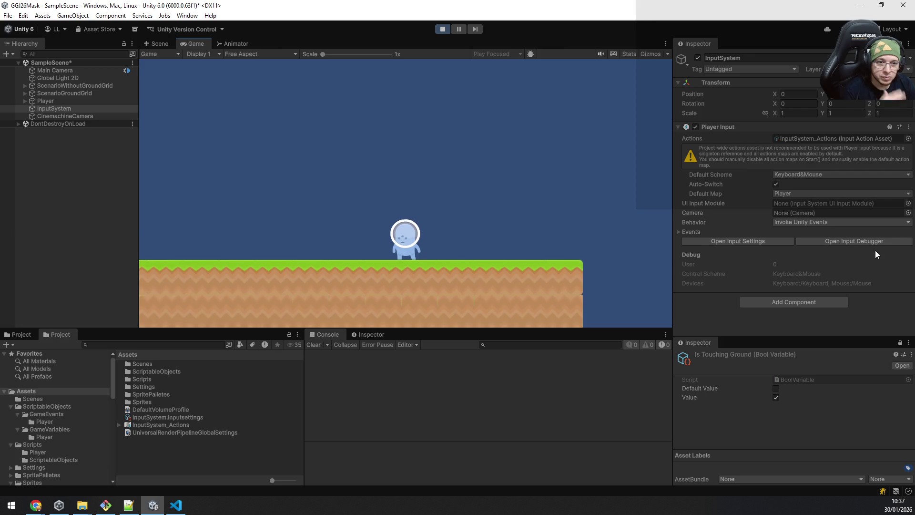
Set Damping Y to 0.28 and Dead Zone height to 0.83, then playtest a jump
{"action": "left_click", "coordinate": [68, 117]}
{"action": "scroll", "coordinate": [813, 264], "scroll_direction": "down", "scroll_amount": 5}
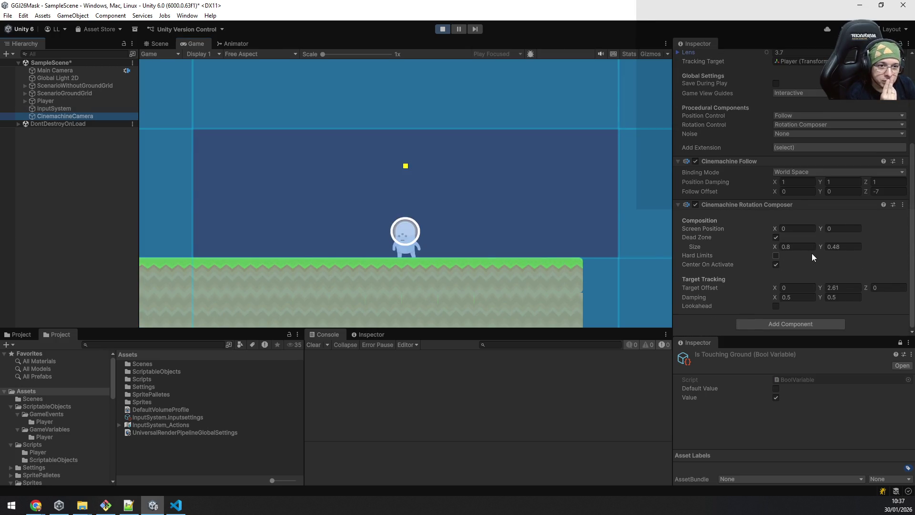
{"action": "scroll", "coordinate": [811, 250], "scroll_direction": "up", "scroll_amount": 4}
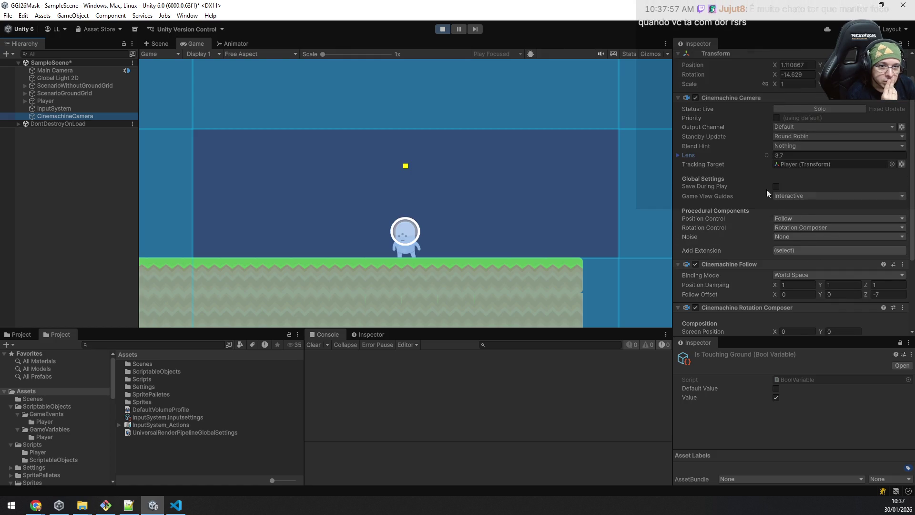
{"action": "scroll", "coordinate": [777, 187], "scroll_direction": "down", "scroll_amount": 4}
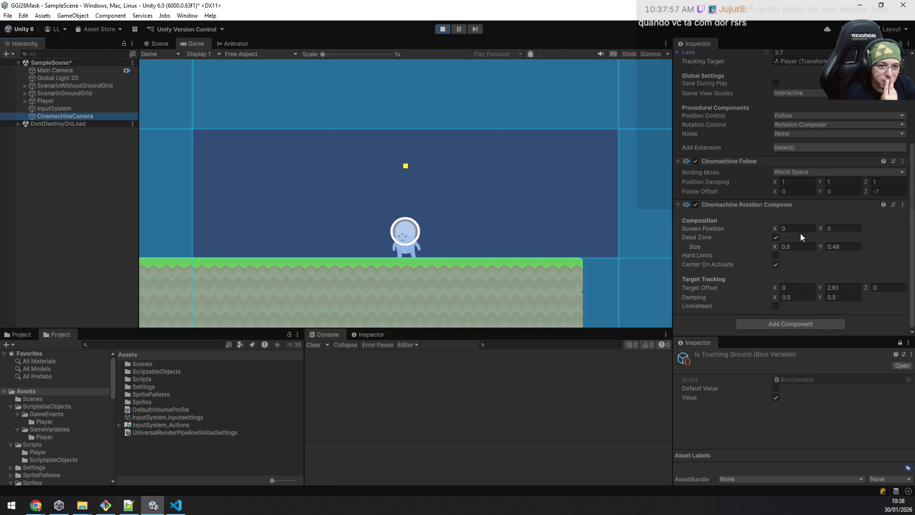
{"action": "left_click", "coordinate": [821, 299]}
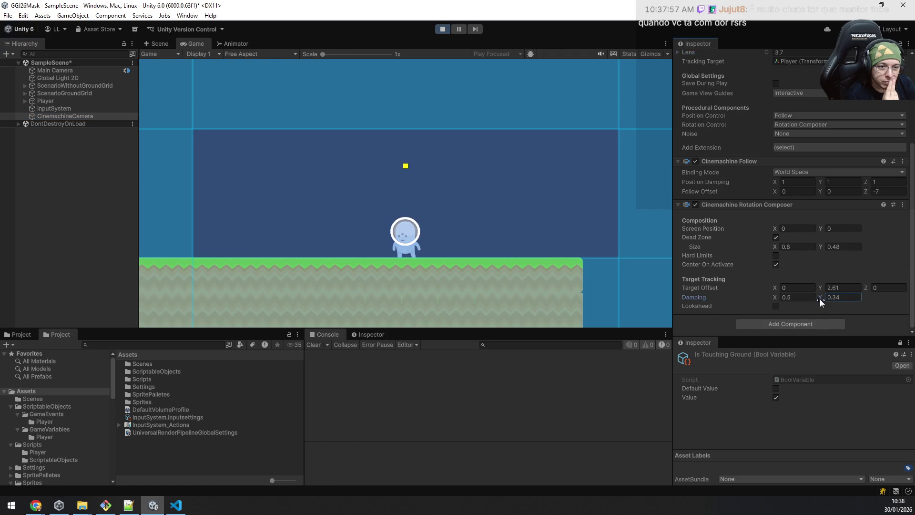
{"action": "left_click_drag", "start_coordinate": [822, 247], "coordinate": [825, 244]}
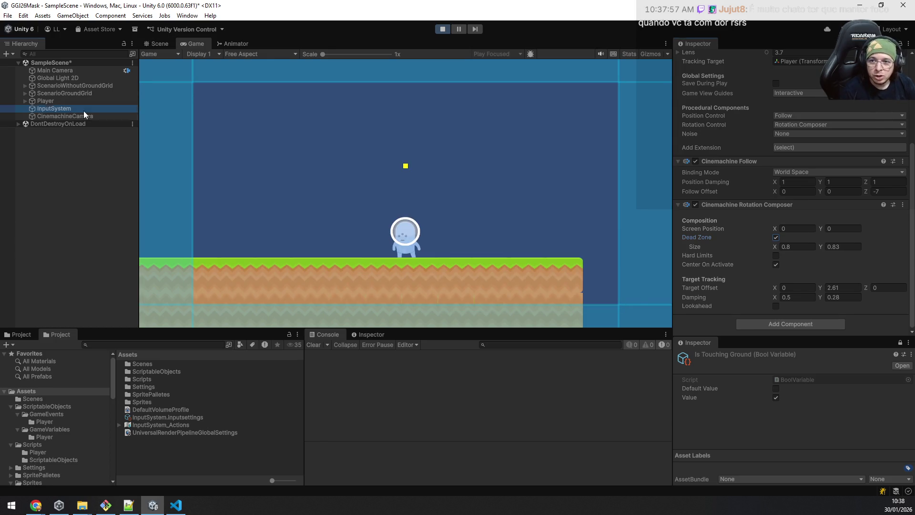
{"action": "left_click", "coordinate": [84, 109]}
{"action": "key", "text": "space"}
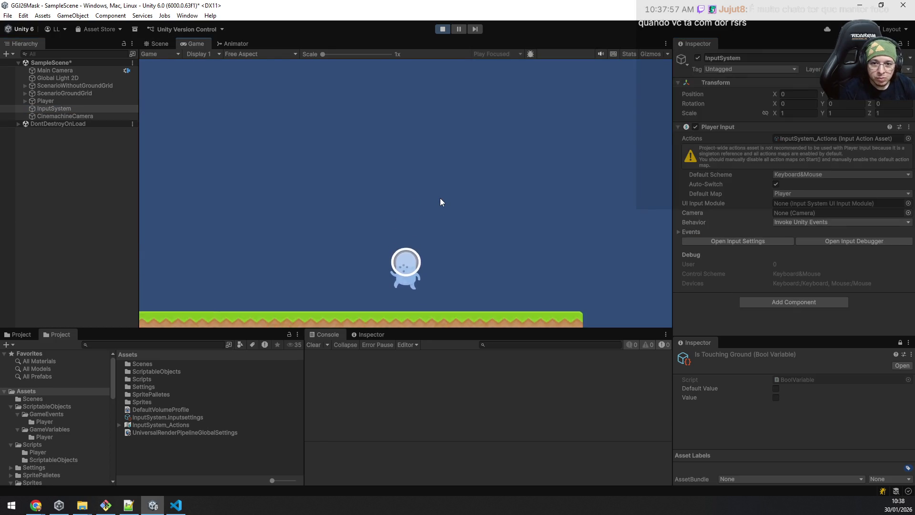
{"action": "left_click", "coordinate": [58, 115]}
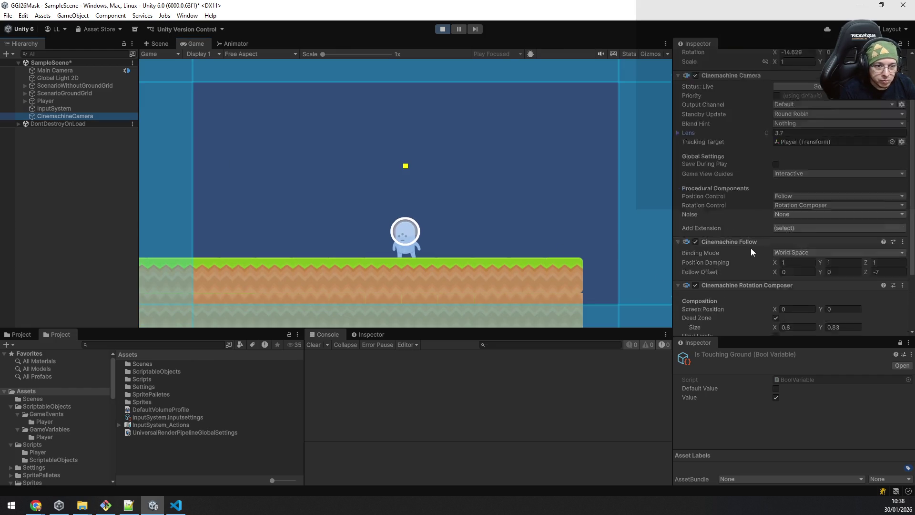
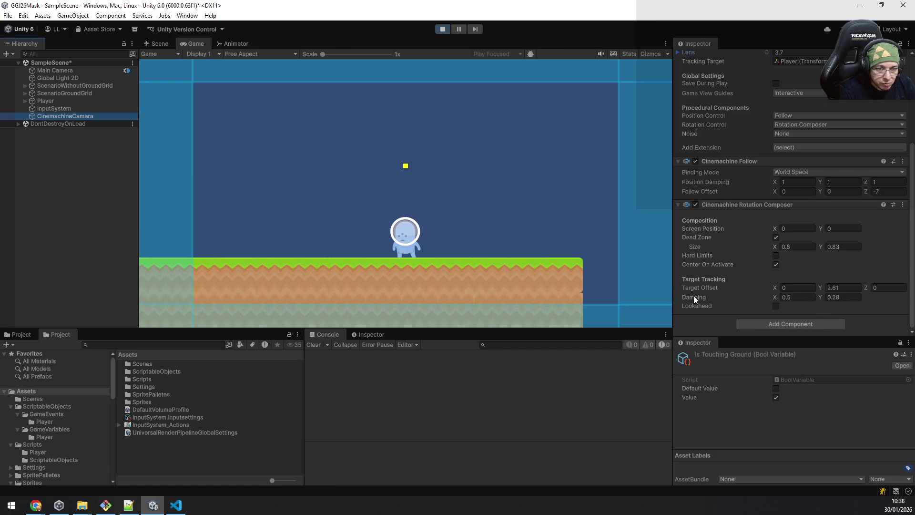
Enable Lookahead and test Smoothing at 1.2 with a jump, then reset it to 0 and disable Lookahead
{"action": "left_click", "coordinate": [775, 307]}
{"action": "scroll", "coordinate": [803, 284], "scroll_direction": "down", "scroll_amount": 2}
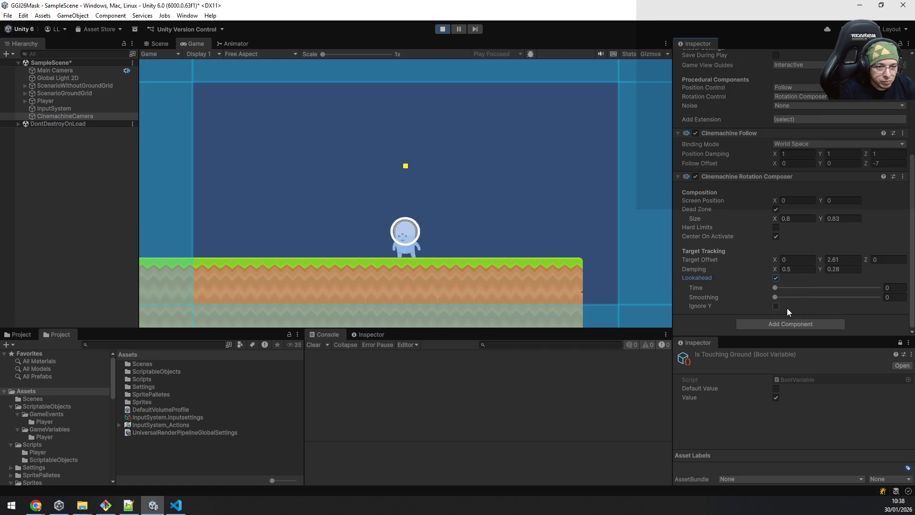
{"action": "left_click_drag", "start_coordinate": [776, 296], "coordinate": [779, 294]}
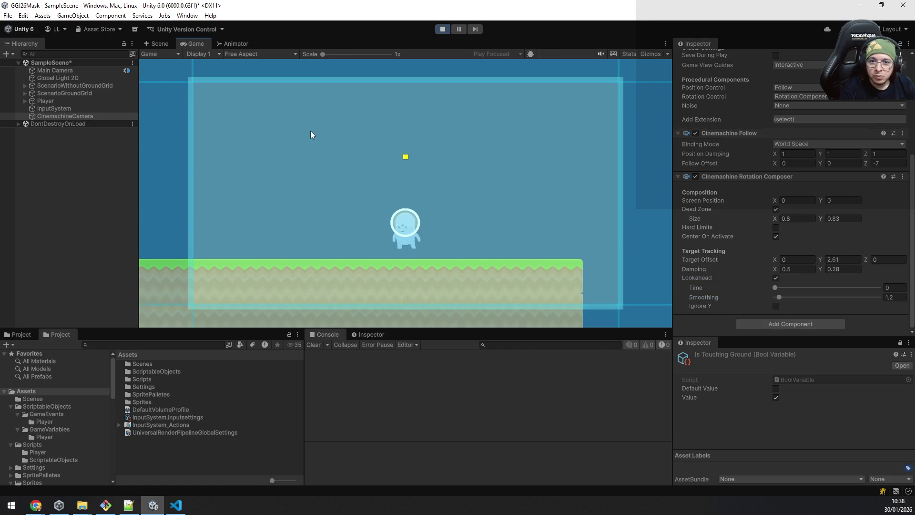
{"action": "key", "text": "space"}
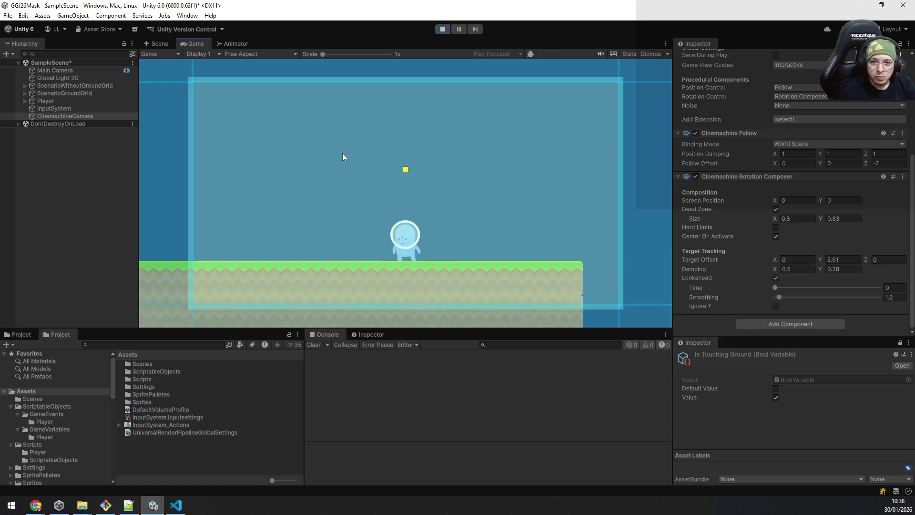
{"action": "mouse_move", "coordinate": [779, 296]}
{"action": "left_mouse_down"}
{"action": "mouse_move", "coordinate": [761, 297]}
{"action": "mouse_move", "coordinate": [777, 286]}
{"action": "mouse_move", "coordinate": [762, 285]}
{"action": "left_mouse_up"}
{"action": "left_click", "coordinate": [775, 279]}
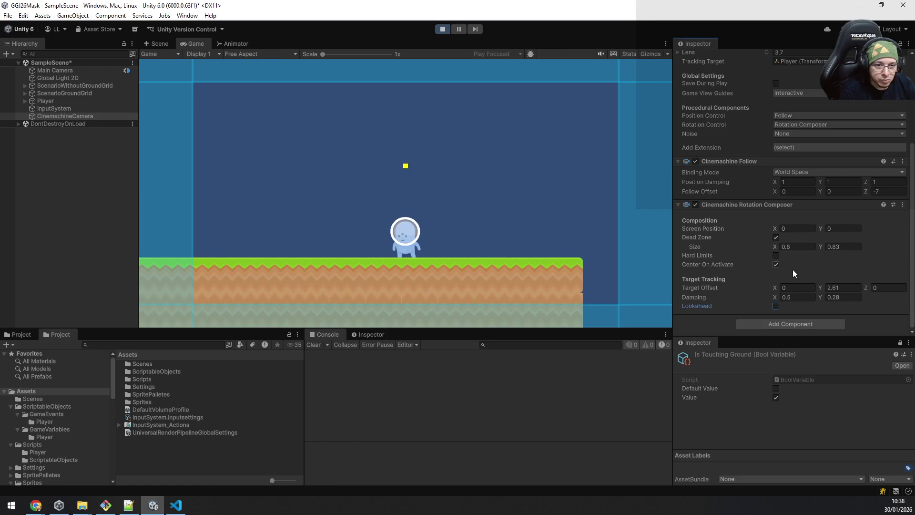
Set Damping Y to 0.82, try Hard Limits but leave them off, and disable the dead zone
{"action": "left_click", "coordinate": [841, 297]}
{"action": "type", "text": "0.19"}
{"action": "left_click", "coordinate": [776, 256]}
{"action": "left_click", "coordinate": [776, 255]}
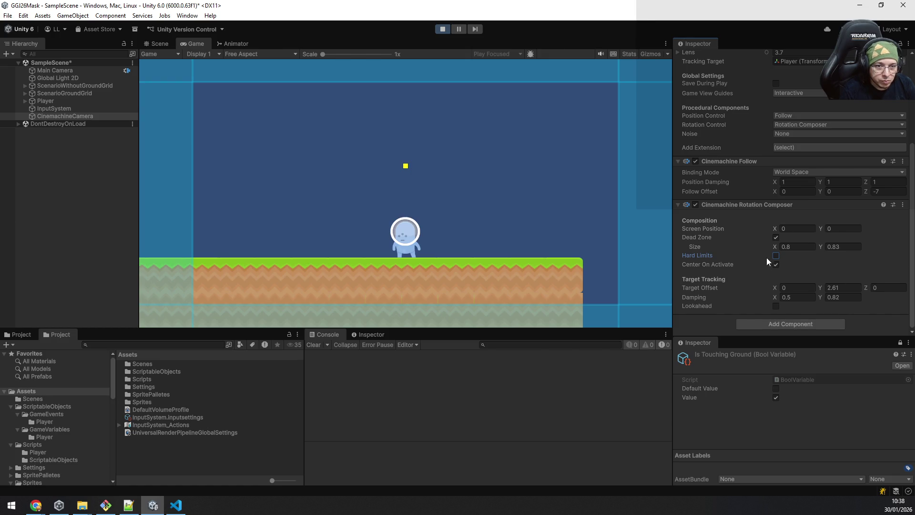
{"action": "left_click", "coordinate": [777, 239]}
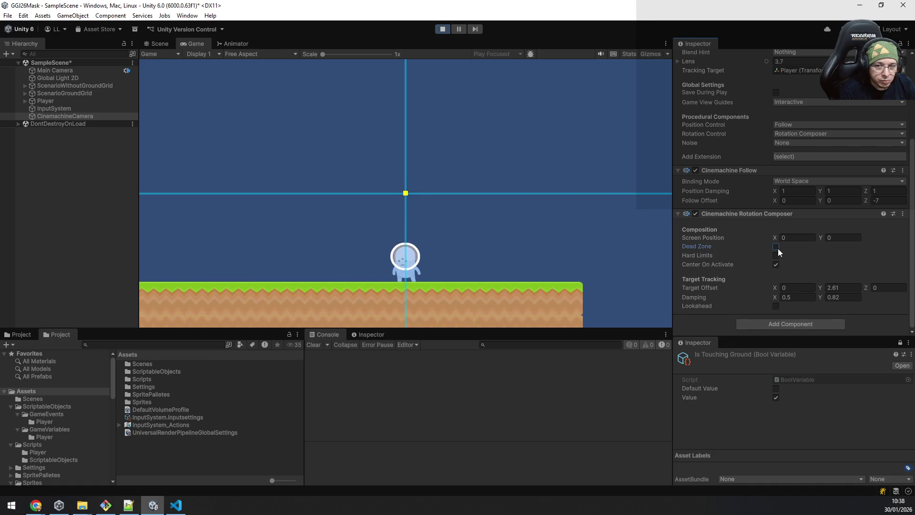
Re-enable the dead zone and shrink its height to 0.77
{"action": "left_click", "coordinate": [275, 151]}
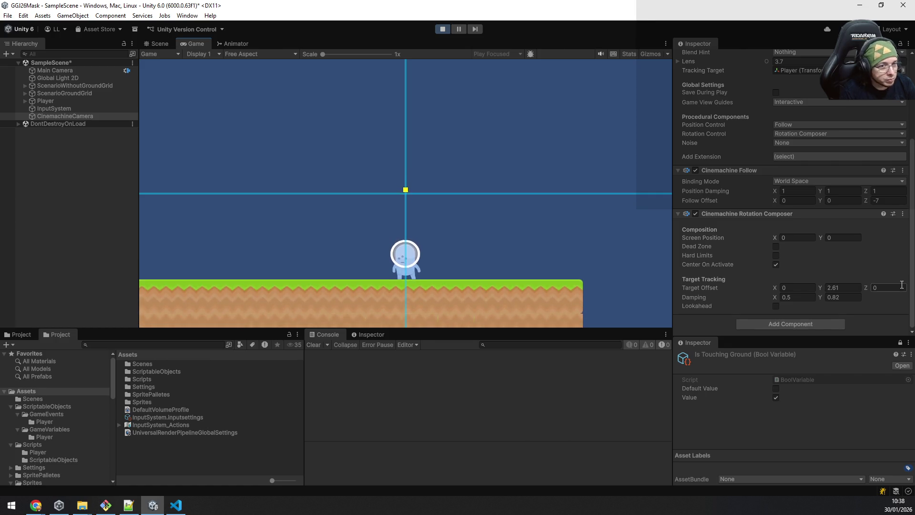
{"action": "left_click", "coordinate": [778, 247]}
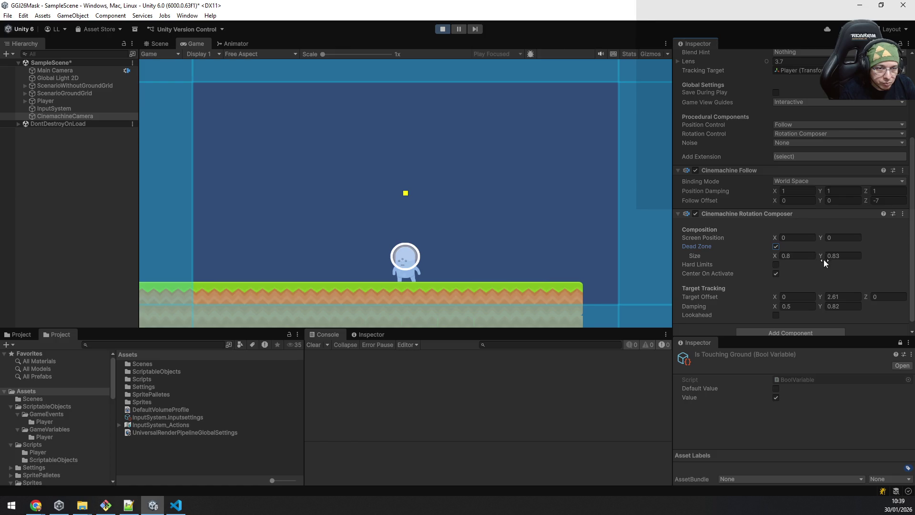
{"action": "left_click_drag", "start_coordinate": [822, 259], "coordinate": [819, 239]}
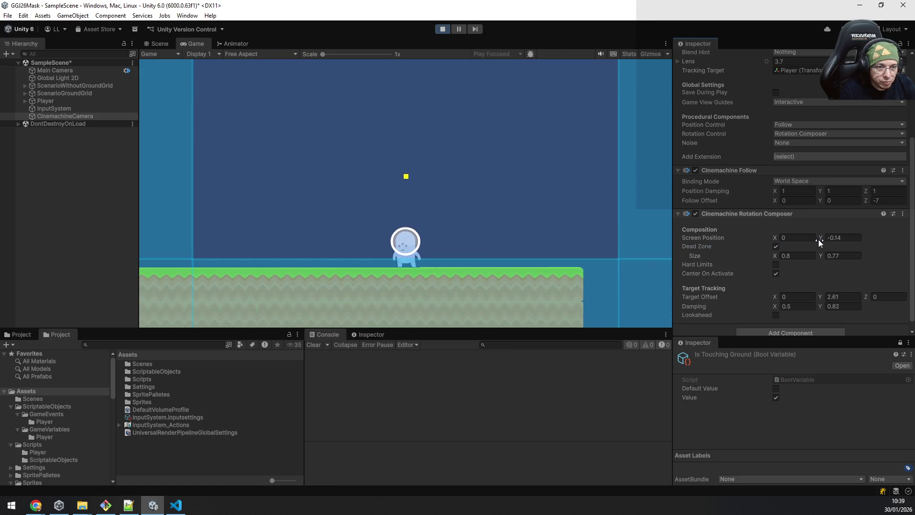
Revert Screen Position Y to 0, lower Target Offset Y to 0.52, and select InputSystem
{"action": "key", "text": "ctrl+z"}
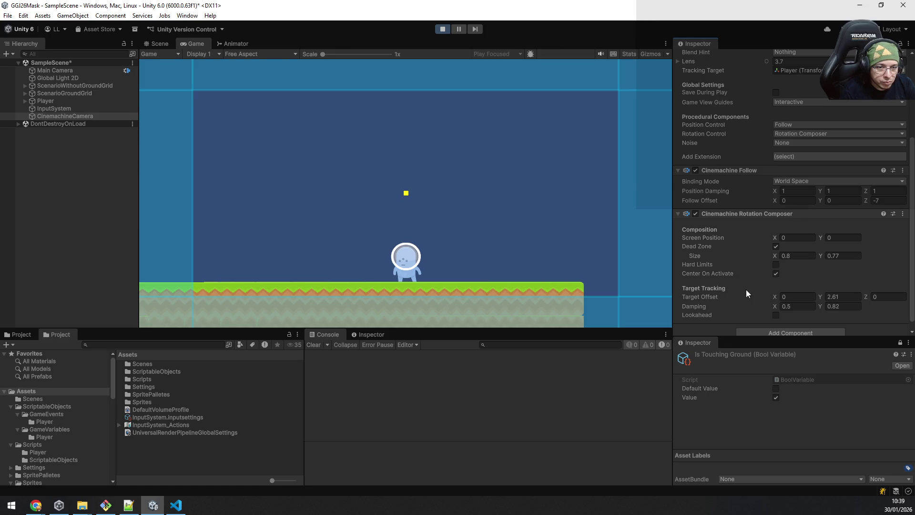
{"action": "left_click_drag", "start_coordinate": [820, 297], "coordinate": [804, 298]}
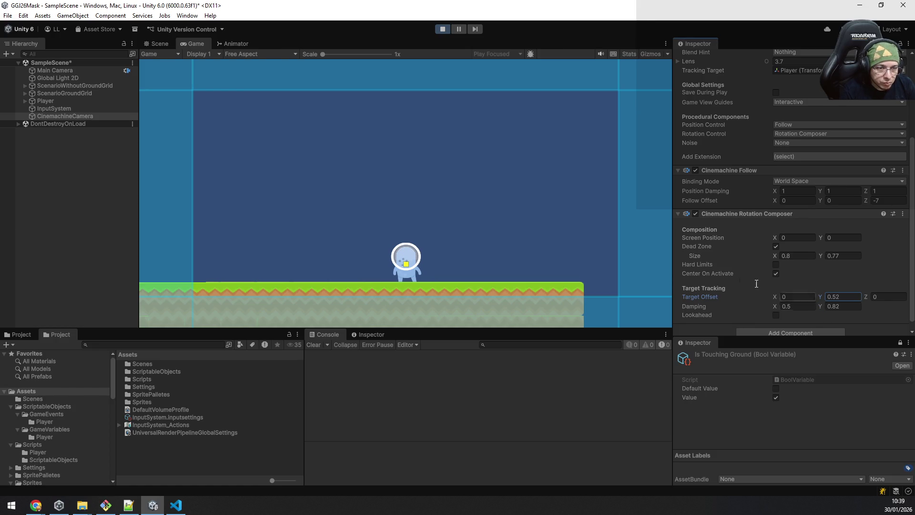
{"action": "left_click", "coordinate": [63, 109]}
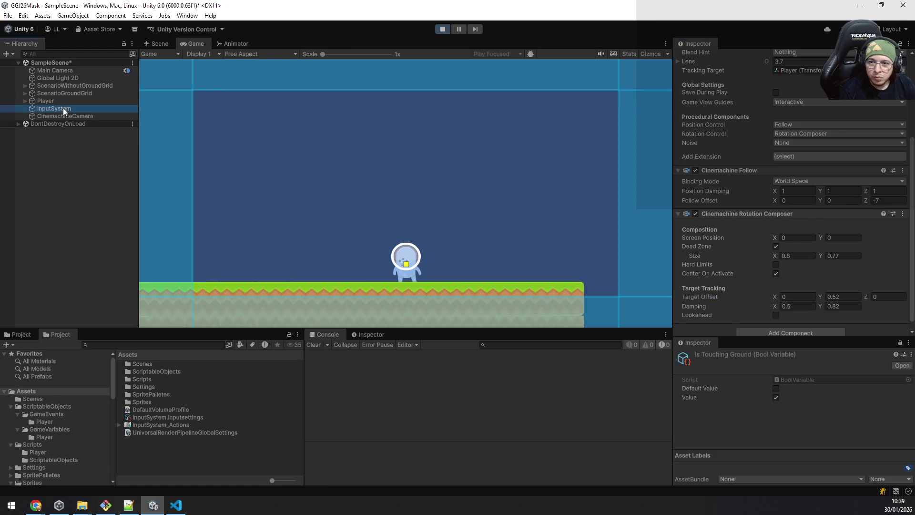
{"action": "left_click", "coordinate": [345, 197]}
{"action": "key", "text": "space"}
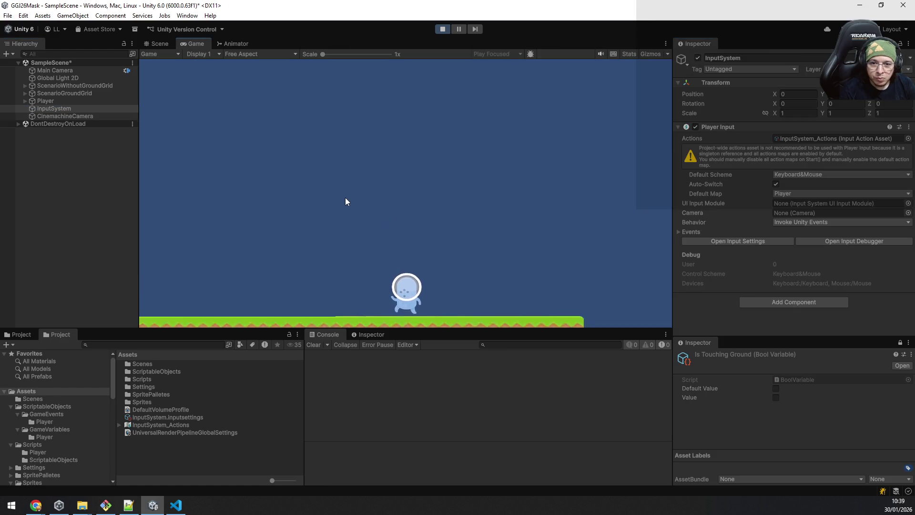
{"action": "left_click", "coordinate": [79, 116]}
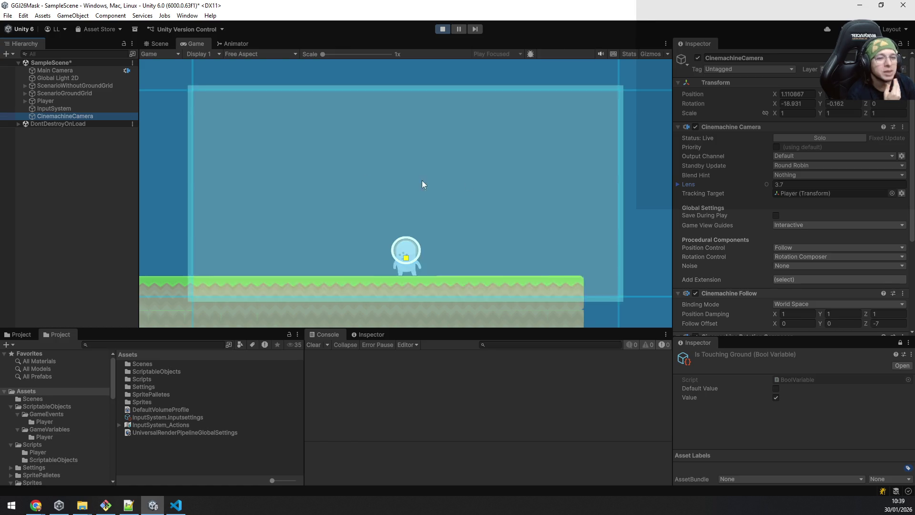
{"action": "scroll", "coordinate": [804, 282], "scroll_direction": "down", "scroll_amount": 5}
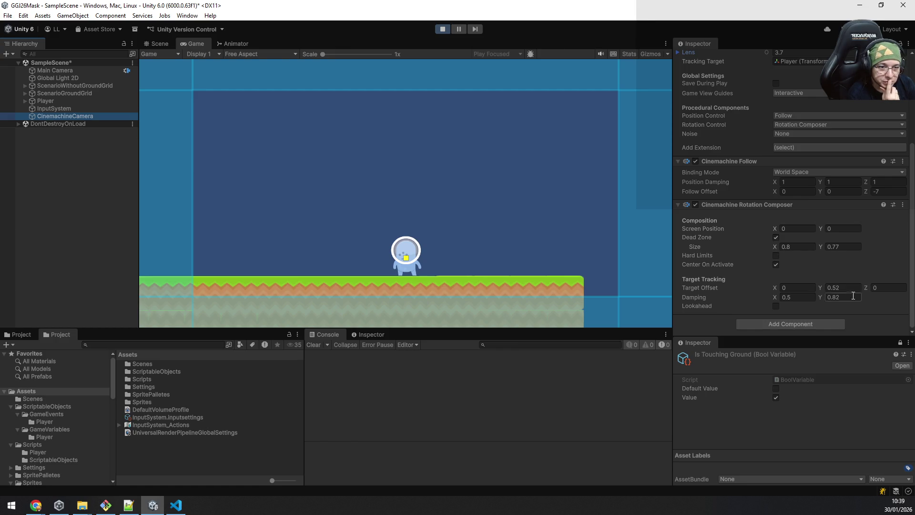
Set Damping Y to 0.25, Target Offset Y to 0.3 and dead-zone height to 0.84
{"action": "left_click", "coordinate": [819, 297]}
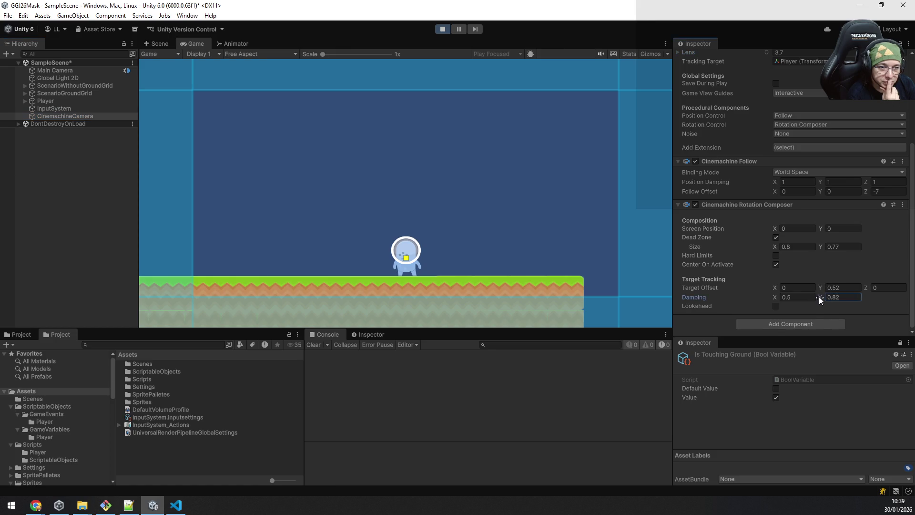
{"action": "left_click_drag", "start_coordinate": [815, 297], "coordinate": [810, 298]}
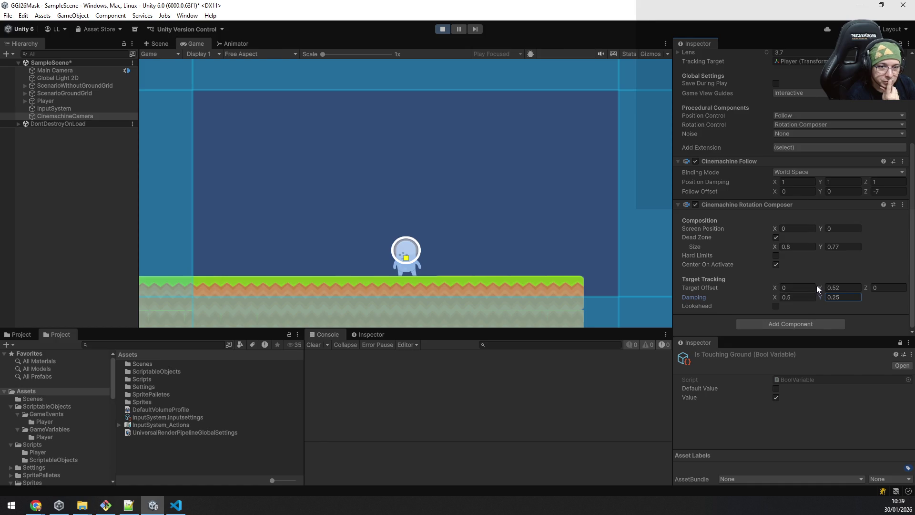
{"action": "left_click", "coordinate": [820, 287]}
{"action": "type", "text": "0.3"}
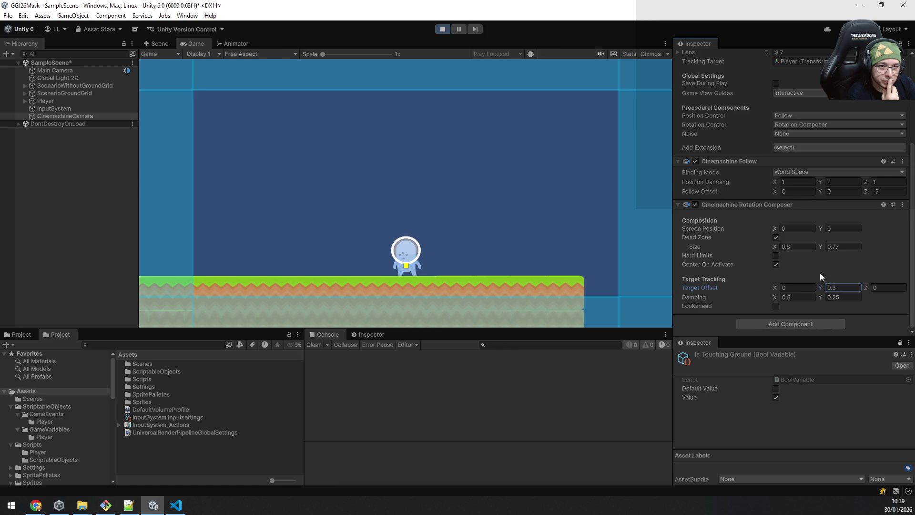
{"action": "left_click_drag", "start_coordinate": [820, 246], "coordinate": [820, 247]}
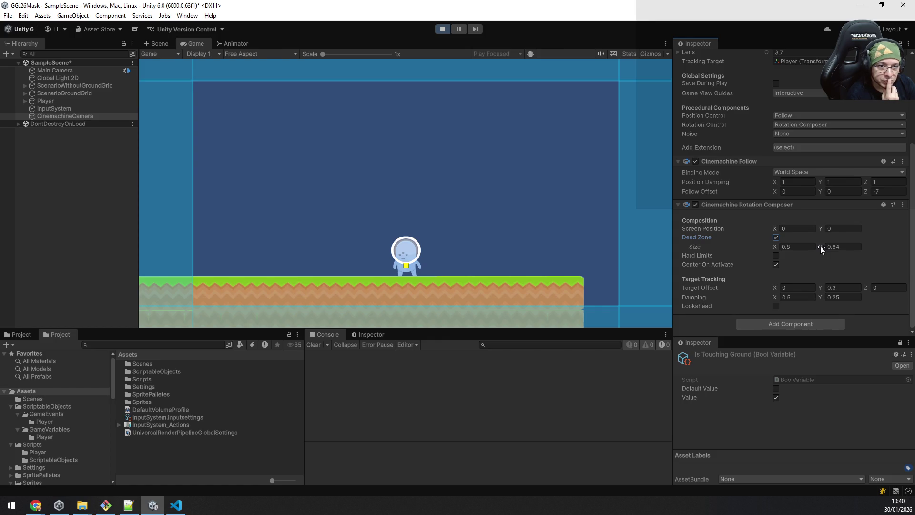
Switch Binding Mode to Lock To Target, keeping Euler angular damping
{"action": "left_click", "coordinate": [802, 174]}
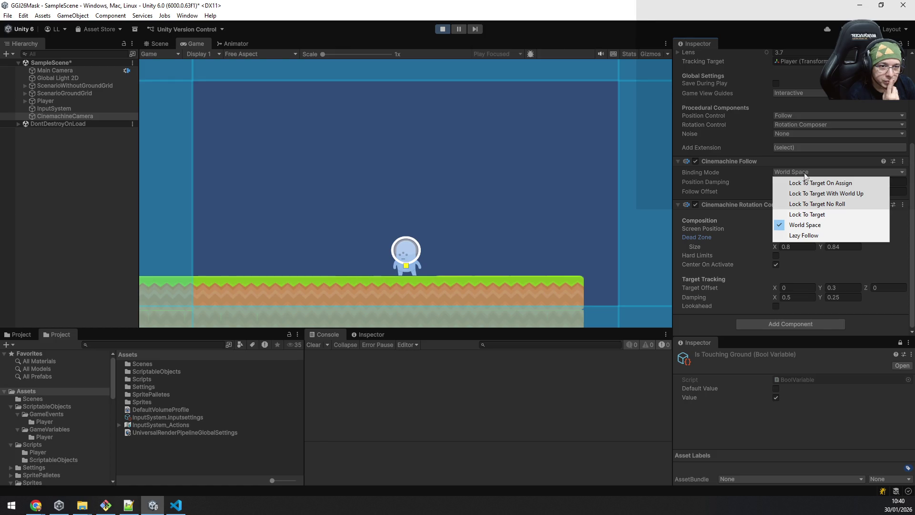
{"action": "left_click", "coordinate": [822, 215]}
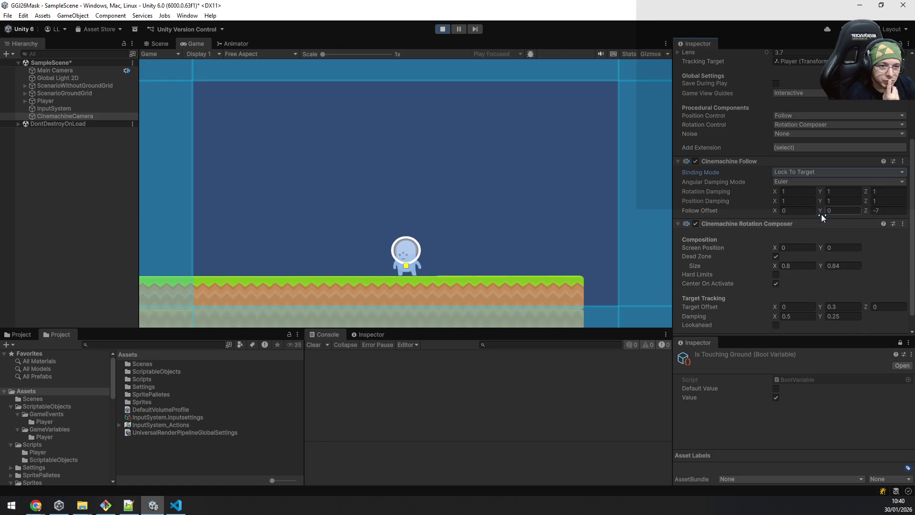
{"action": "left_click", "coordinate": [811, 181]}
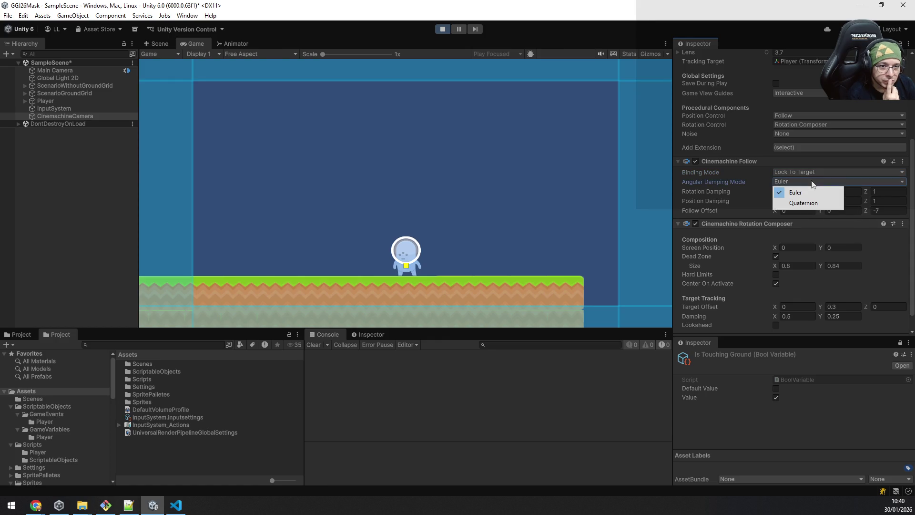
{"action": "left_click", "coordinate": [878, 259]}
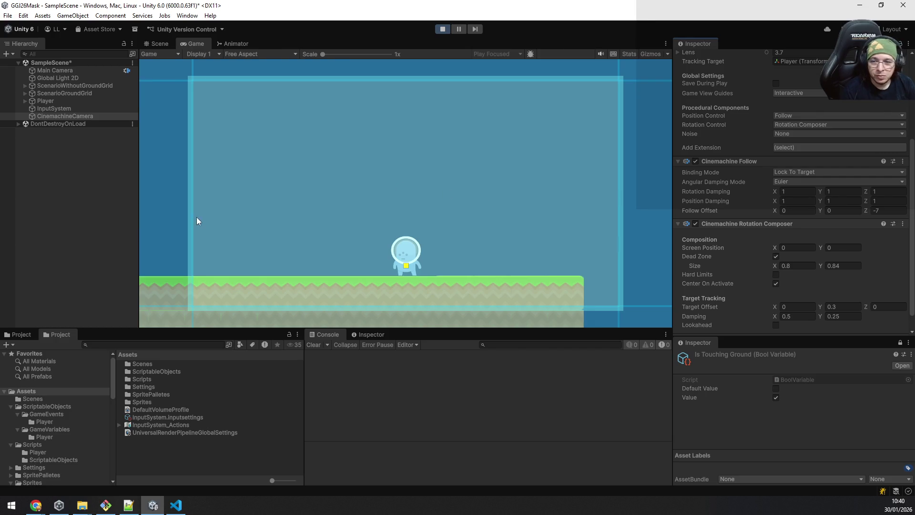
Test the camera with jumps, set Follow Offset Z to -4, and jump again to check framing
{"action": "key", "text": "space"}
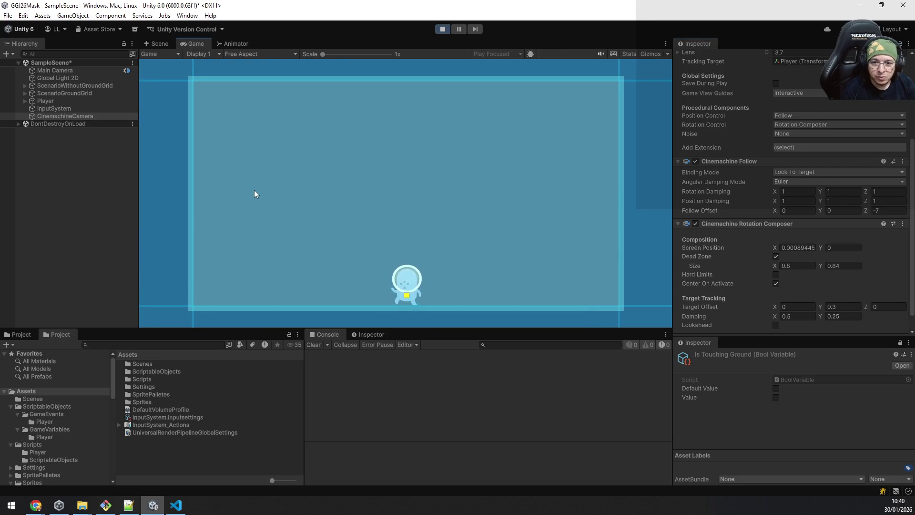
{"action": "key", "text": "space"}
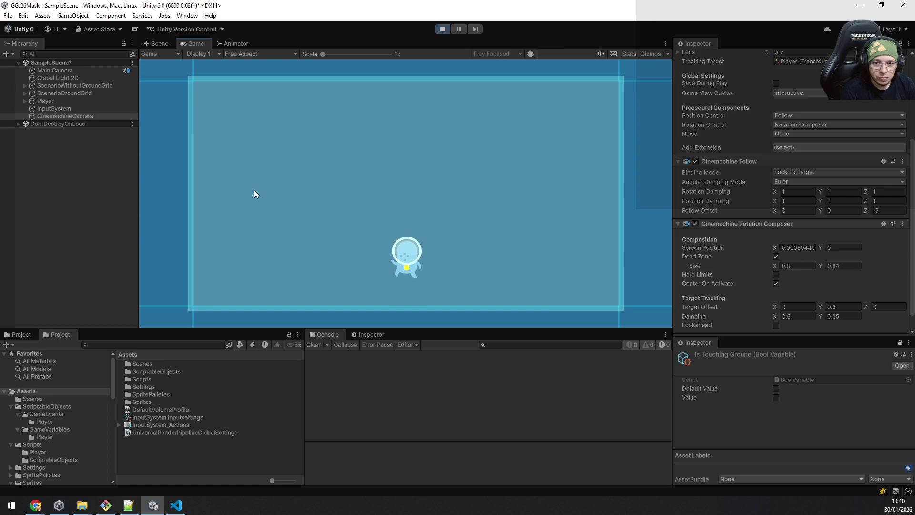
{"action": "left_click", "coordinate": [866, 211]}
{"action": "left_click_drag", "start_coordinate": [866, 209], "coordinate": [903, 212]}
{"action": "left_click", "coordinate": [889, 214]}
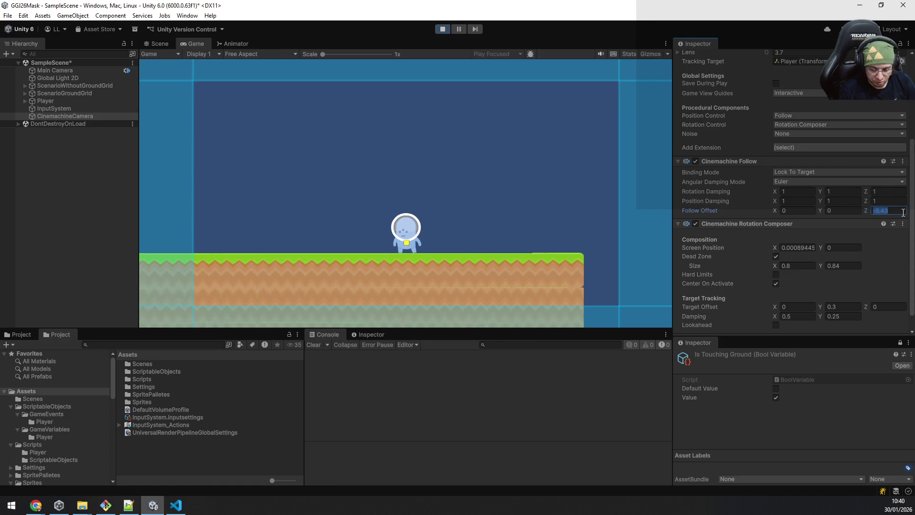
{"action": "type", "text": "4"}
{"action": "mouse_move", "coordinate": [385, 228]}
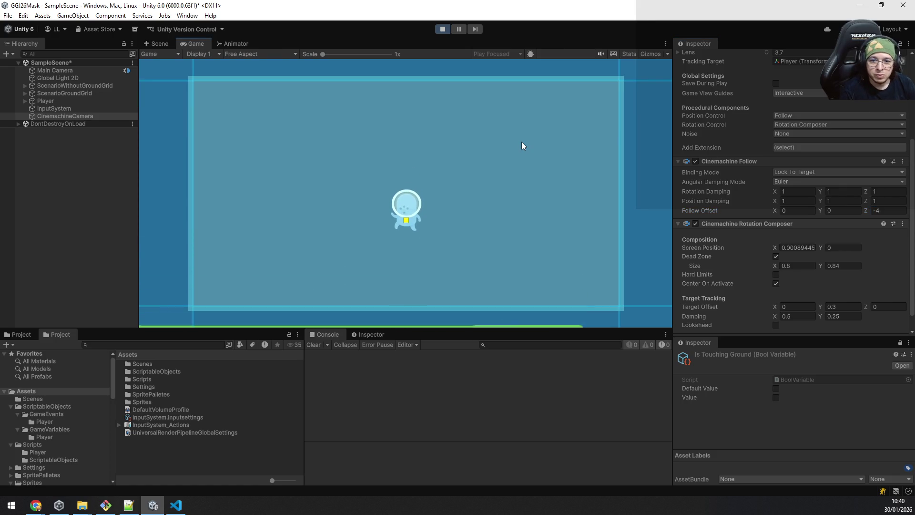
{"action": "key", "text": "space"}
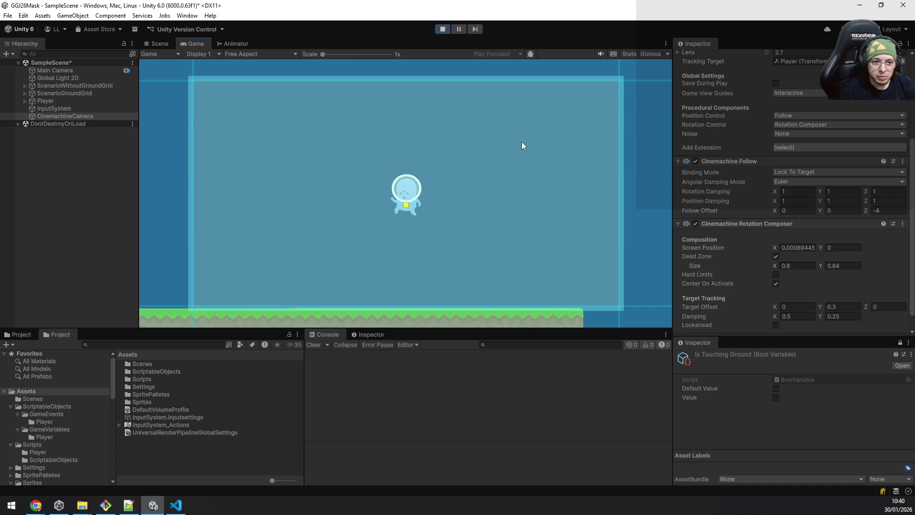
Stop play mode and re-enter Follow Offset Z as -4
{"action": "left_click", "coordinate": [442, 30]}
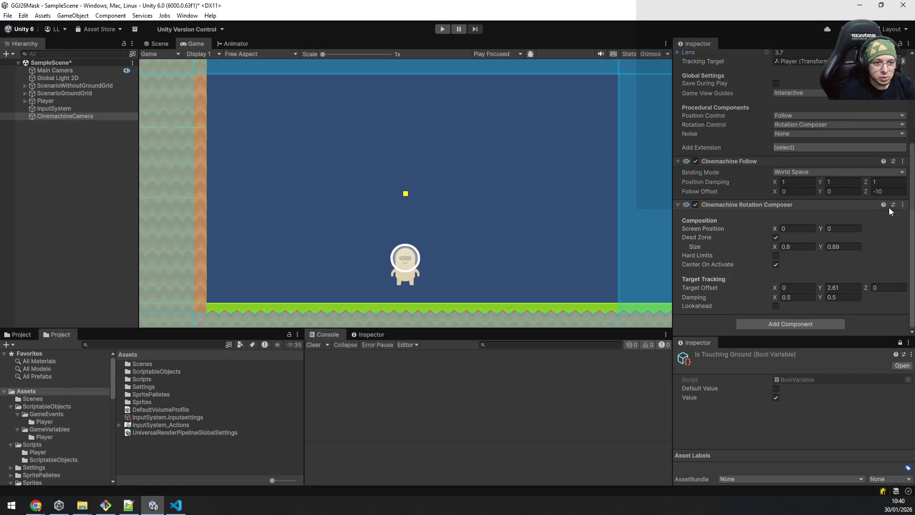
{"action": "left_click", "coordinate": [893, 191]}
{"action": "key", "text": "BackSpace"}
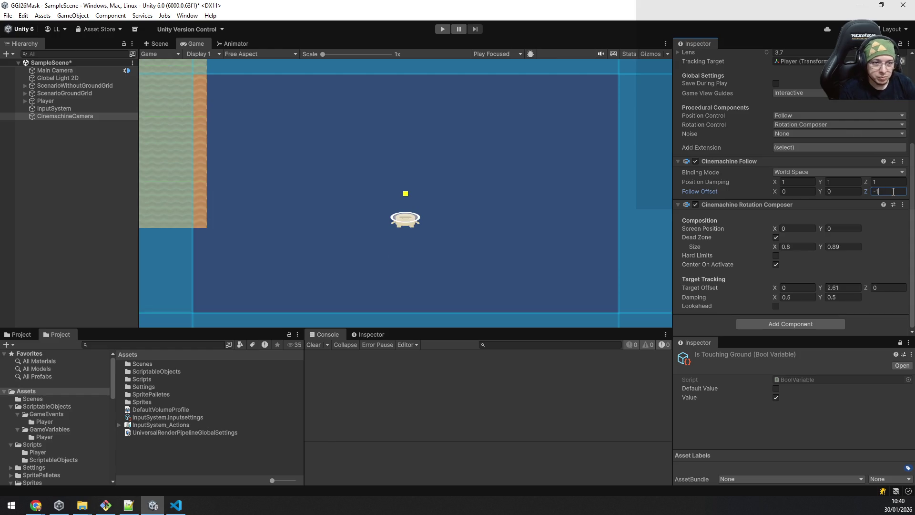
{"action": "type", "text": "4"}
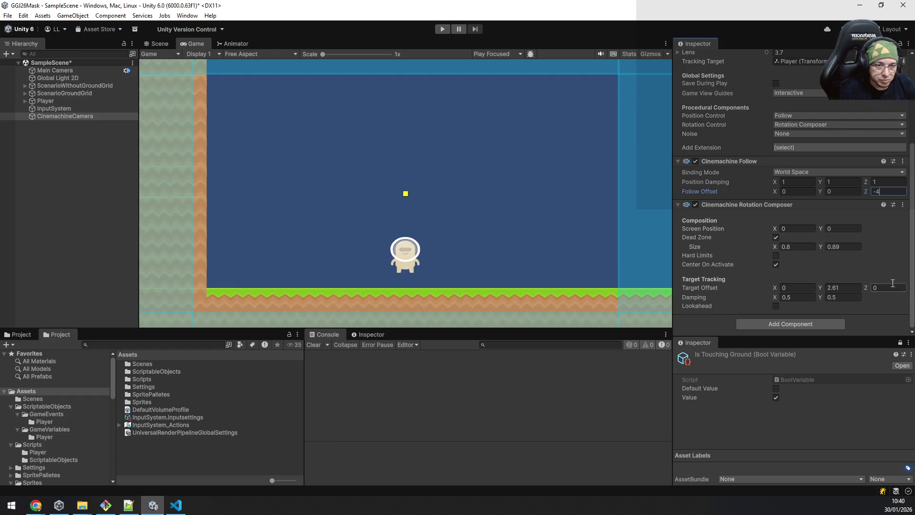
Keep Target Offset Y at 2.61, set dead-zone height to 0.71, and save the scene
{"action": "mouse_move", "coordinate": [821, 287]}
{"action": "left_mouse_down"}
{"action": "mouse_move", "coordinate": [799, 282]}
{"action": "mouse_move", "coordinate": [830, 281]}
{"action": "mouse_move", "coordinate": [786, 276]}
{"action": "mouse_move", "coordinate": [817, 283]}
{"action": "left_mouse_up"}
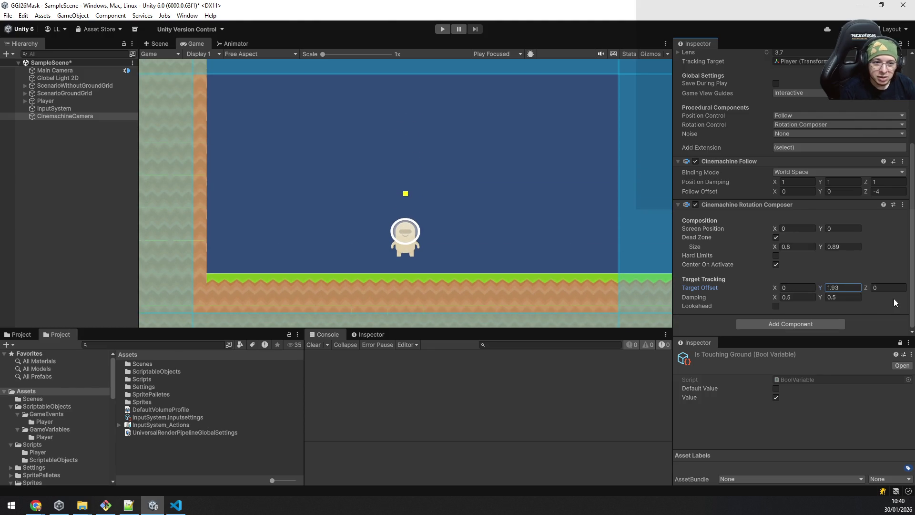
{"action": "key", "text": "ctrl+z"}
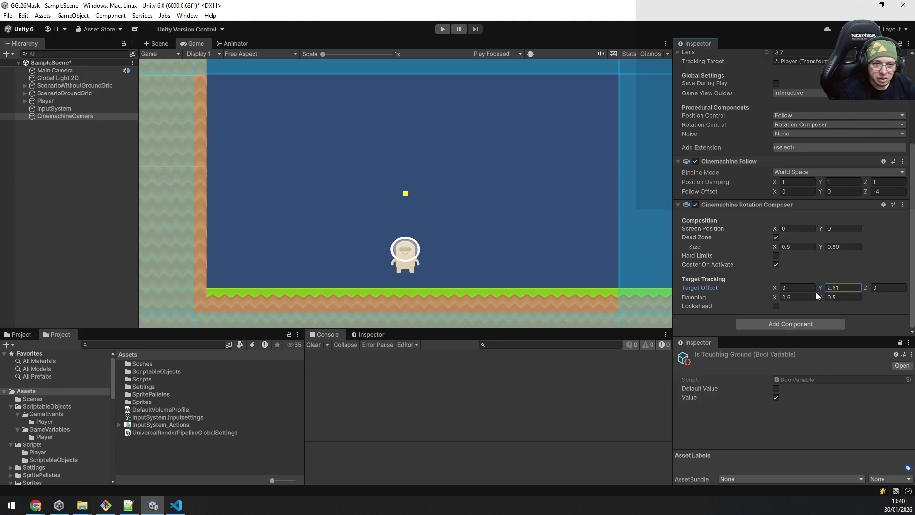
{"action": "left_click", "coordinate": [824, 247]}
{"action": "left_click_drag", "start_coordinate": [824, 247], "coordinate": [821, 247]}
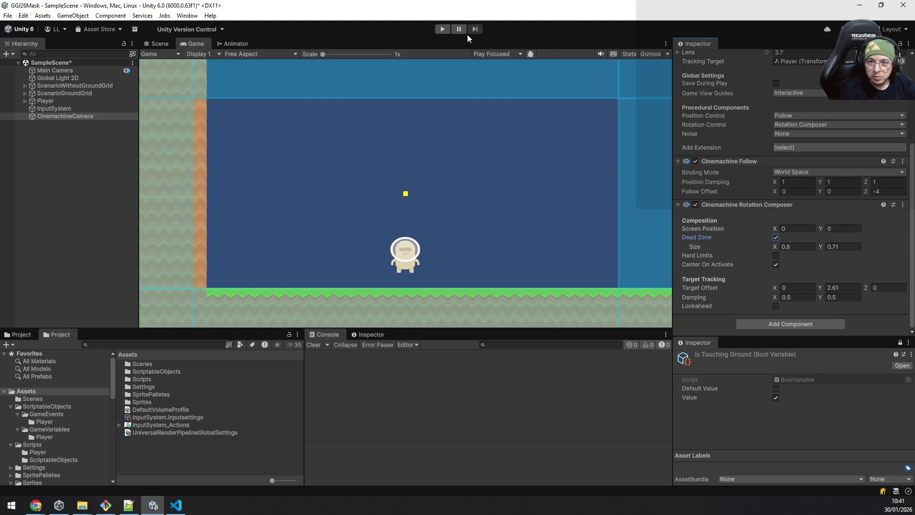
{"action": "key", "text": "ctrl+s"}
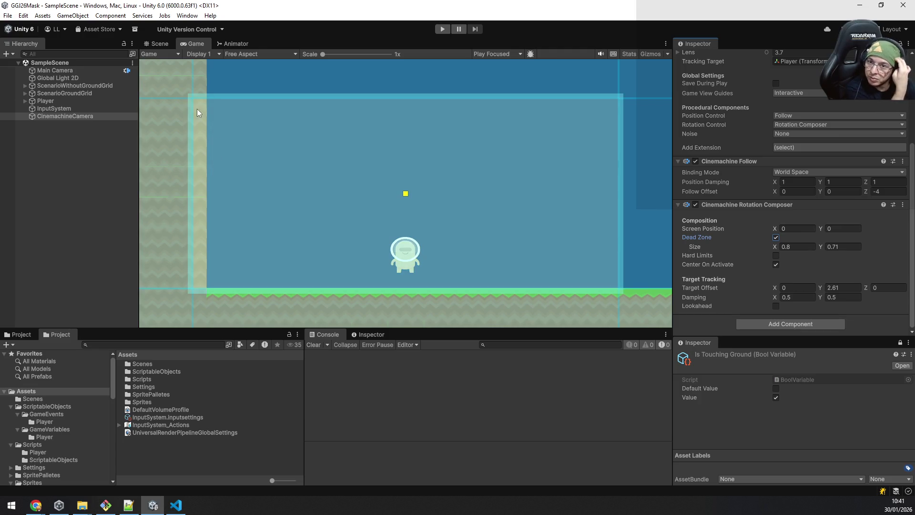
Switch to the Scene view and zoom in on the player and level
{"action": "left_click", "coordinate": [153, 42]}
{"action": "scroll", "coordinate": [480, 186], "scroll_direction": "up", "scroll_amount": 5}
{"action": "scroll", "coordinate": [448, 213], "scroll_direction": "down", "scroll_amount": 3}
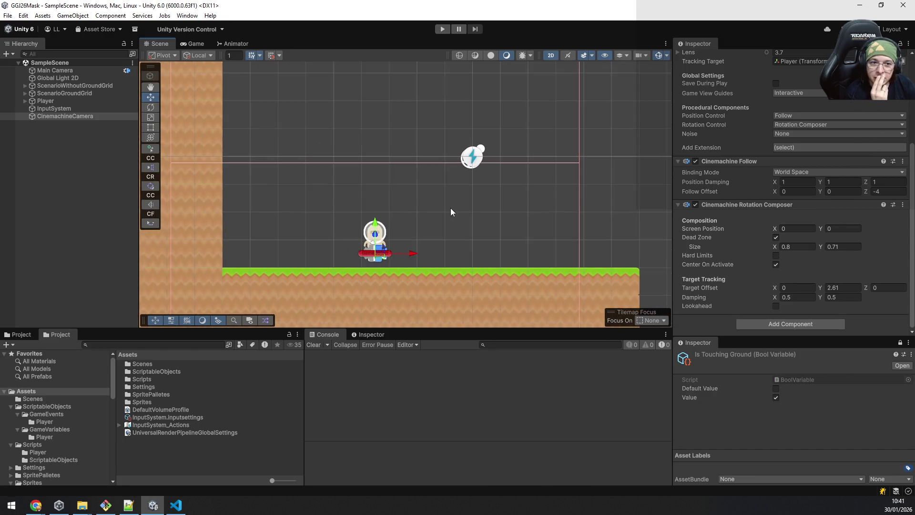
{"action": "scroll", "coordinate": [827, 219], "scroll_direction": "up", "scroll_amount": 5}
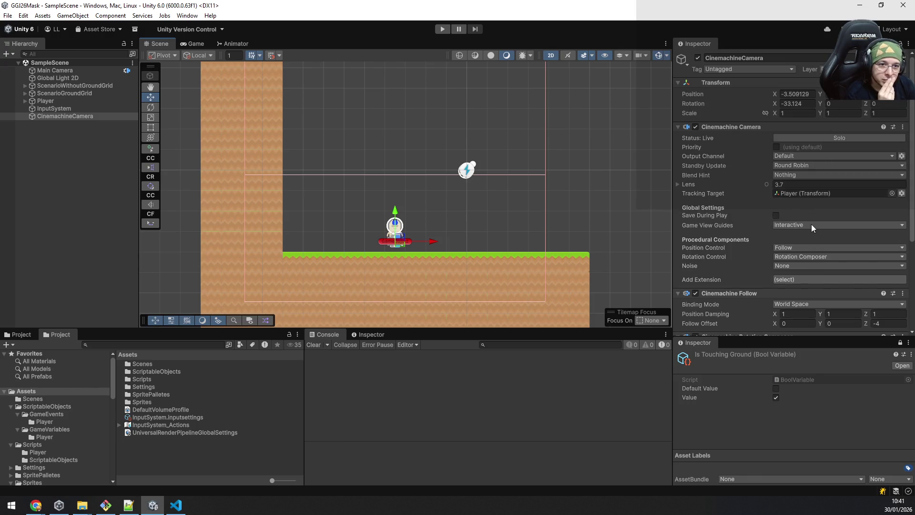
Expand the camera's Lens settings and bring up the Hierarchy's add-object menu
{"action": "left_click", "coordinate": [677, 185]}
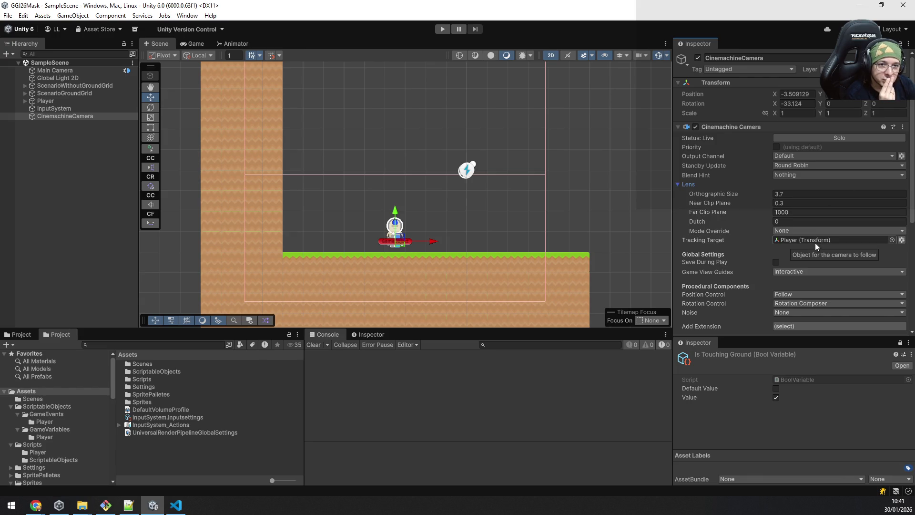
{"action": "scroll", "coordinate": [818, 221], "scroll_direction": "down", "scroll_amount": 5}
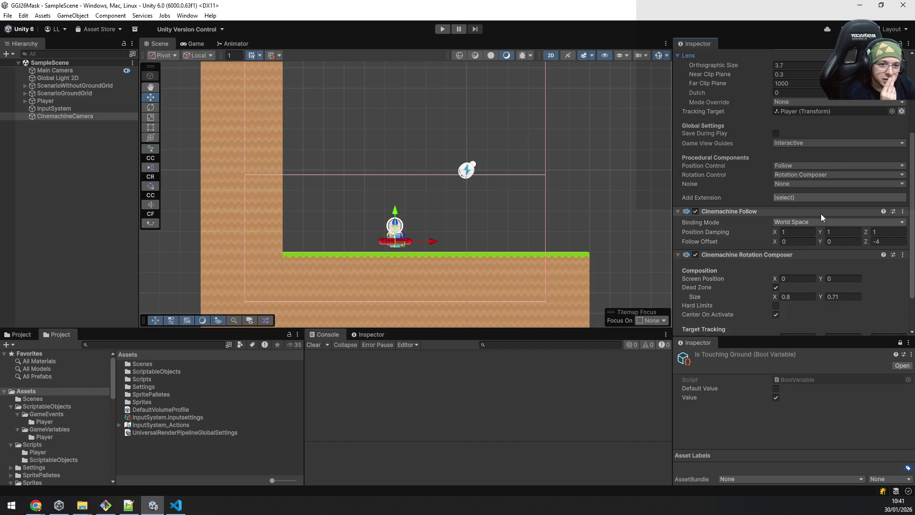
{"action": "scroll", "coordinate": [820, 213], "scroll_direction": "down", "scroll_amount": 2}
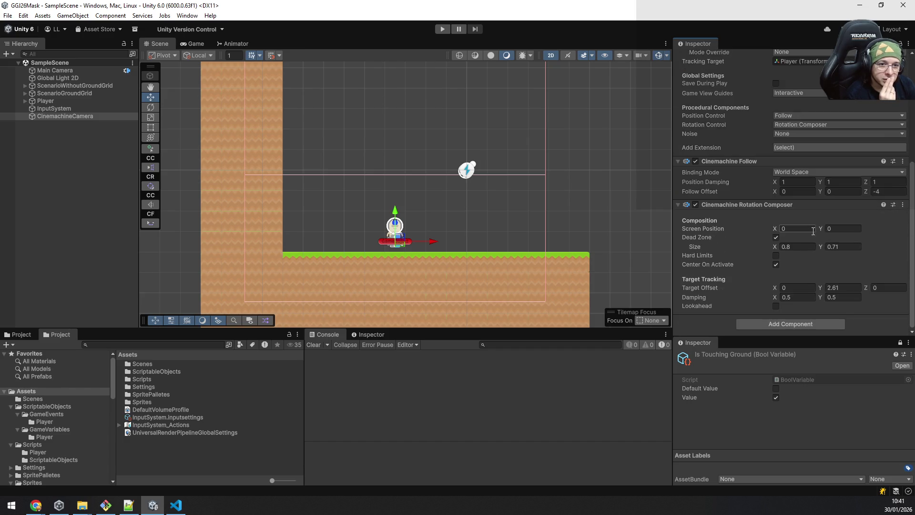
{"action": "scroll", "coordinate": [807, 238], "scroll_direction": "up", "scroll_amount": 7}
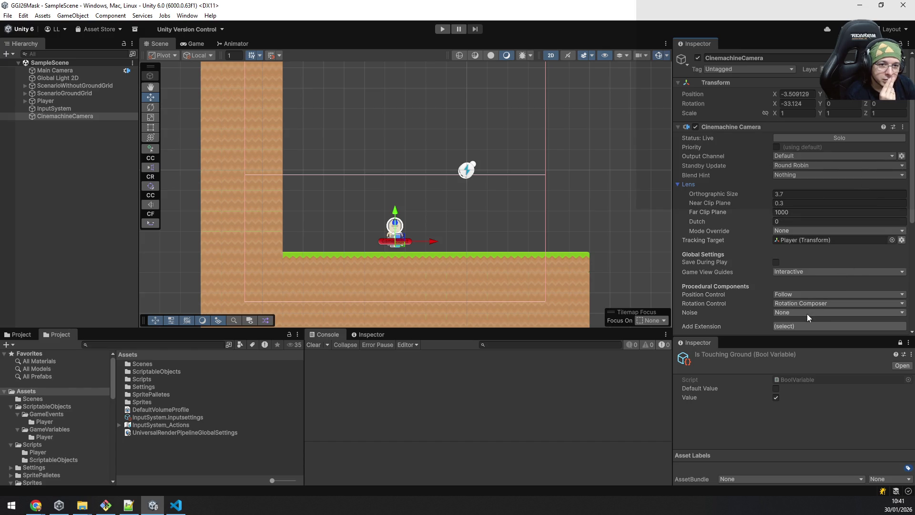
{"action": "scroll", "coordinate": [792, 164], "scroll_direction": "down", "scroll_amount": 5}
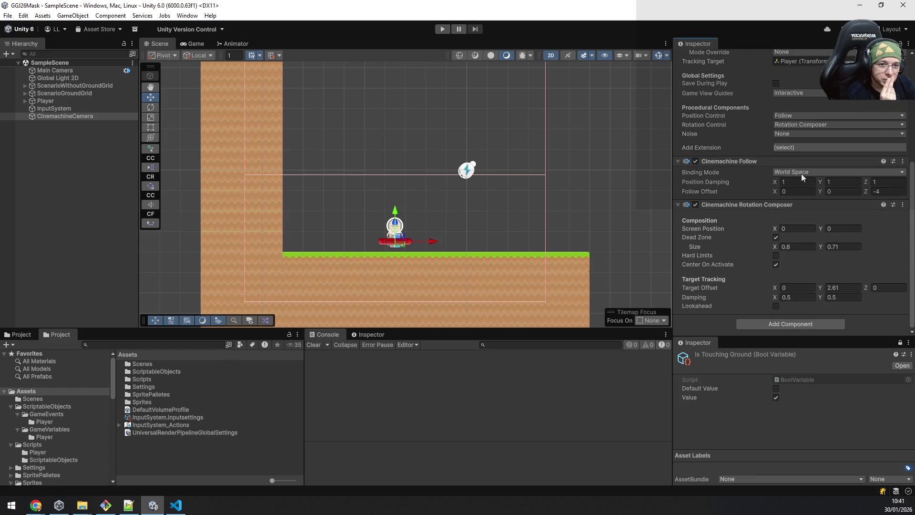
{"action": "right_click", "coordinate": [65, 148]}
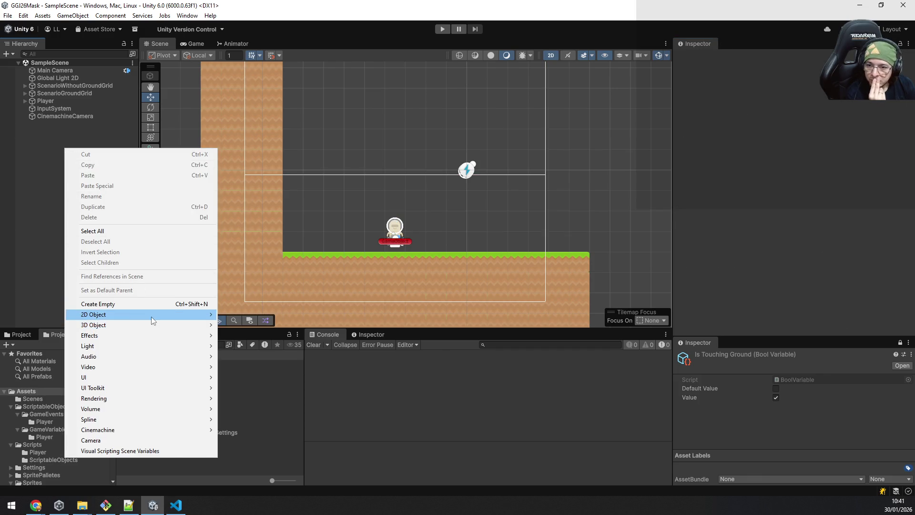
Add a Cinemachine 2D Camera with its default name
{"action": "mouse_move", "coordinate": [191, 430]}
{"action": "mouse_move", "coordinate": [277, 430]}
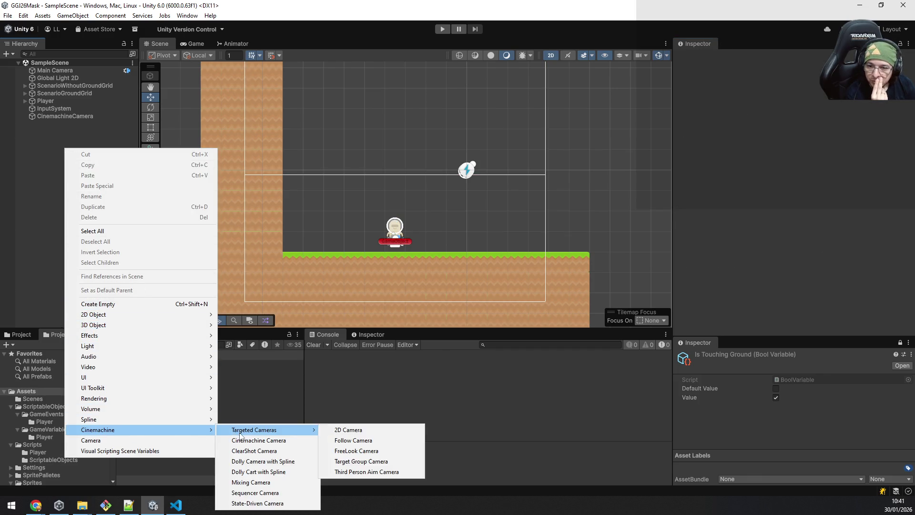
{"action": "left_click", "coordinate": [349, 432]}
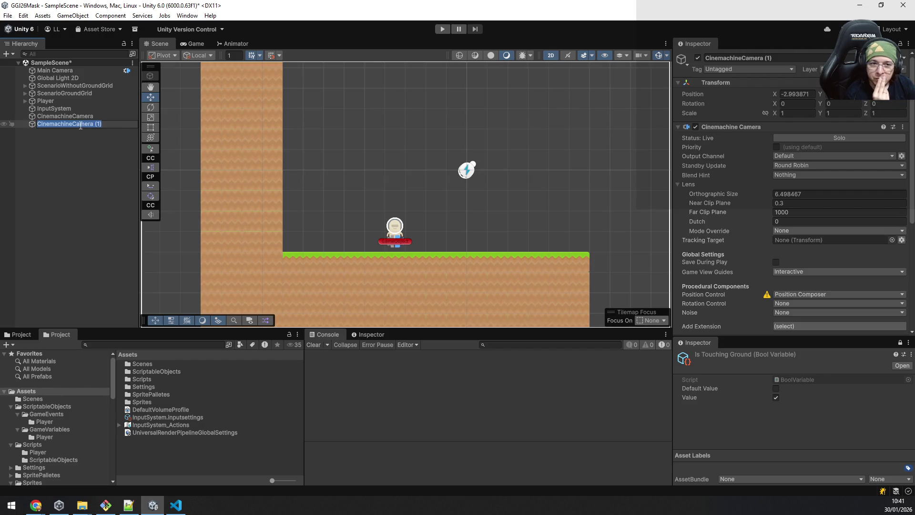
{"action": "key", "text": "Return"}
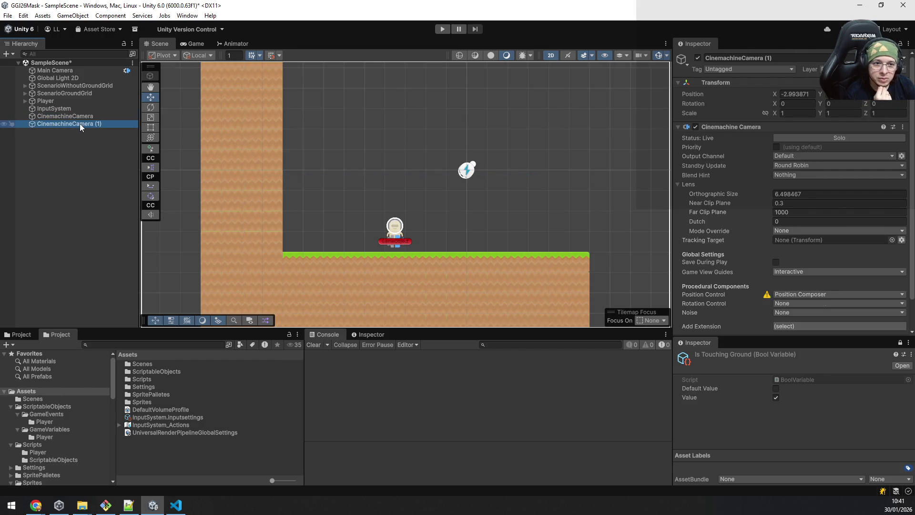
Compare the settings of CinemachineCamera and CinemachineCamera (1)
{"action": "left_click", "coordinate": [77, 119]}
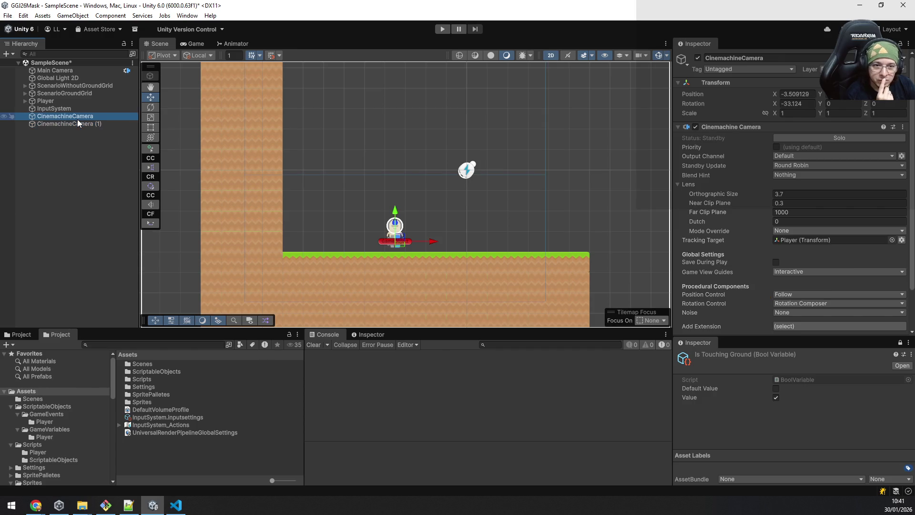
{"action": "left_click", "coordinate": [78, 125]}
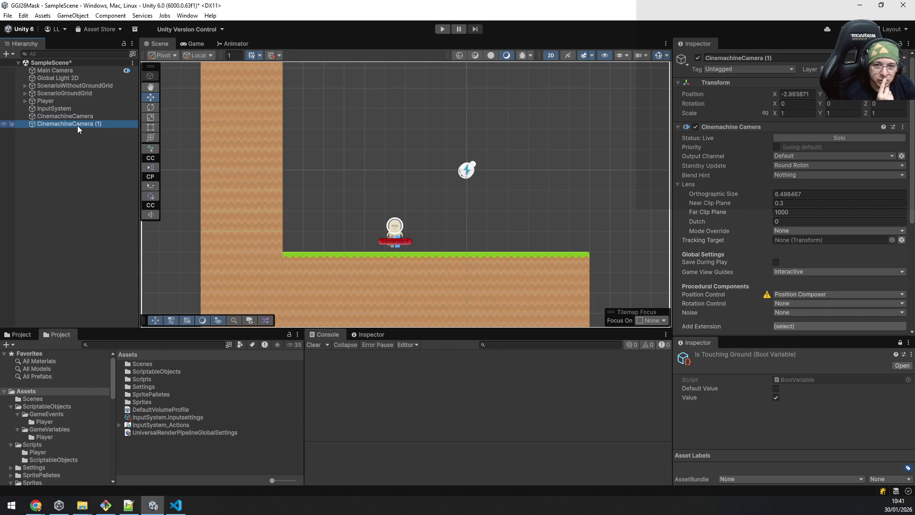
{"action": "left_click", "coordinate": [72, 117]}
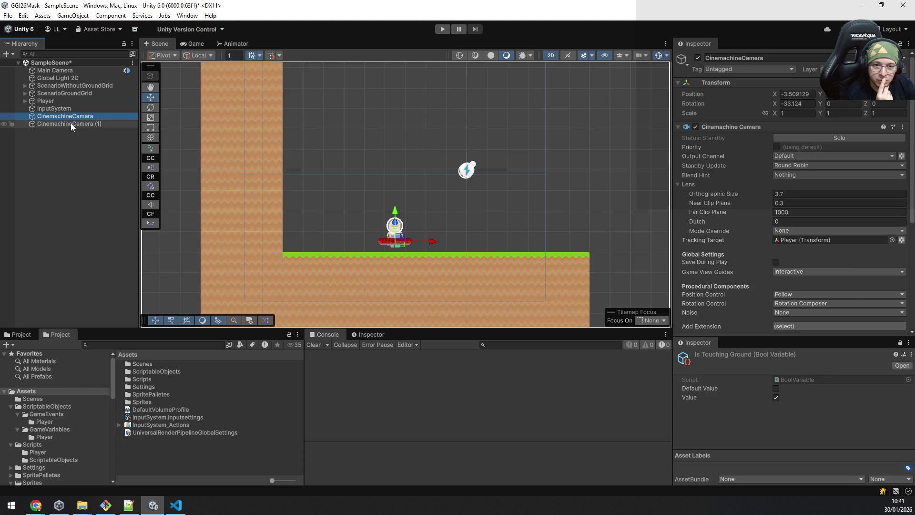
{"action": "left_click", "coordinate": [71, 125]}
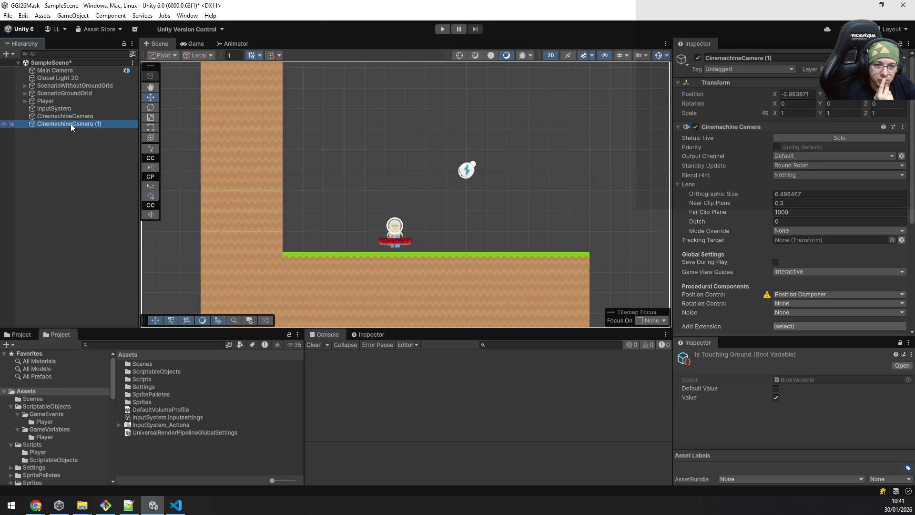
{"action": "key", "text": "Up"}
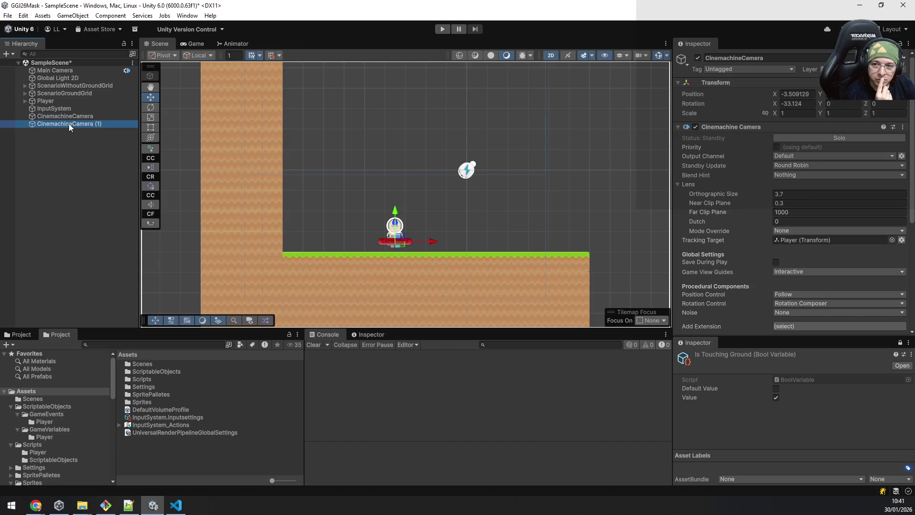
Delete both Cinemachine cameras from the Hierarchy
{"action": "left_click", "coordinate": [68, 124]}
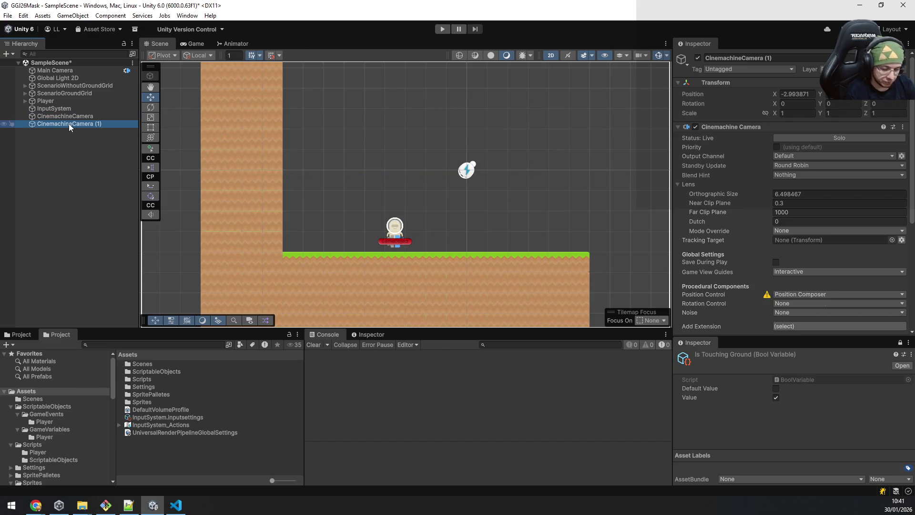
{"action": "key", "text": "Delete"}
{"action": "left_click", "coordinate": [63, 116]}
{"action": "key", "text": "Delete"}
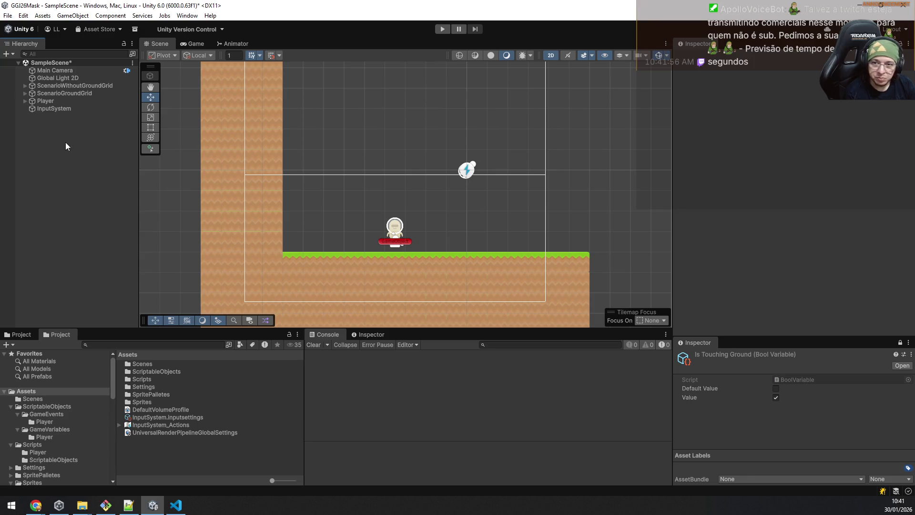
{"action": "right_click", "coordinate": [60, 145]}
Add a new Cinemachine camera and reduce its orthographic size
{"action": "mouse_move", "coordinate": [190, 423]}
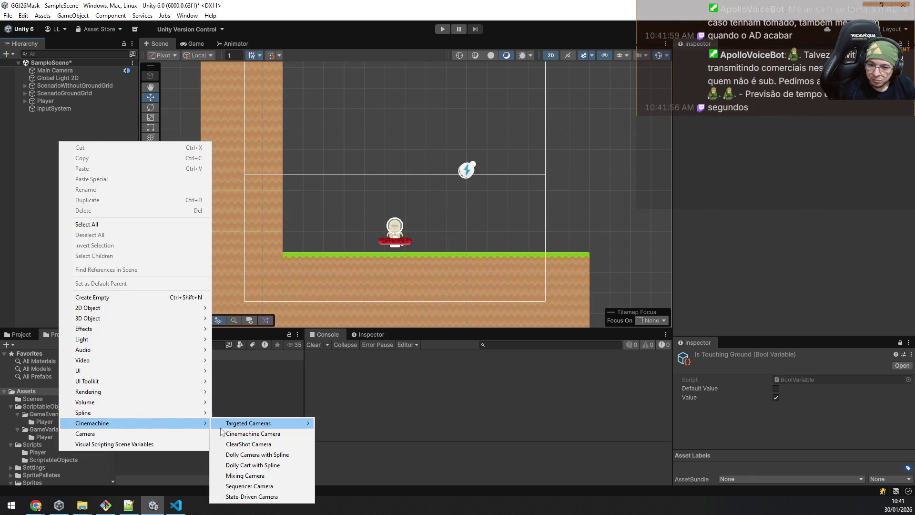
{"action": "mouse_move", "coordinate": [248, 423]}
{"action": "left_click", "coordinate": [333, 423]}
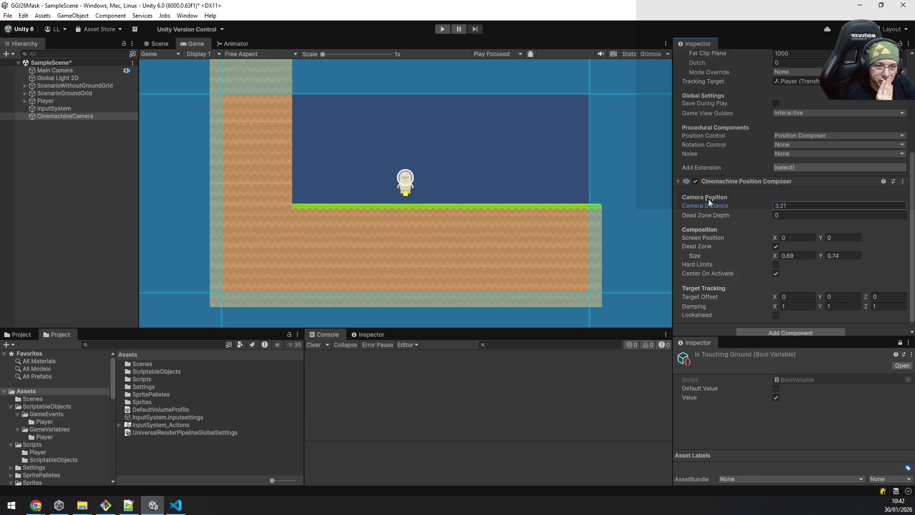
{"action": "left_click_drag", "start_coordinate": [718, 199], "coordinate": [711, 199]}
{"action": "scroll", "coordinate": [802, 153], "scroll_direction": "up", "scroll_amount": 2}
{"action": "scroll", "coordinate": [806, 153], "scroll_direction": "up", "scroll_amount": 5}
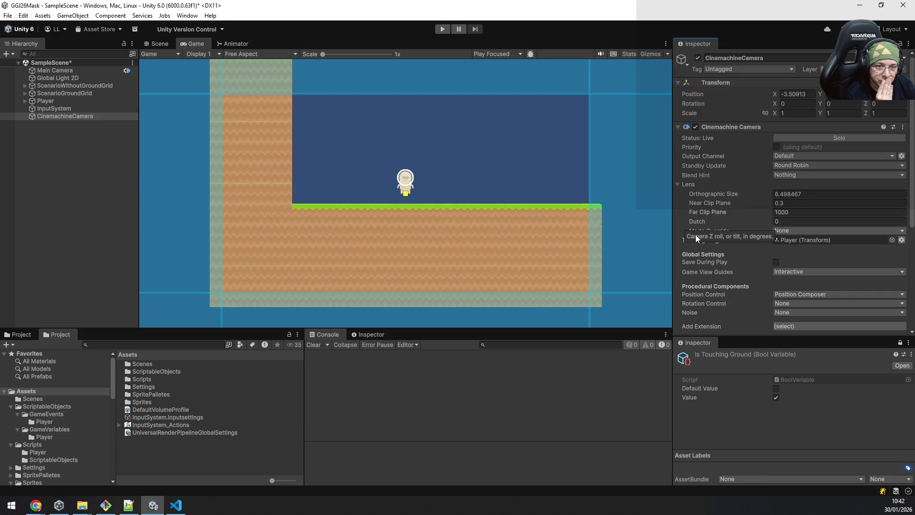
{"action": "mouse_move", "coordinate": [727, 193]}
{"action": "left_mouse_down"}
{"action": "mouse_move", "coordinate": [694, 193]}
{"action": "mouse_move", "coordinate": [703, 188]}
{"action": "left_mouse_up"}
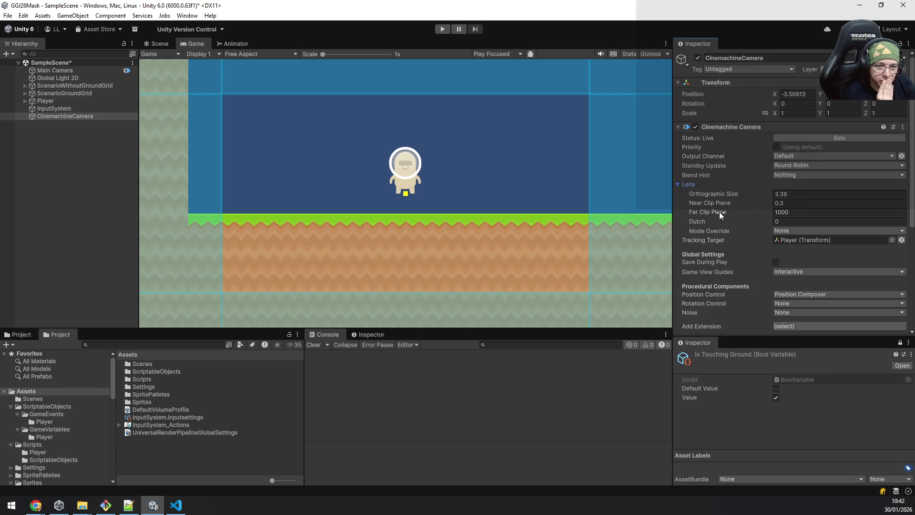
Raise Target Offset Y to 0.44 and reset Screen Position Y to 0
{"action": "scroll", "coordinate": [790, 207], "scroll_direction": "down", "scroll_amount": 5}
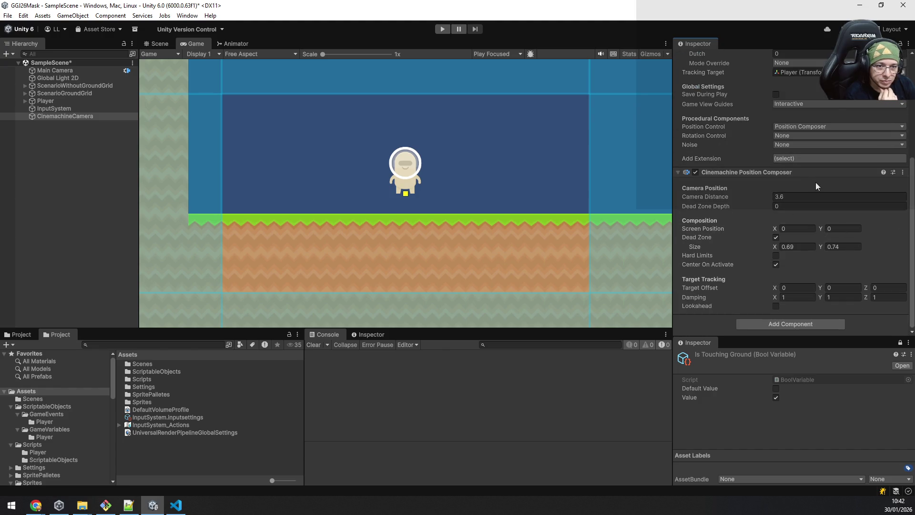
{"action": "mouse_move", "coordinate": [816, 291]}
{"action": "left_mouse_down"}
{"action": "mouse_move", "coordinate": [838, 285]}
{"action": "mouse_move", "coordinate": [831, 287]}
{"action": "left_mouse_up"}
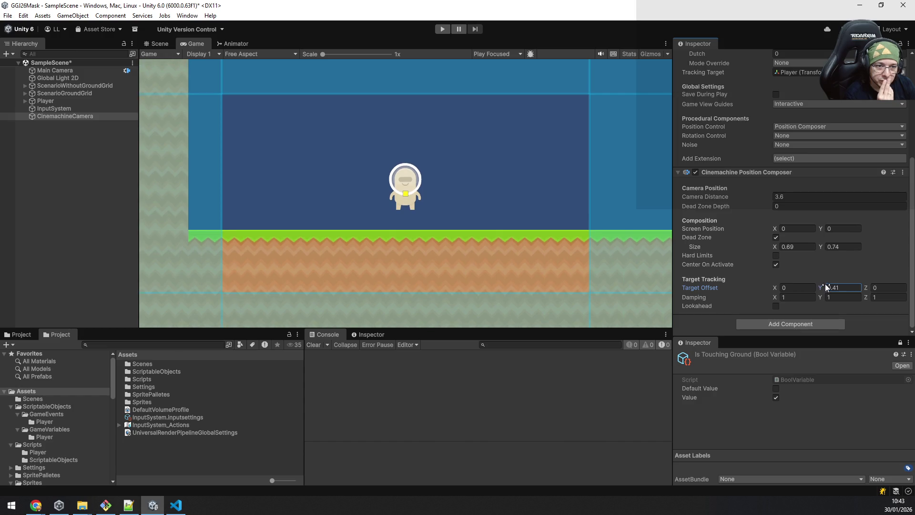
{"action": "left_click_drag", "start_coordinate": [822, 230], "coordinate": [826, 230]}
{"action": "left_click", "coordinate": [829, 231]}
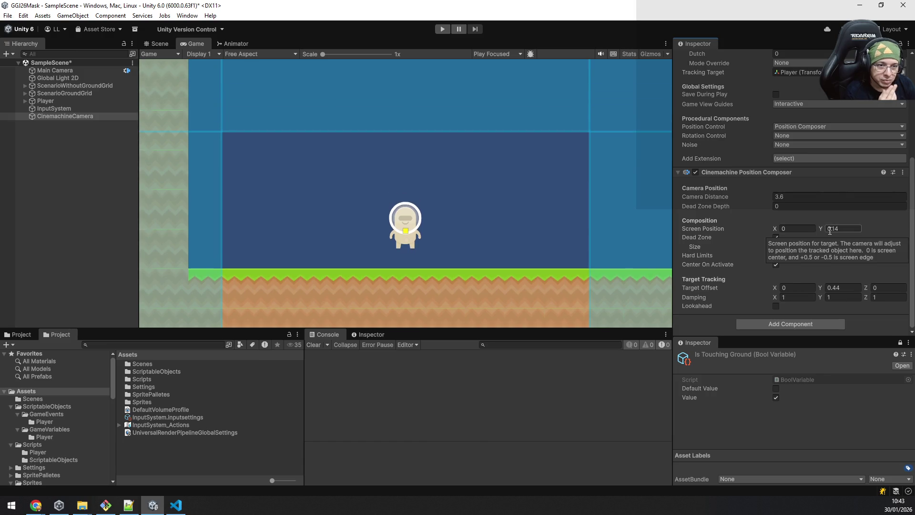
{"action": "double_click", "coordinate": [858, 228]}
{"action": "type", "text": "0"}
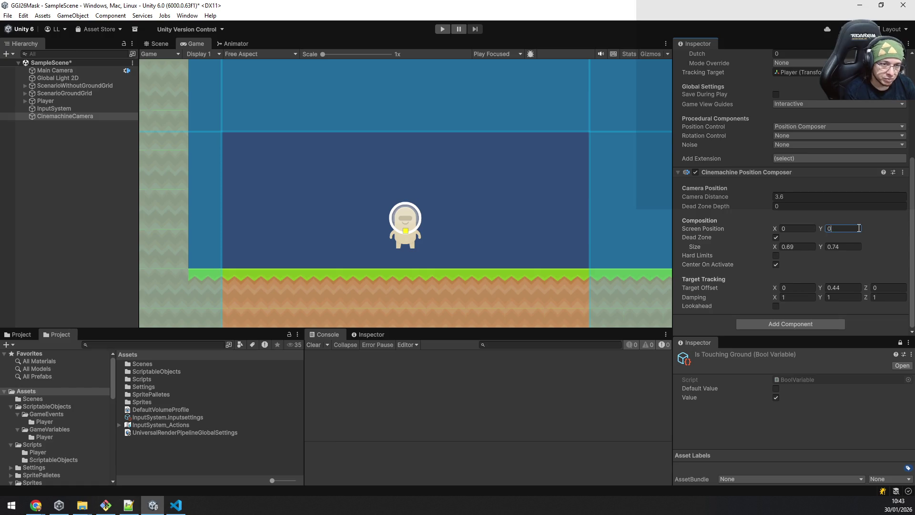
{"action": "key", "text": "Tab"}
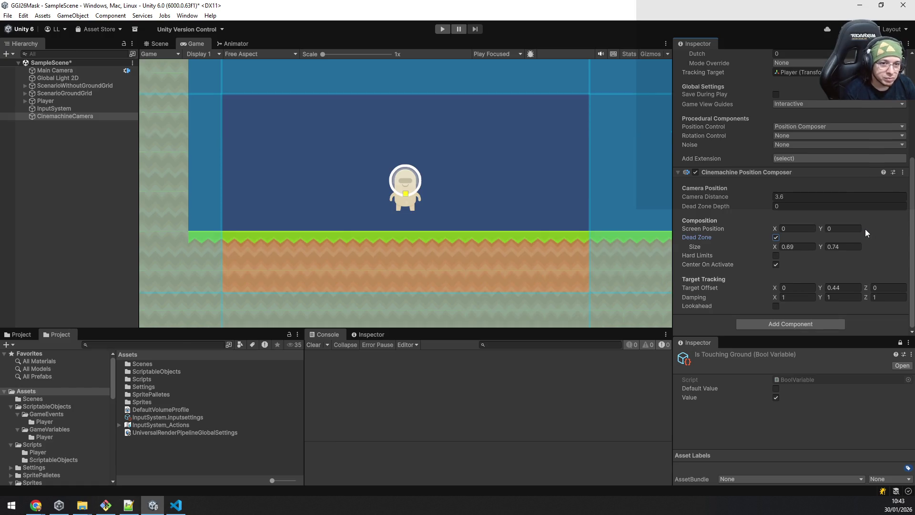
{"action": "scroll", "coordinate": [865, 228], "scroll_direction": "up", "scroll_amount": 5}
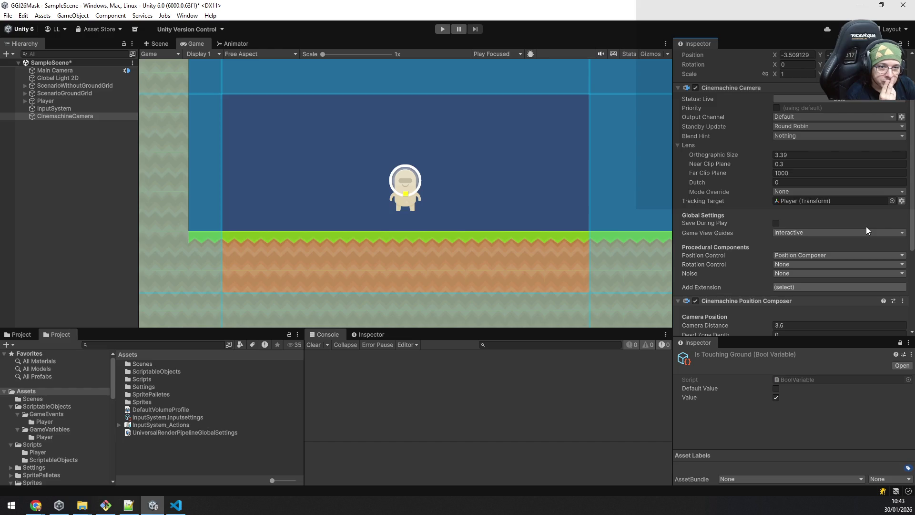
{"action": "scroll", "coordinate": [865, 226], "scroll_direction": "down", "scroll_amount": 3}
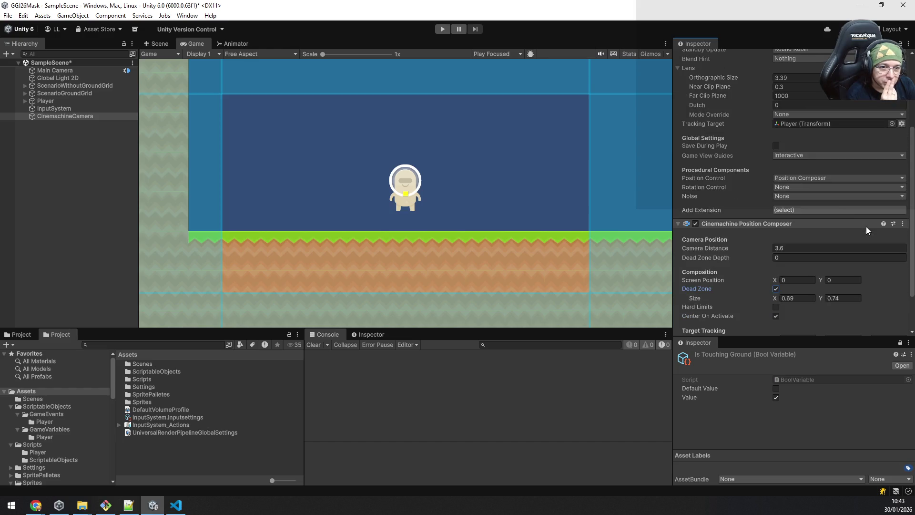
{"action": "left_click", "coordinate": [808, 179]}
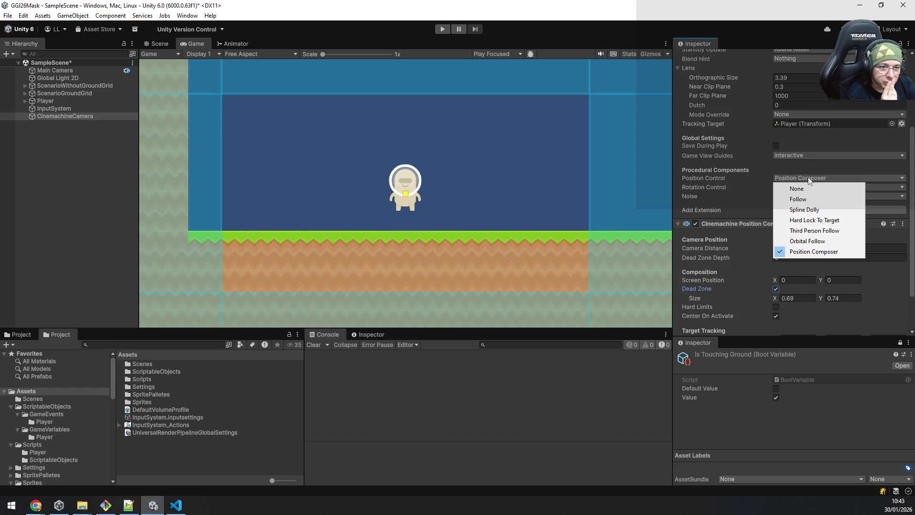
Switch Position Control to Follow, then back to Position Composer
{"action": "left_click", "coordinate": [813, 201]}
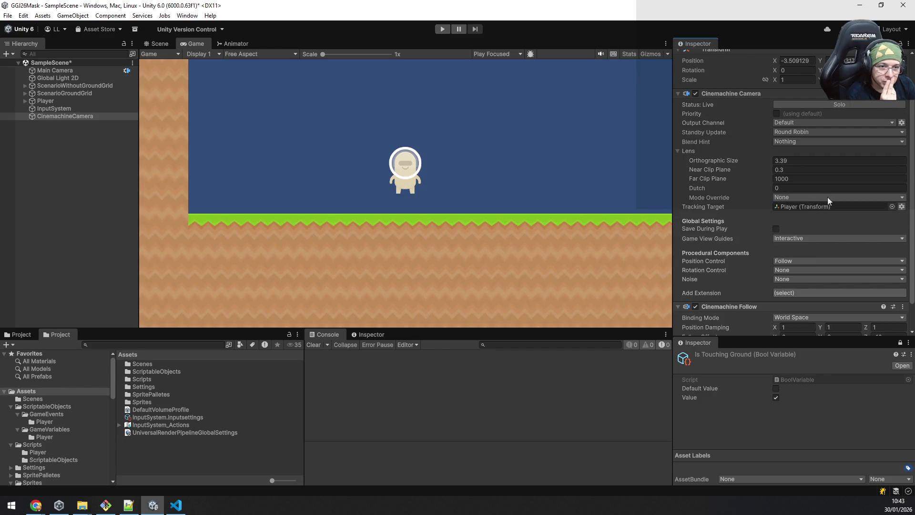
{"action": "scroll", "coordinate": [830, 198], "scroll_direction": "up", "scroll_amount": 2}
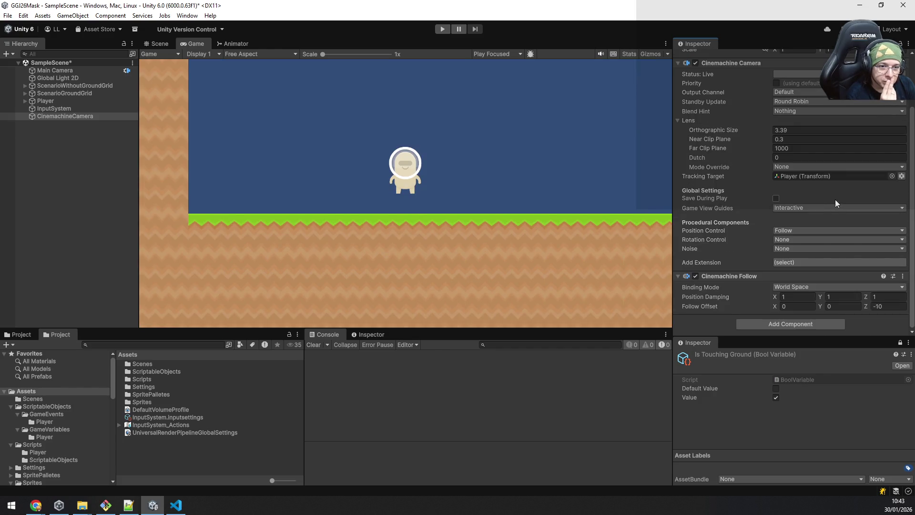
{"action": "left_click", "coordinate": [811, 229]}
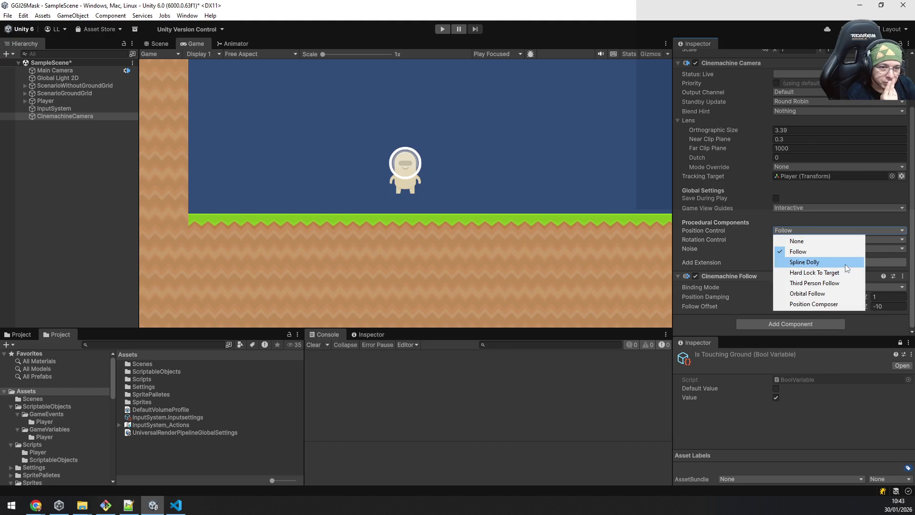
{"action": "left_click", "coordinate": [837, 305]}
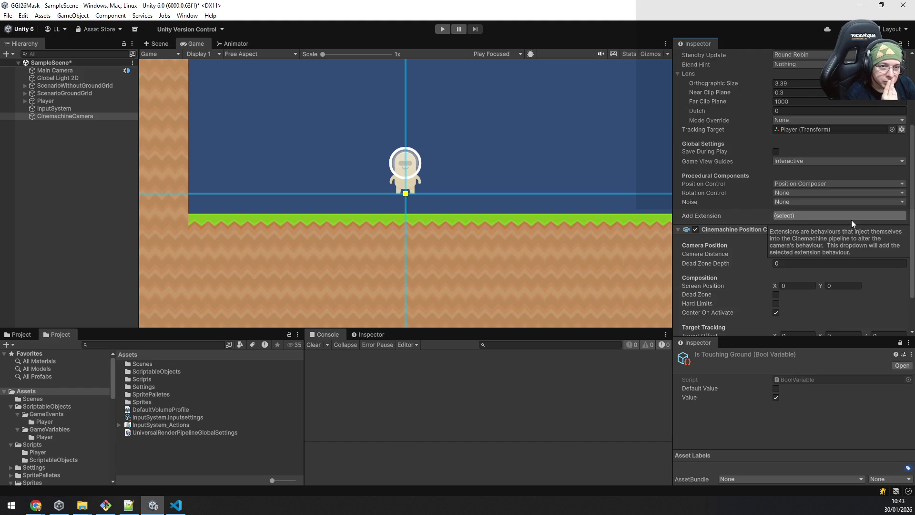
Enable the dead zone at 0.71 × 0.62 and set Target Offset Y to 1.37
{"action": "scroll", "coordinate": [856, 158], "scroll_direction": "down", "scroll_amount": 2}
{"action": "scroll", "coordinate": [857, 160], "scroll_direction": "down", "scroll_amount": 5}
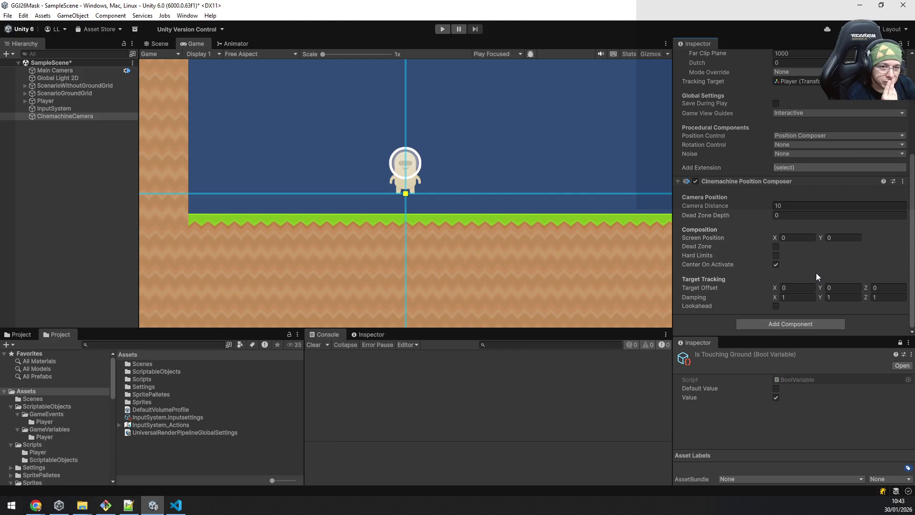
{"action": "left_click", "coordinate": [777, 247]}
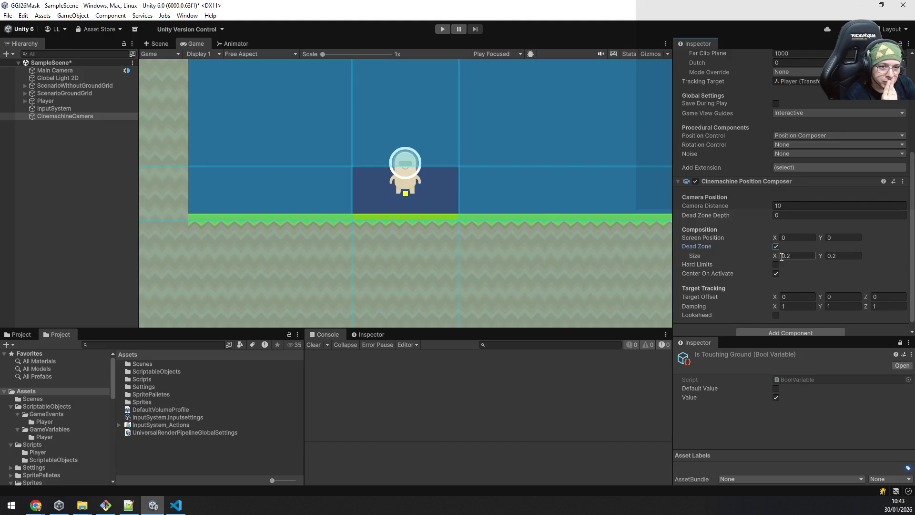
{"action": "left_click_drag", "start_coordinate": [775, 254], "coordinate": [827, 251]}
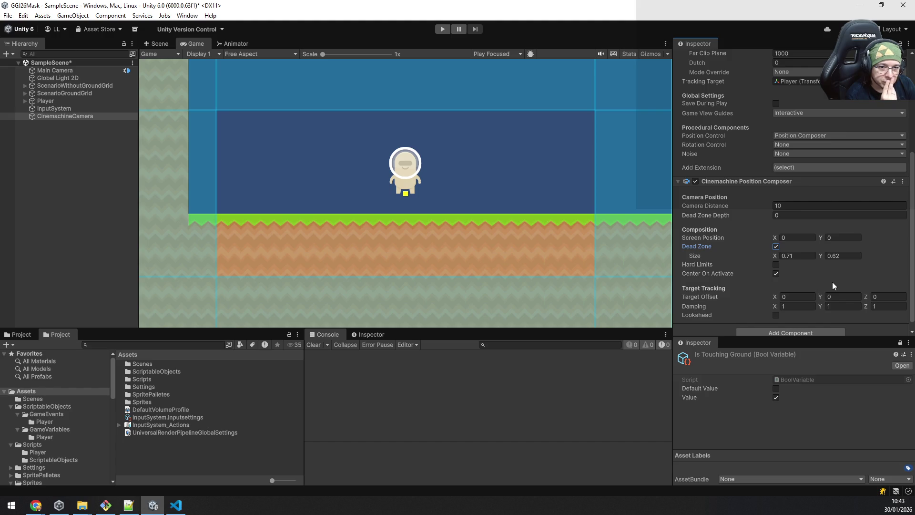
{"action": "left_click_drag", "start_coordinate": [820, 296], "coordinate": [833, 288]}
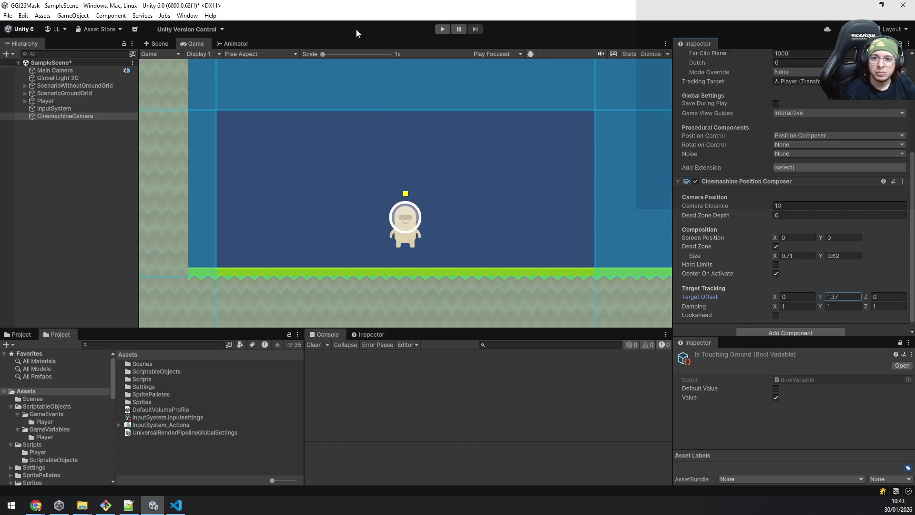
{"action": "left_click", "coordinate": [443, 29]}
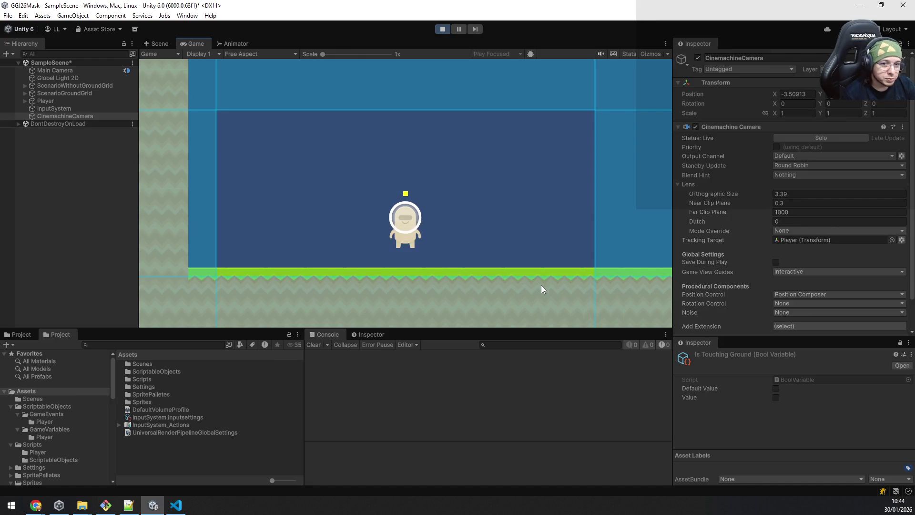
Walk the player left and right with jumps to test the camera in play mode
{"action": "key", "text": "d"}
{"action": "key", "text": "space"}
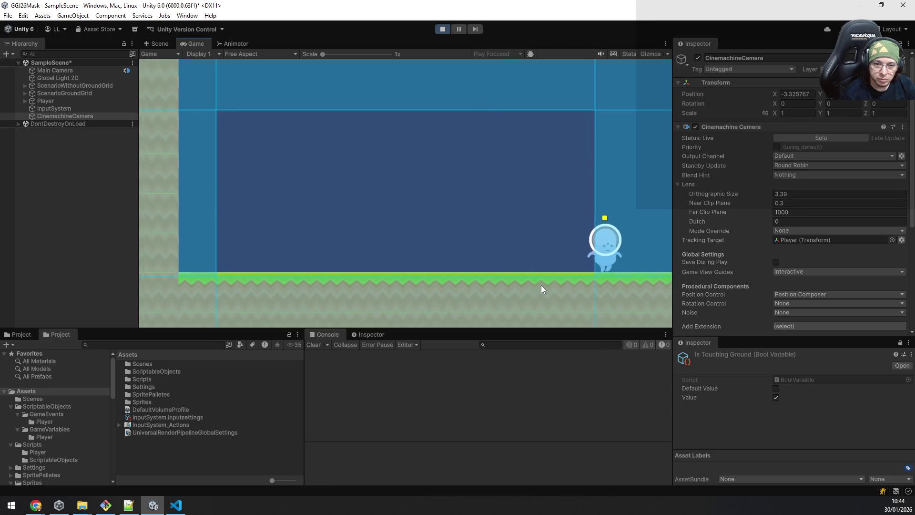
{"action": "key", "text": "a"}
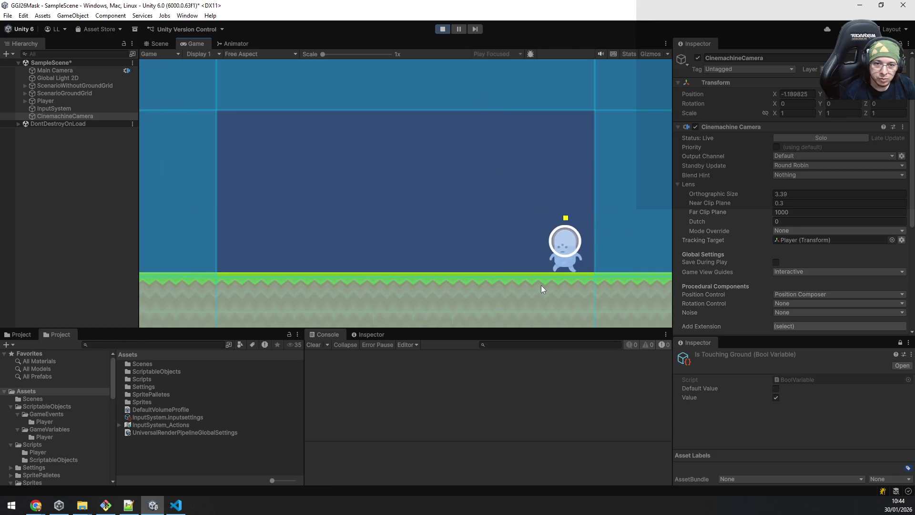
{"action": "key", "text": "space"}
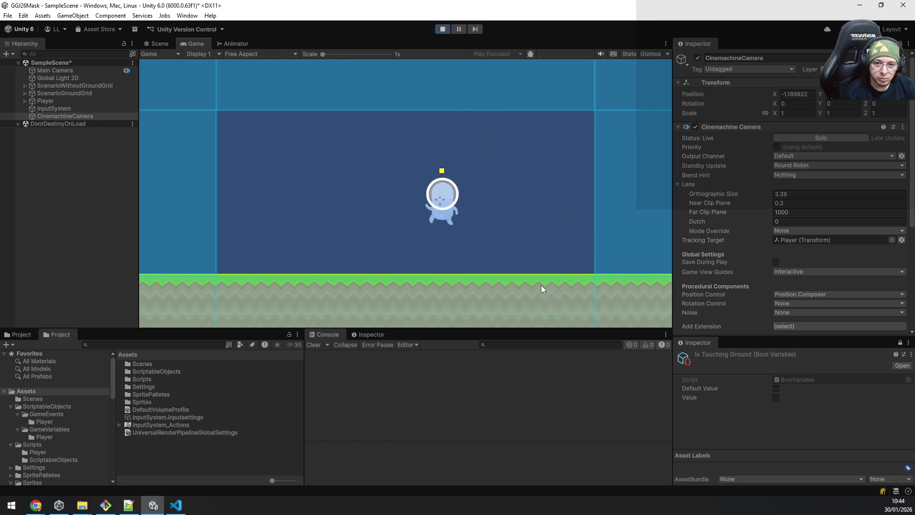
{"action": "key", "text": "a"}
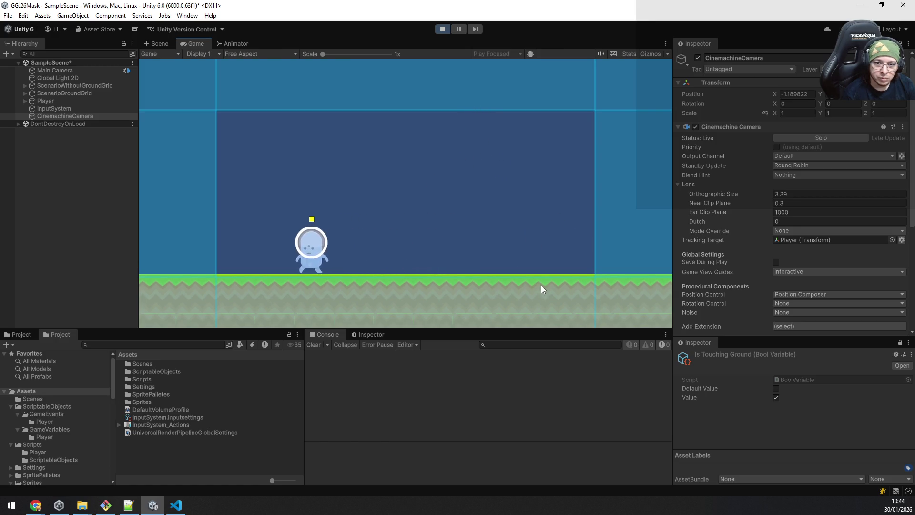
{"action": "key", "text": "a"}
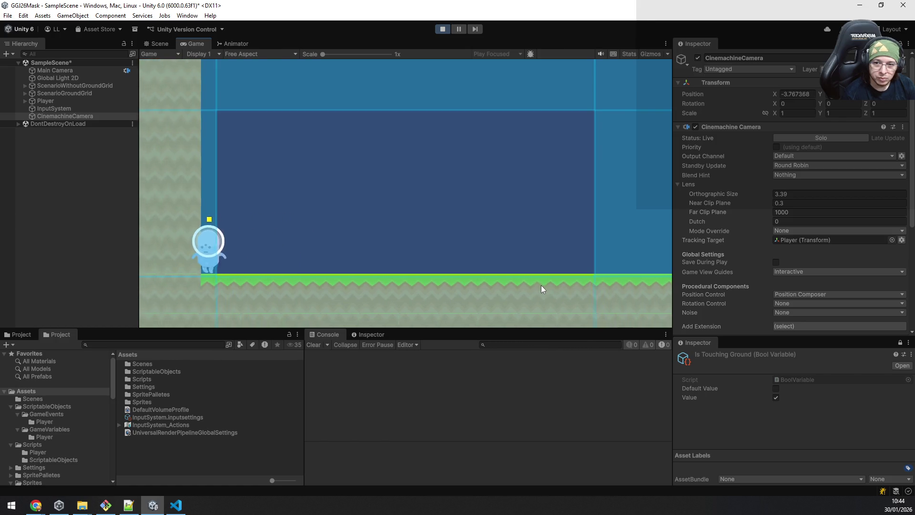
{"action": "key", "text": "d"}
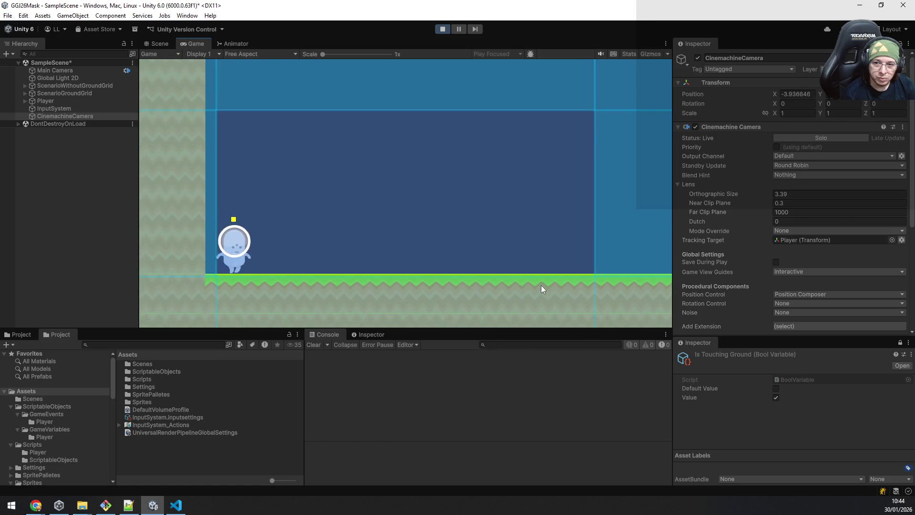
{"action": "key", "text": "d"}
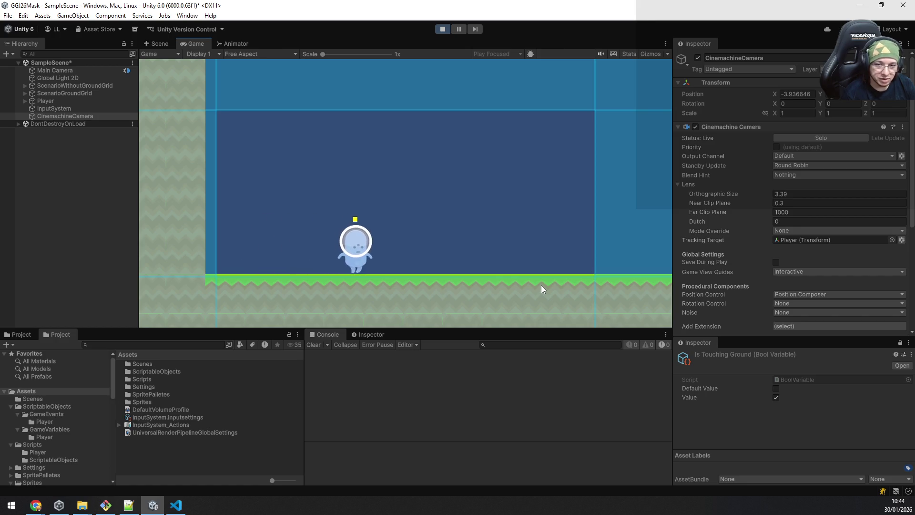
{"action": "key", "text": "d"}
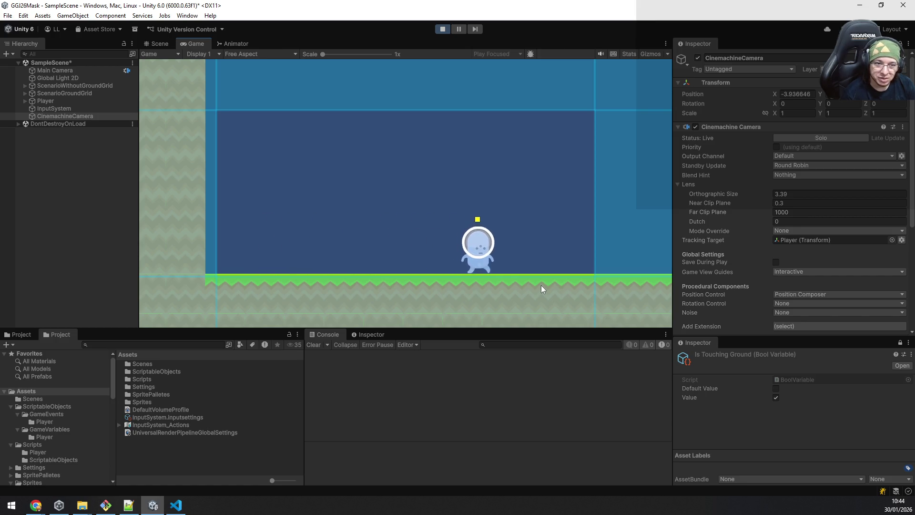
Narrow the dead-zone width to 0.56, retest walking, and turn on Lookahead
{"action": "scroll", "coordinate": [876, 238], "scroll_direction": "down", "scroll_amount": 5}
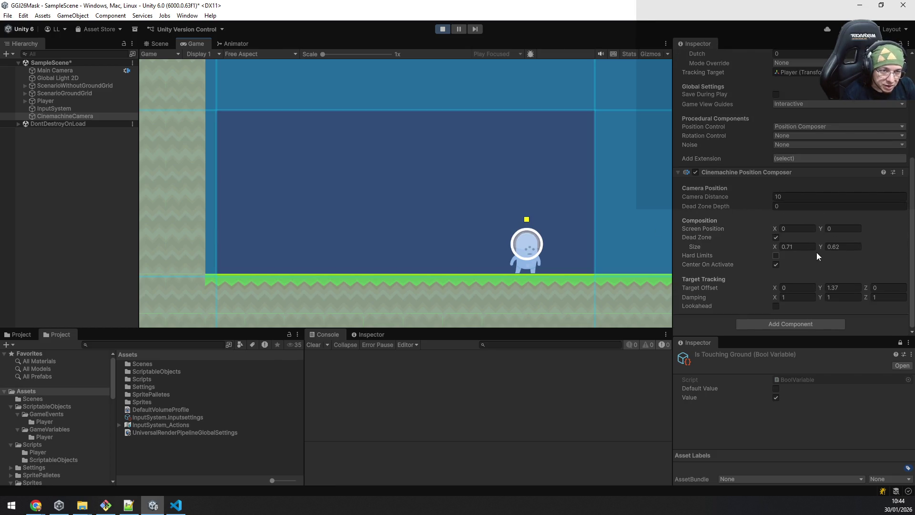
{"action": "left_click", "coordinate": [819, 246]}
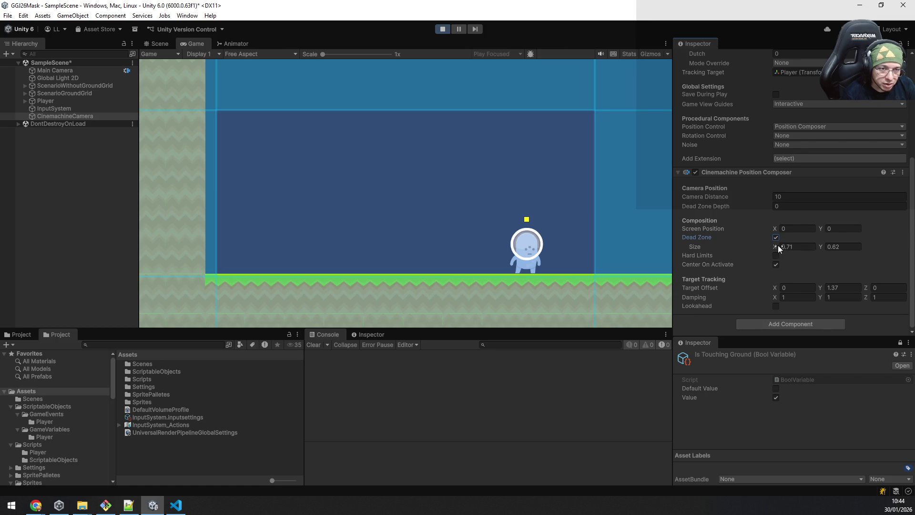
{"action": "left_click_drag", "start_coordinate": [779, 245], "coordinate": [776, 245]}
{"action": "left_click", "coordinate": [484, 192]}
{"action": "key", "text": "a"}
{"action": "key", "text": "d"}
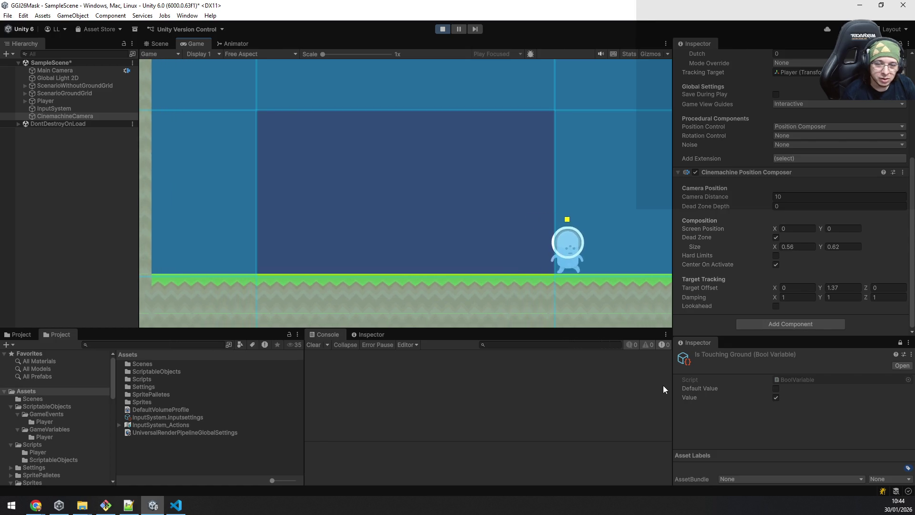
{"action": "key", "text": "a"}
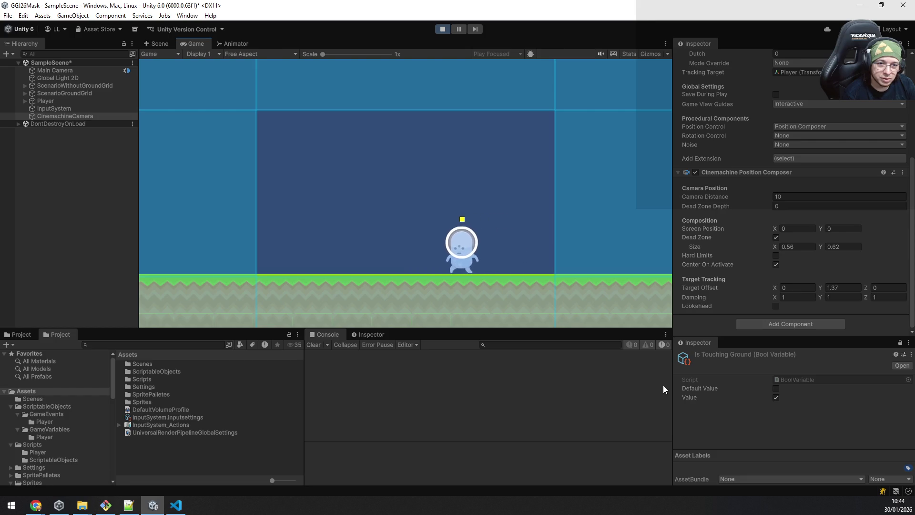
{"action": "key", "text": "d"}
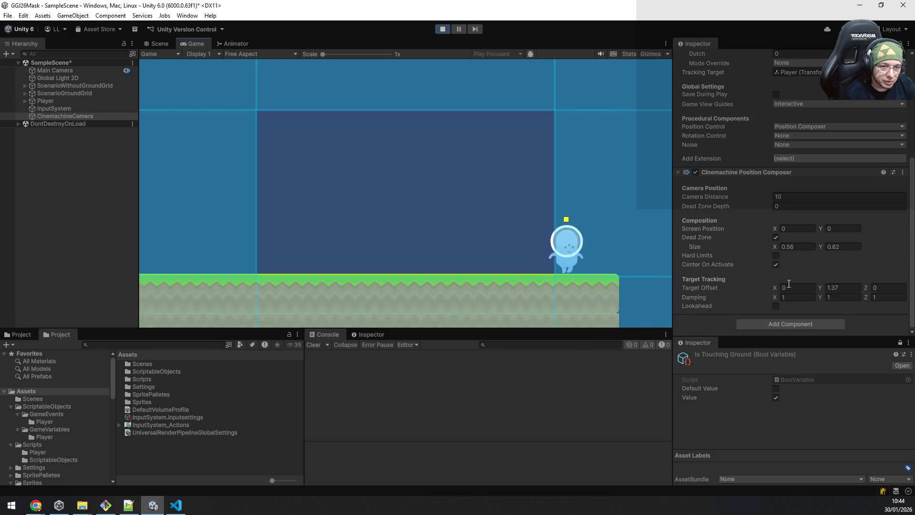
{"action": "left_click", "coordinate": [776, 306]}
{"action": "scroll", "coordinate": [814, 301], "scroll_direction": "down", "scroll_amount": 3}
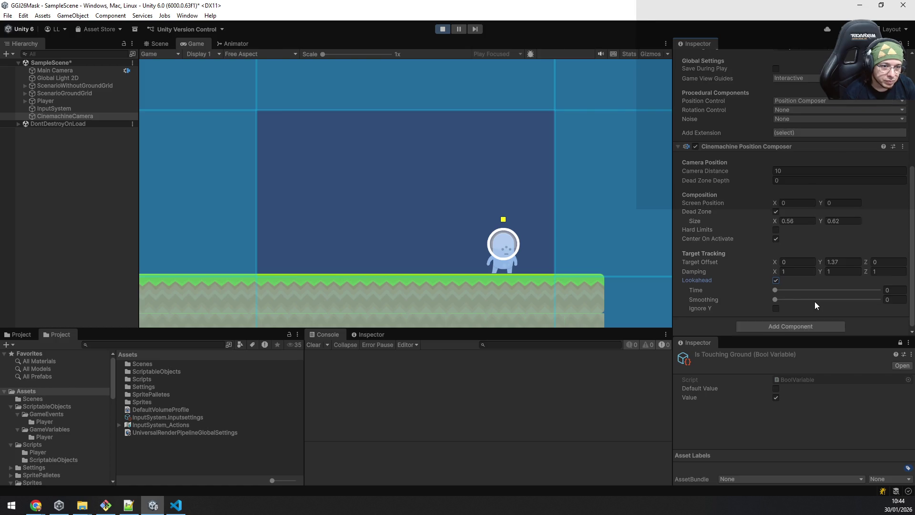
{"action": "left_click_drag", "start_coordinate": [775, 296], "coordinate": [786, 296]}
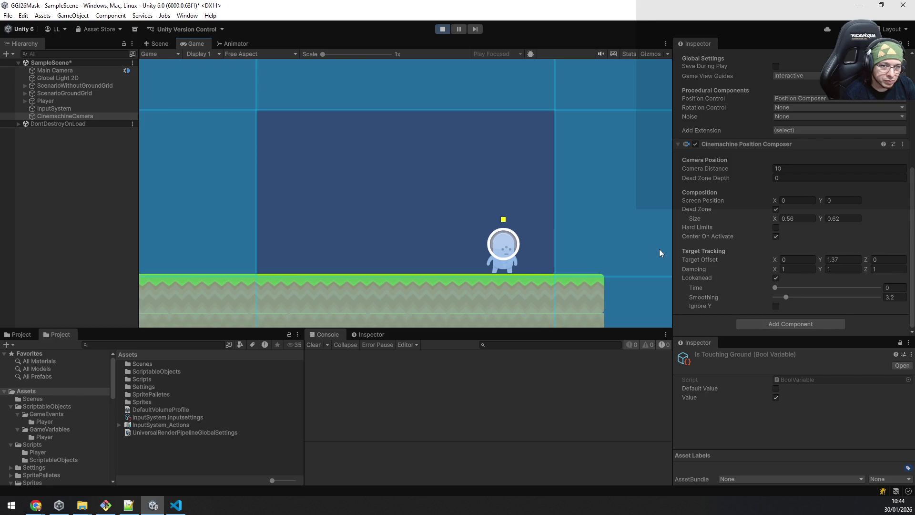
{"action": "key", "text": "d"}
{"action": "key", "text": "a"}
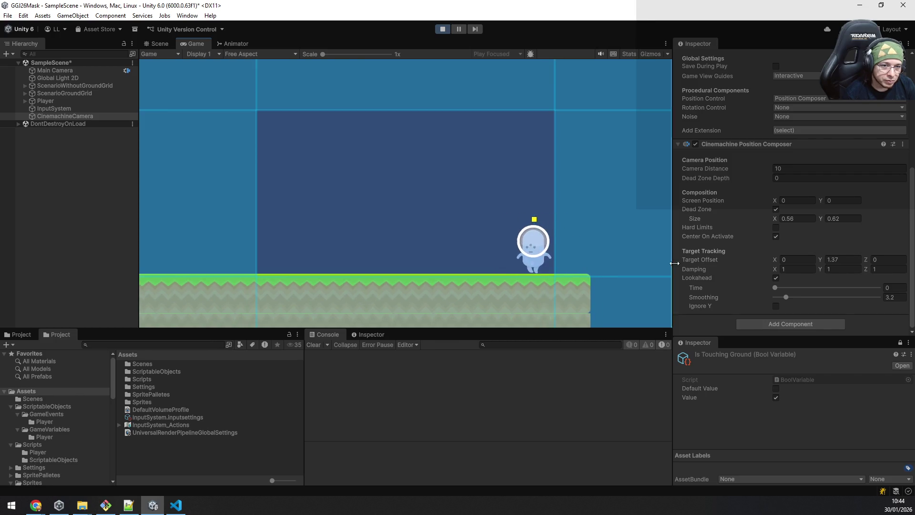
{"action": "left_click_drag", "start_coordinate": [779, 290], "coordinate": [819, 291]}
{"action": "key", "text": "d"}
{"action": "key", "text": "a"}
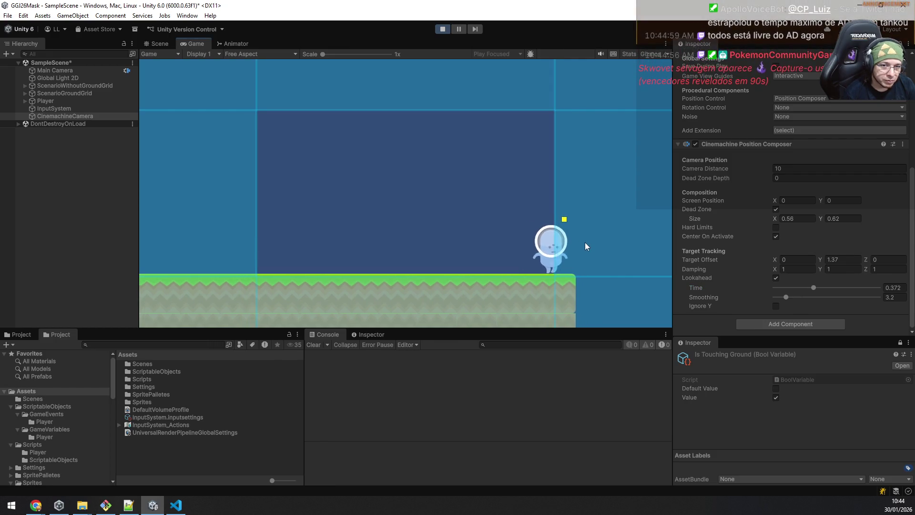
{"action": "left_click_drag", "start_coordinate": [814, 287], "coordinate": [752, 292]}
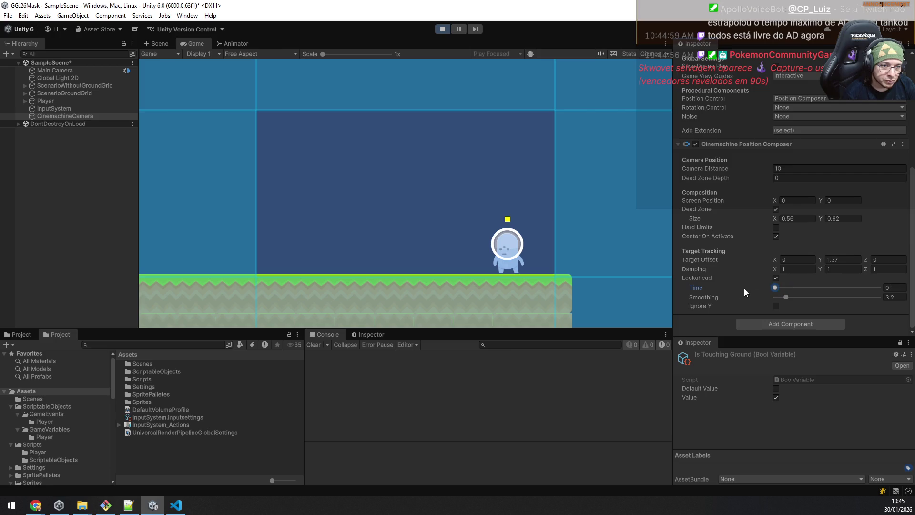
{"action": "left_click", "coordinate": [776, 278]}
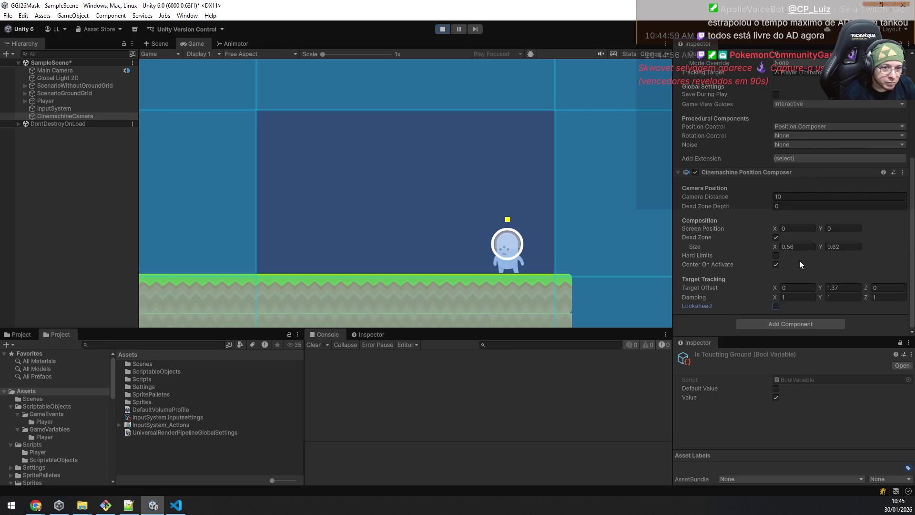
{"action": "left_click_drag", "start_coordinate": [820, 244], "coordinate": [774, 246]}
Walk the player left and right in Play mode and narrow Dead Zone width to 0.22
{"action": "key", "text": "a"}
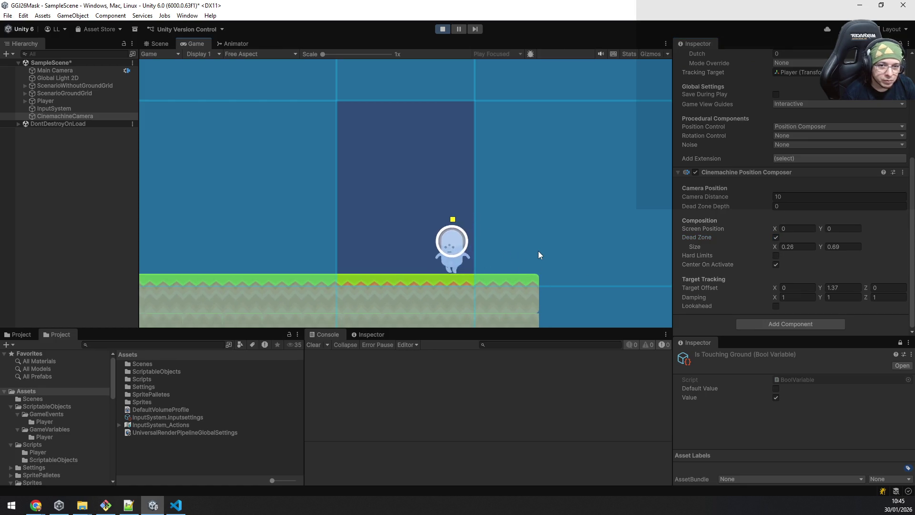
{"action": "key", "text": "a"}
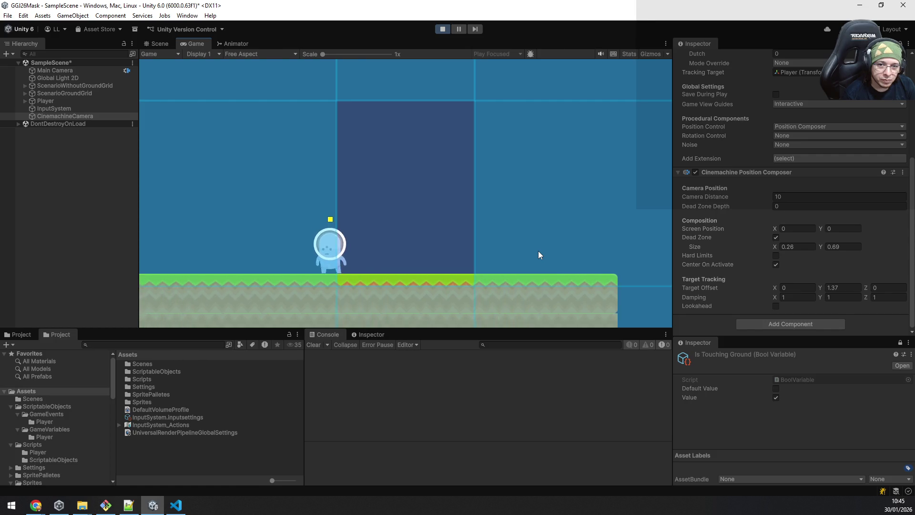
{"action": "key", "text": "d"}
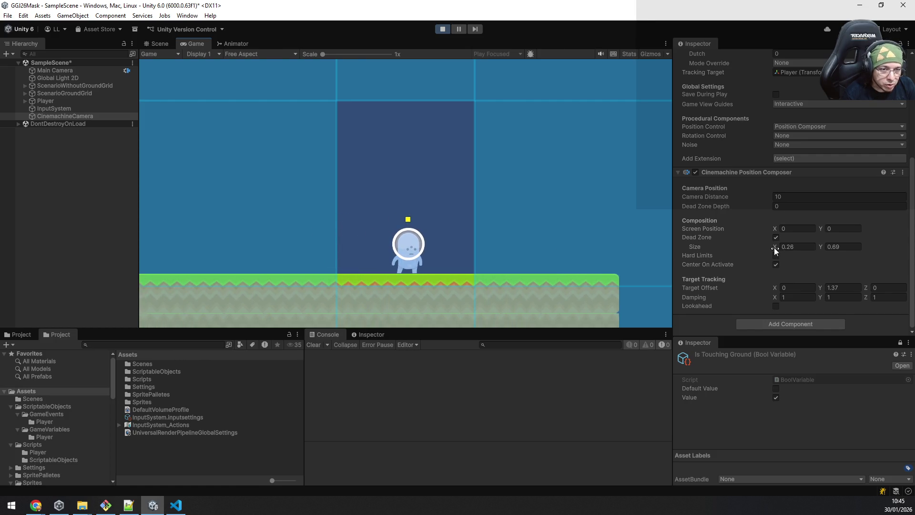
{"action": "left_click_drag", "start_coordinate": [774, 247], "coordinate": [774, 247]}
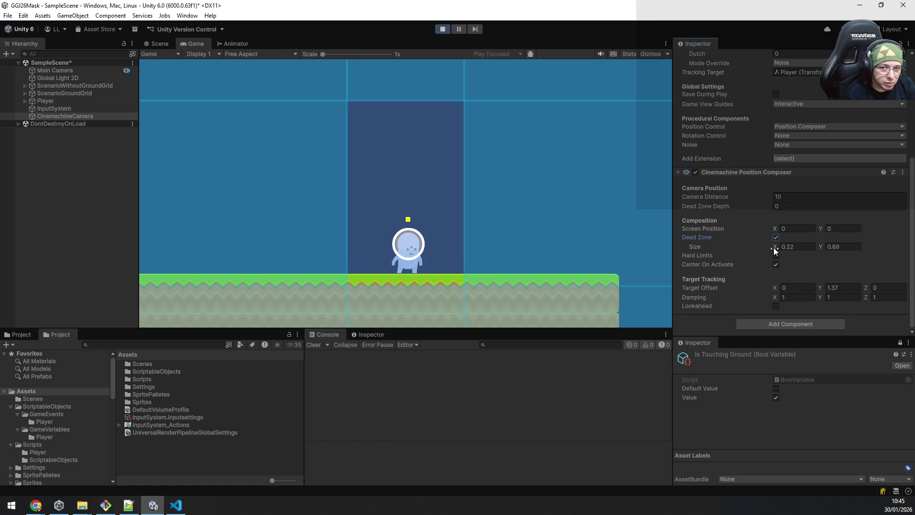
{"action": "left_click", "coordinate": [507, 248]}
{"action": "key", "text": "d"}
{"action": "key", "text": "d"}
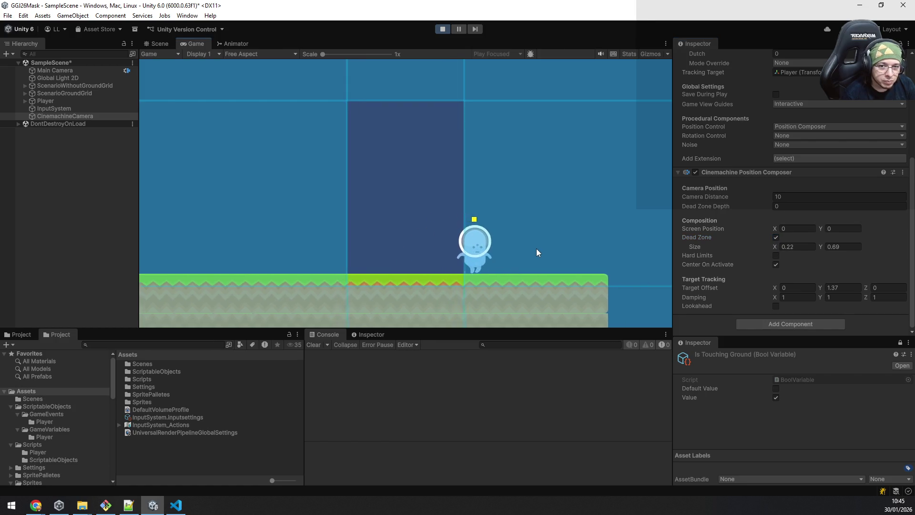
{"action": "key", "text": "a"}
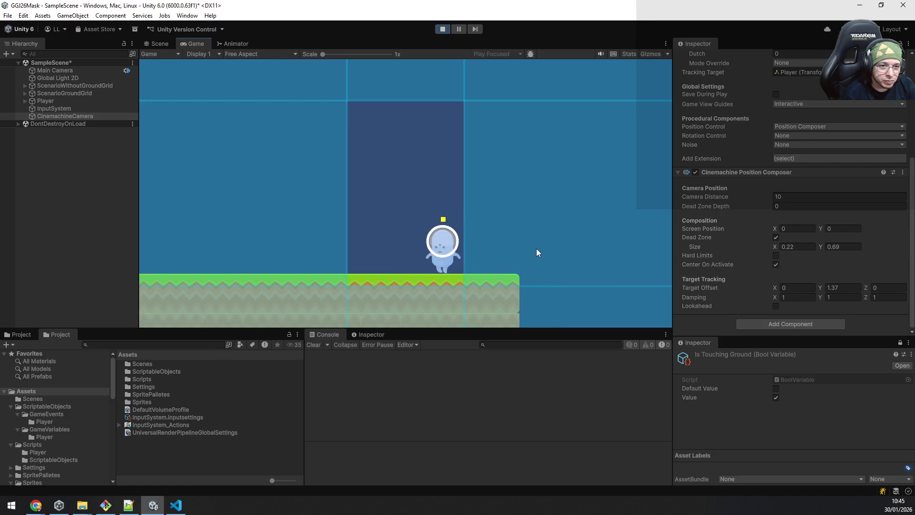
{"action": "key", "text": "a"}
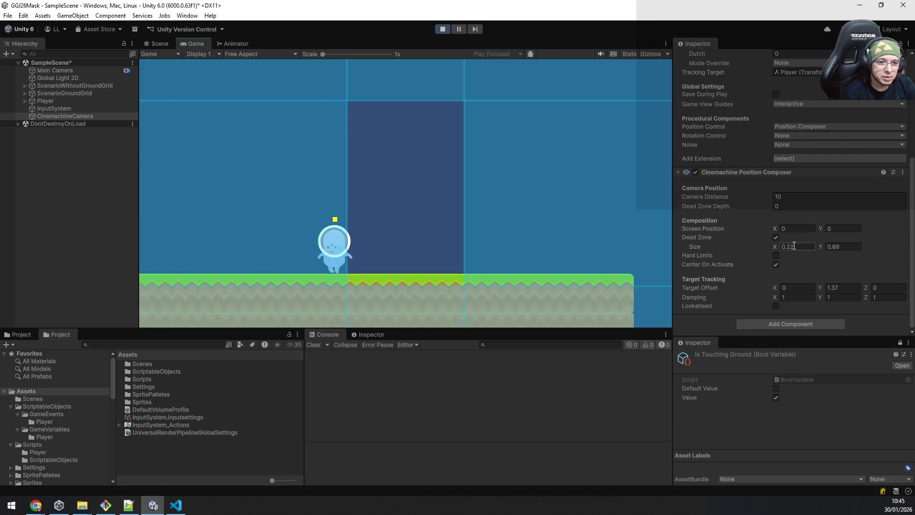
{"action": "right_click", "coordinate": [747, 171]}
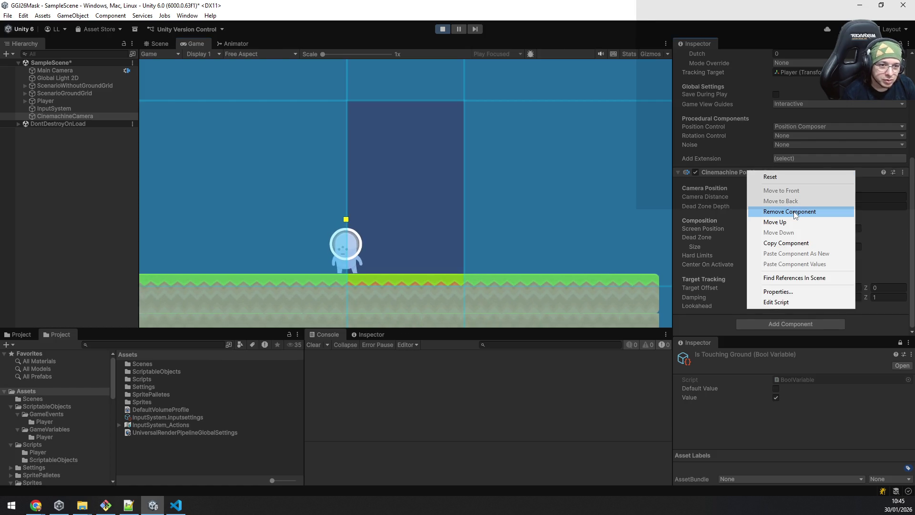
Copy the Position Composer values, stop Play, and paste them back into the component
{"action": "left_click", "coordinate": [806, 243]}
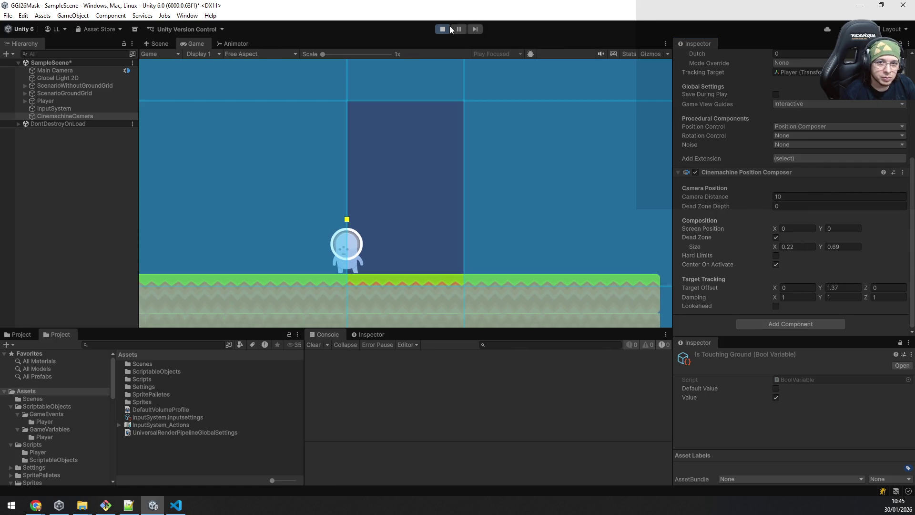
{"action": "left_click", "coordinate": [450, 28]}
{"action": "right_click", "coordinate": [781, 173]}
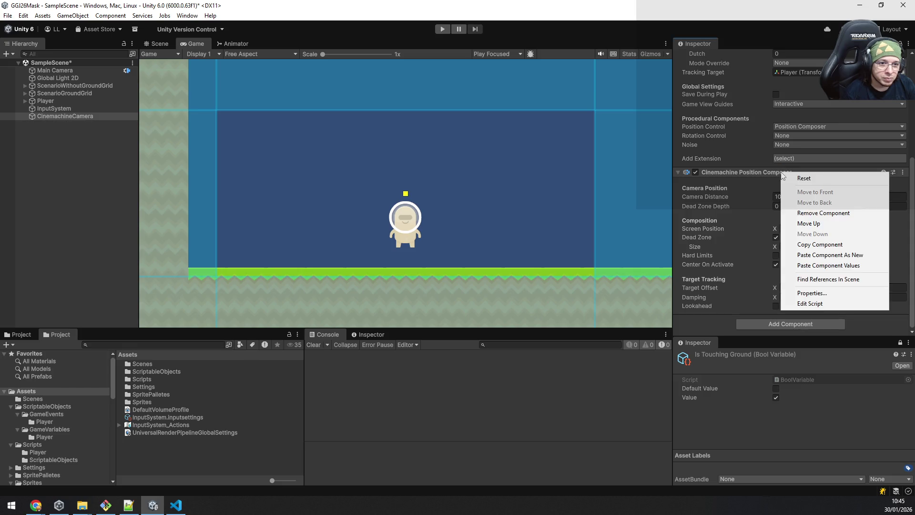
{"action": "left_click", "coordinate": [809, 264]}
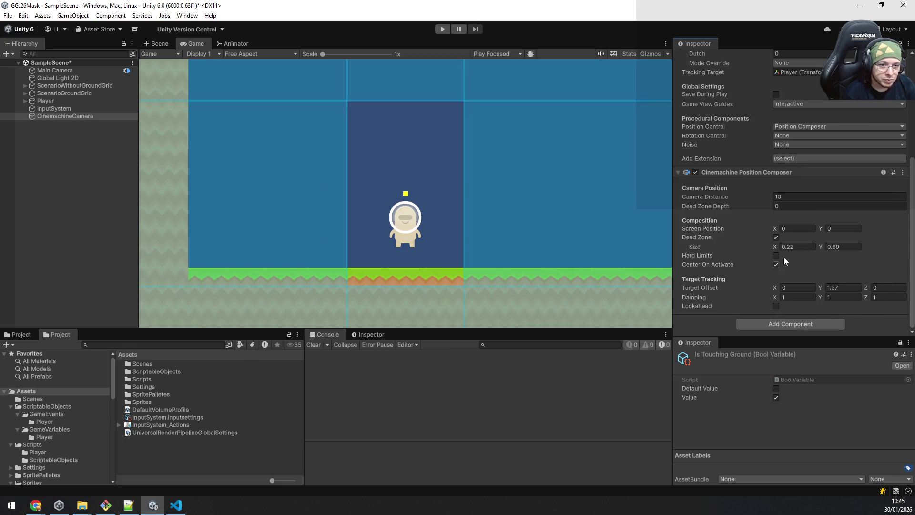
Set Dead Zone Size to 0.2 × 0.5 and Target Offset Y to 1.67, then restart Play
{"action": "left_click", "coordinate": [799, 242]}
{"action": "left_click", "coordinate": [807, 247]}
{"action": "type", "text": "0.2"}
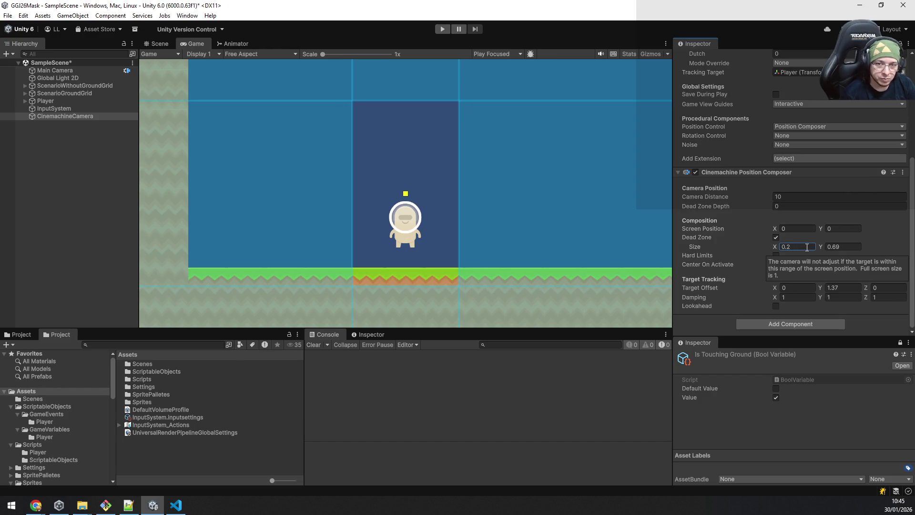
{"action": "left_click", "coordinate": [852, 247]}
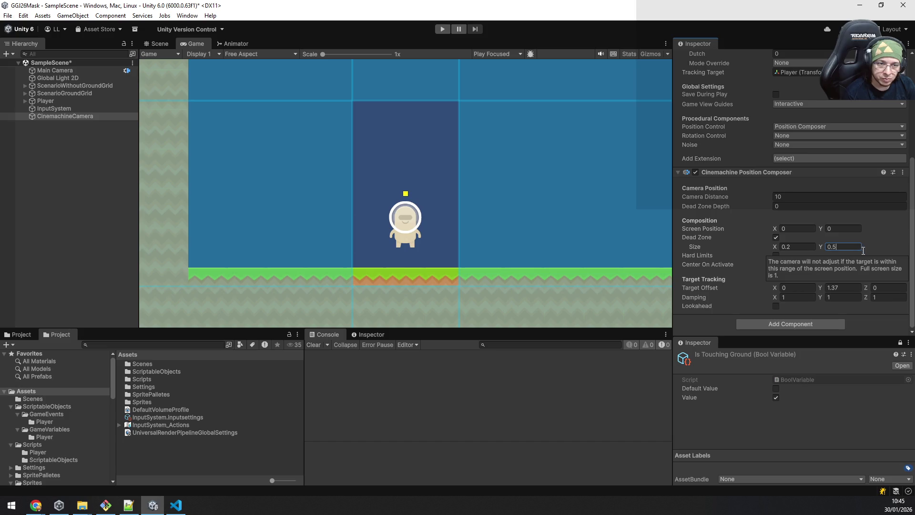
{"action": "key", "text": "Tab"}
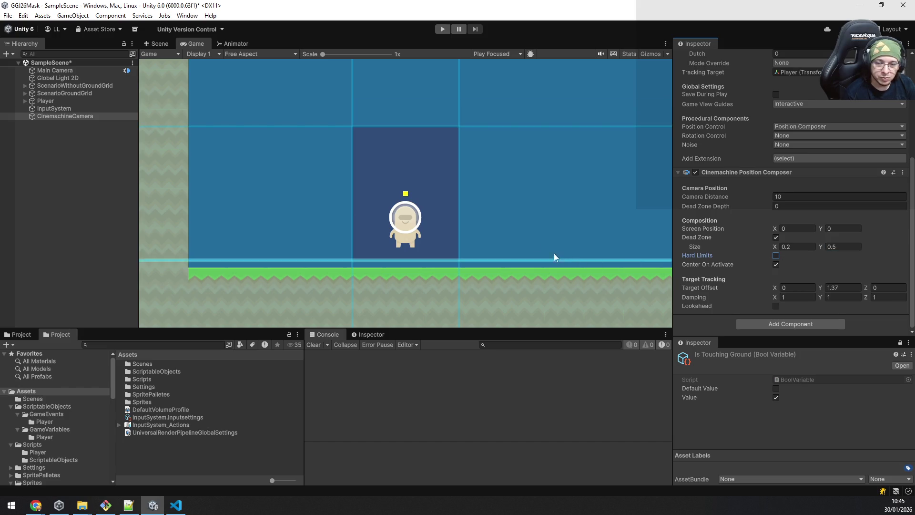
{"action": "left_click_drag", "start_coordinate": [824, 293], "coordinate": [824, 291]}
{"action": "type", "text": "1.67"}
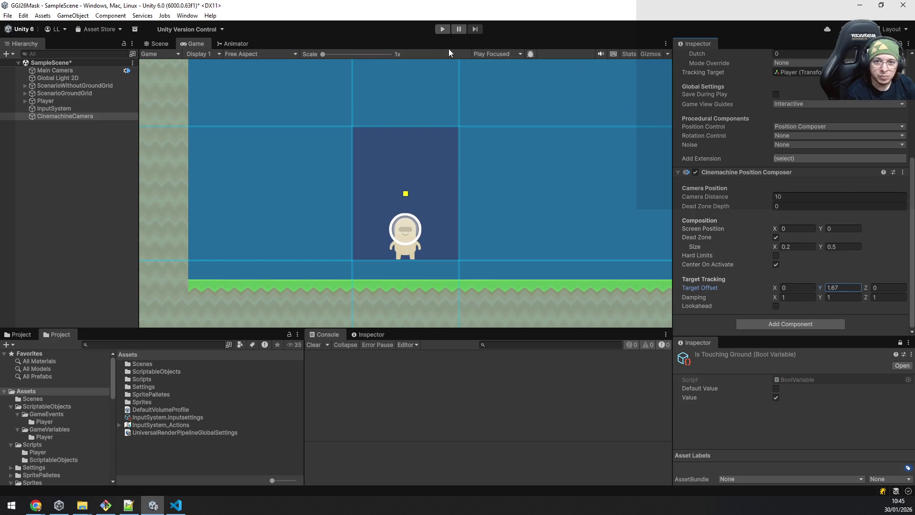
{"action": "left_click", "coordinate": [442, 31]}
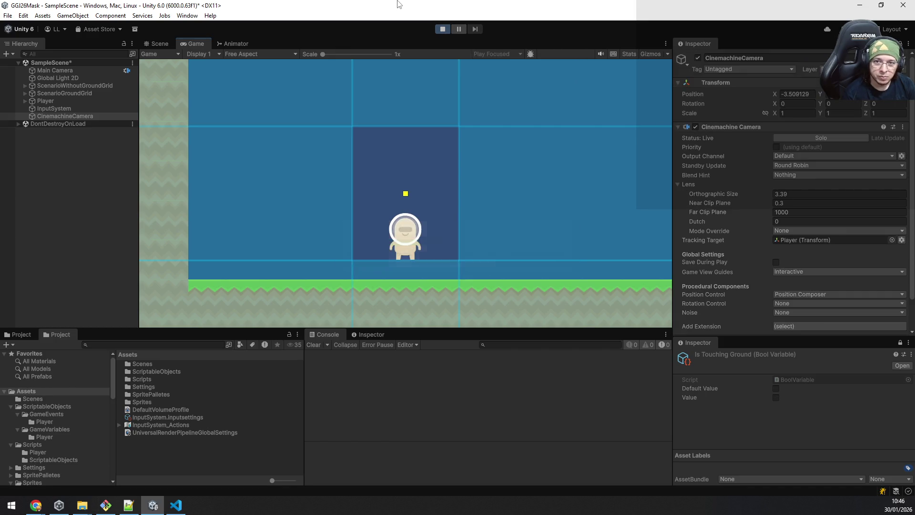
Walk the player right and left and jump twice to test the camera following
{"action": "key", "text": "d"}
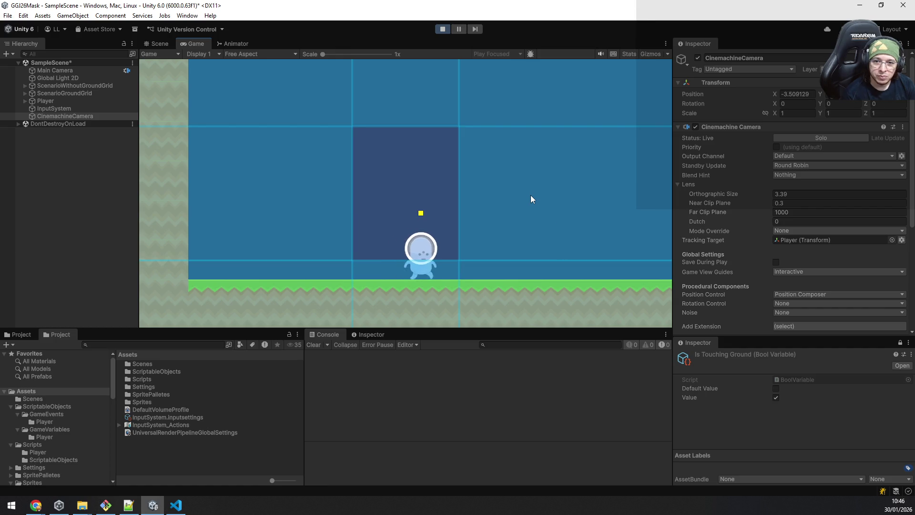
{"action": "key", "text": "a"}
{"action": "key", "text": "space"}
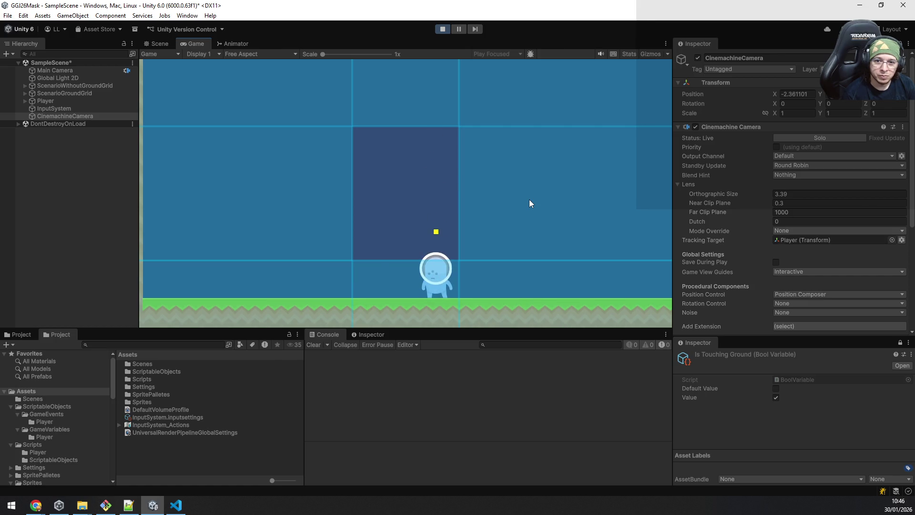
{"action": "key", "text": "space"}
{"action": "key", "text": "a"}
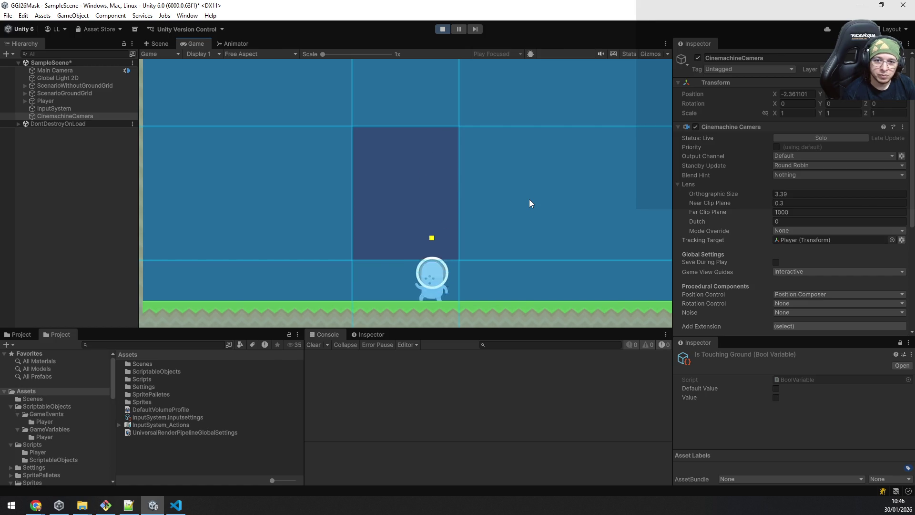
{"action": "scroll", "coordinate": [742, 221], "scroll_direction": "down", "scroll_amount": 5}
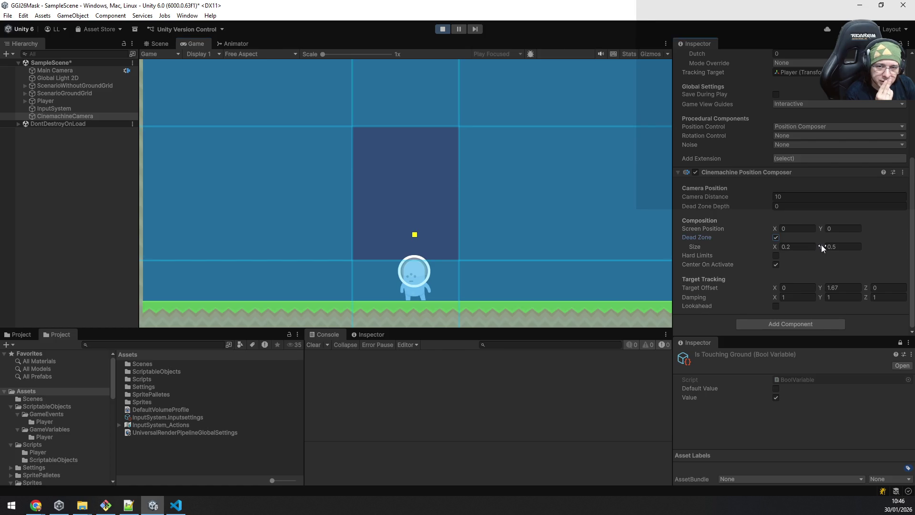
Reduce the dead zone height to 0.4 and set Target Offset Y to 0.13
{"action": "left_click_drag", "start_coordinate": [822, 245], "coordinate": [819, 244]}
{"action": "type", "text": "0.4"}
{"action": "key", "text": "space"}
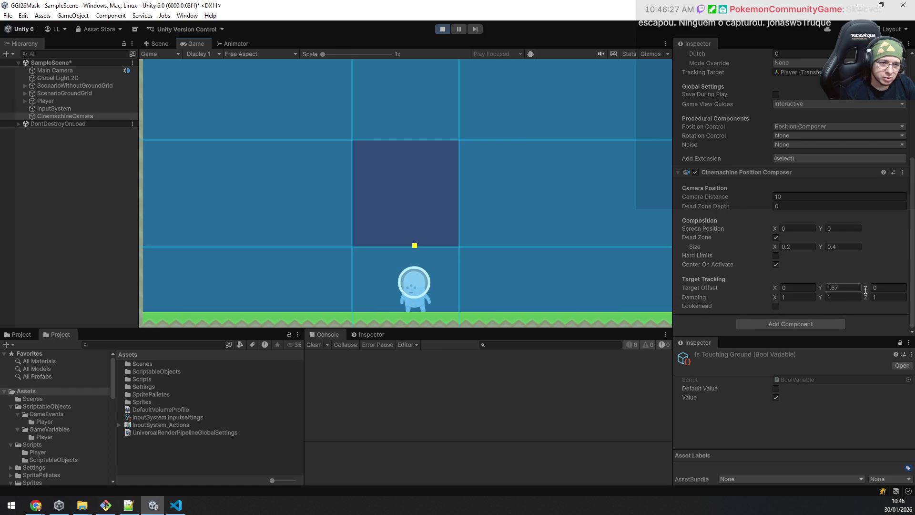
{"action": "left_click", "coordinate": [826, 288]}
{"action": "type", "text": "1.8"}
{"action": "left_click_drag", "start_coordinate": [825, 287], "coordinate": [802, 288]}
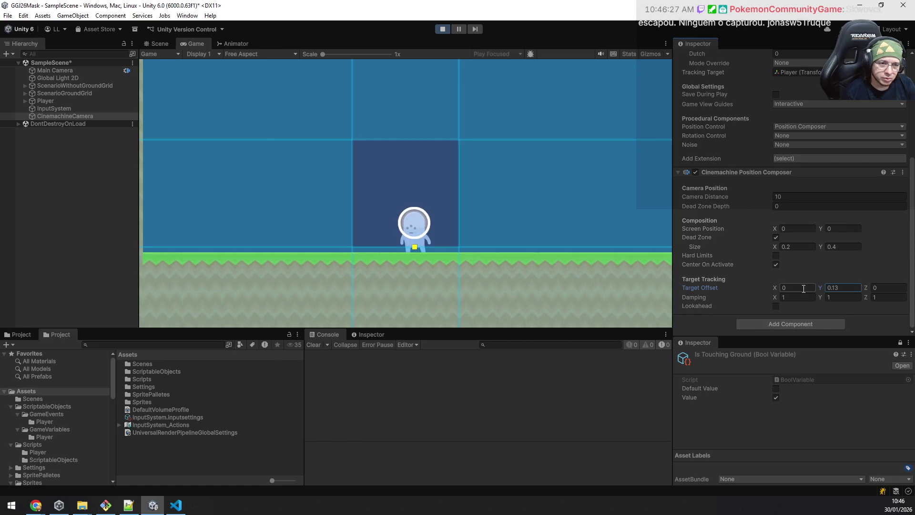
{"action": "left_click", "coordinate": [841, 287]}
{"action": "type", "text": "0.13"}
{"action": "key", "text": "BackSpace"}
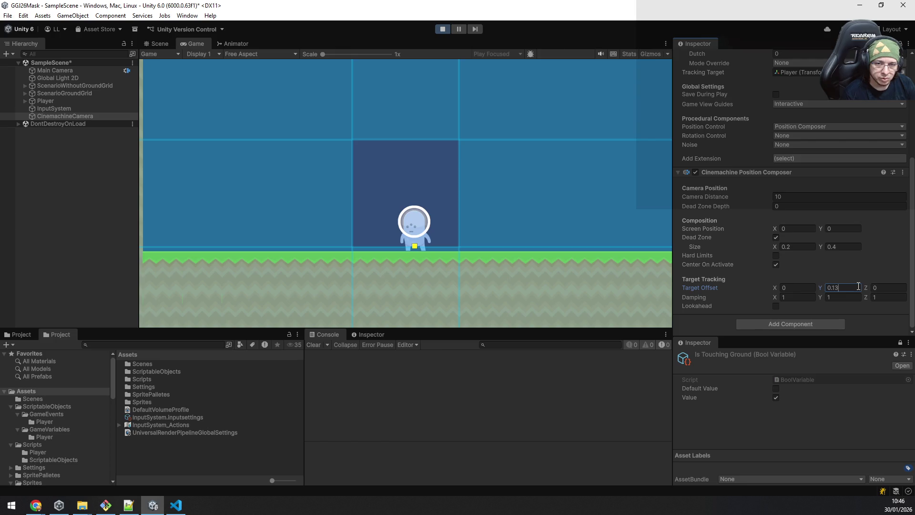
{"action": "left_click", "coordinate": [554, 196]}
Jump and walk left to check framing, then shrink the dead zone height to 0.31
{"action": "key", "text": "space"}
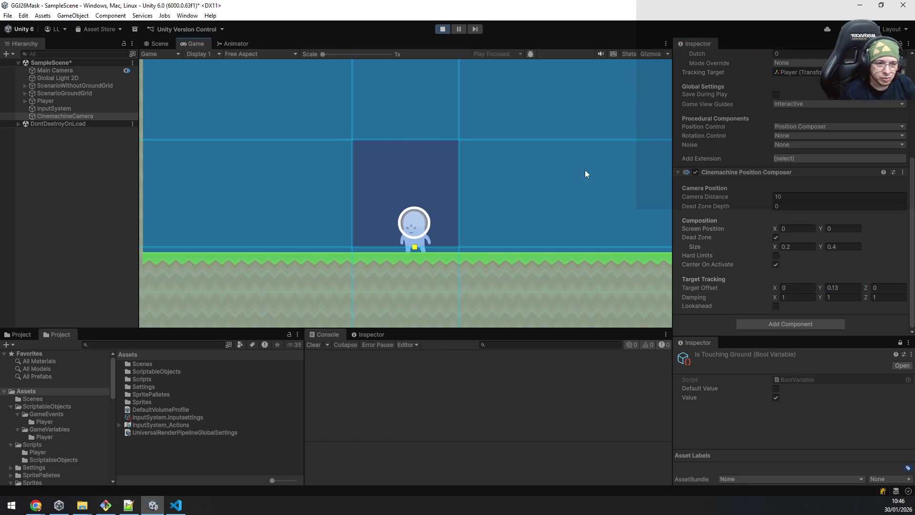
{"action": "key", "text": "a"}
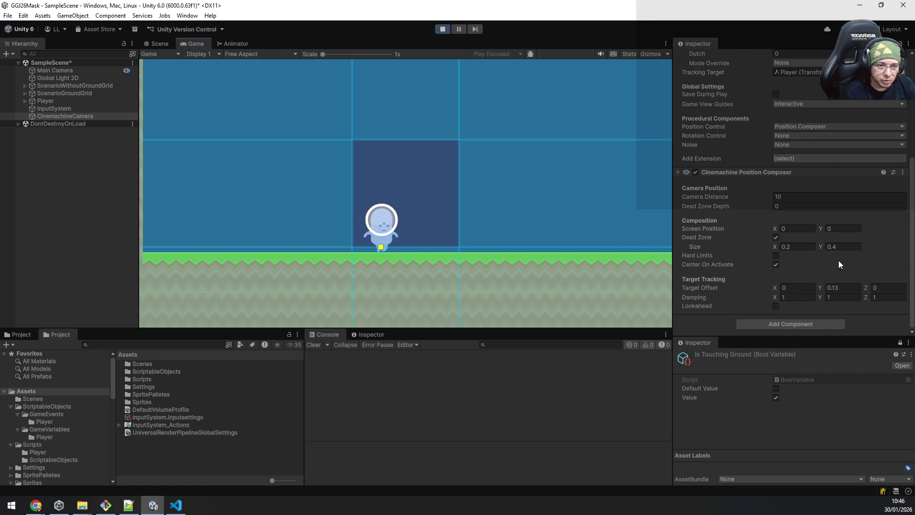
{"action": "left_click_drag", "start_coordinate": [820, 250], "coordinate": [820, 249]}
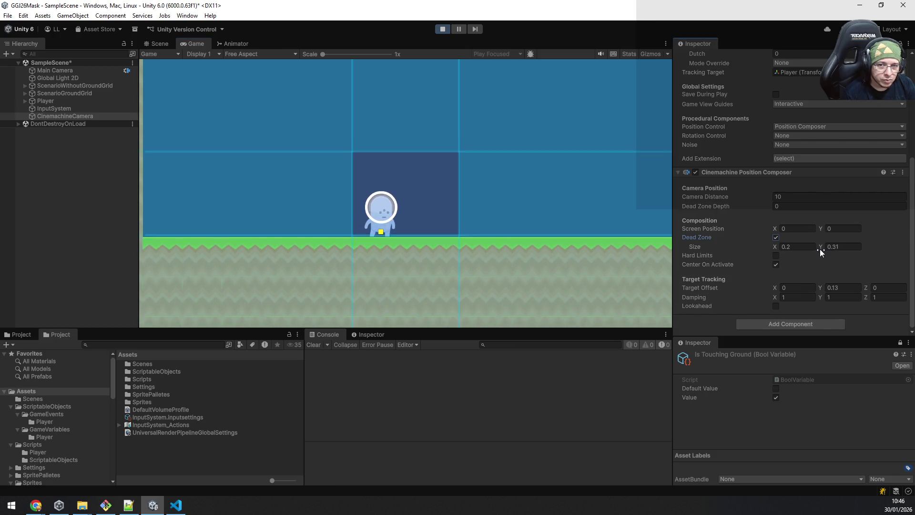
Jump repeatedly to test the camera and raise Target Offset Y to 0.3
{"action": "key", "text": "space"}
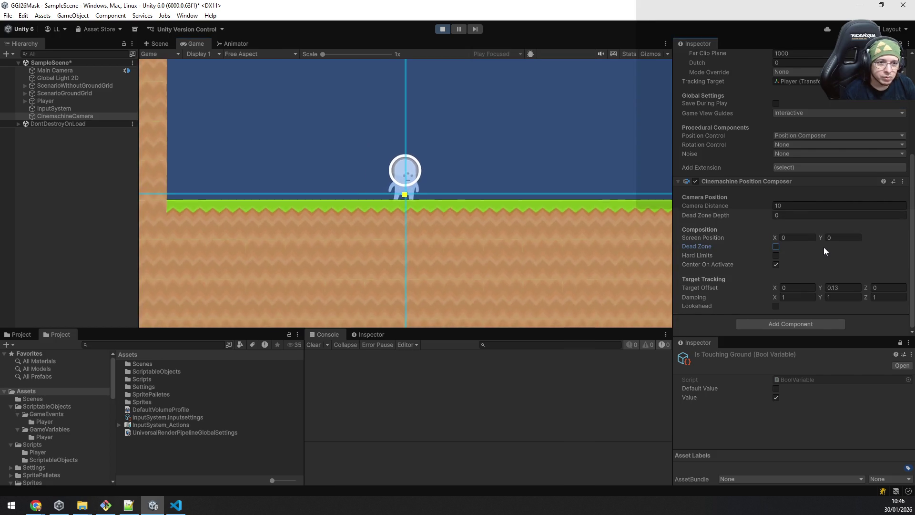
{"action": "key", "text": "space"}
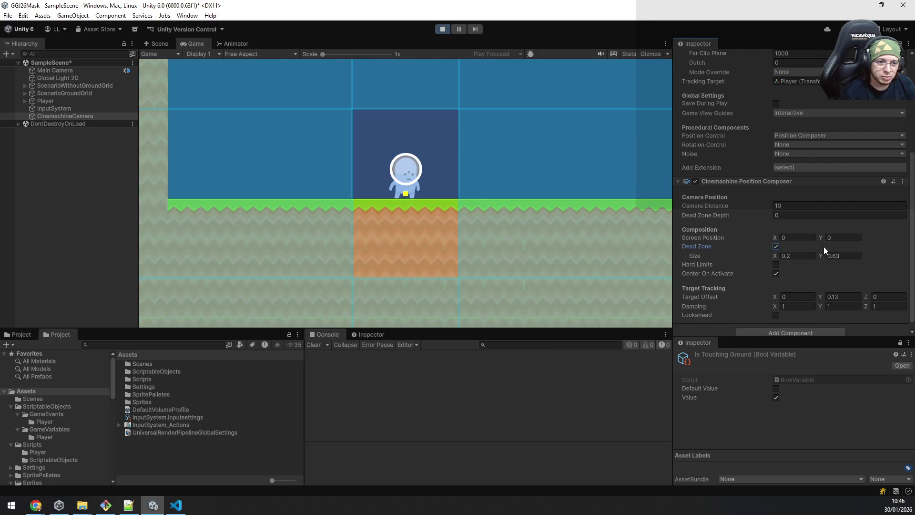
{"action": "key", "text": "space"}
{"action": "key", "text": "space"}
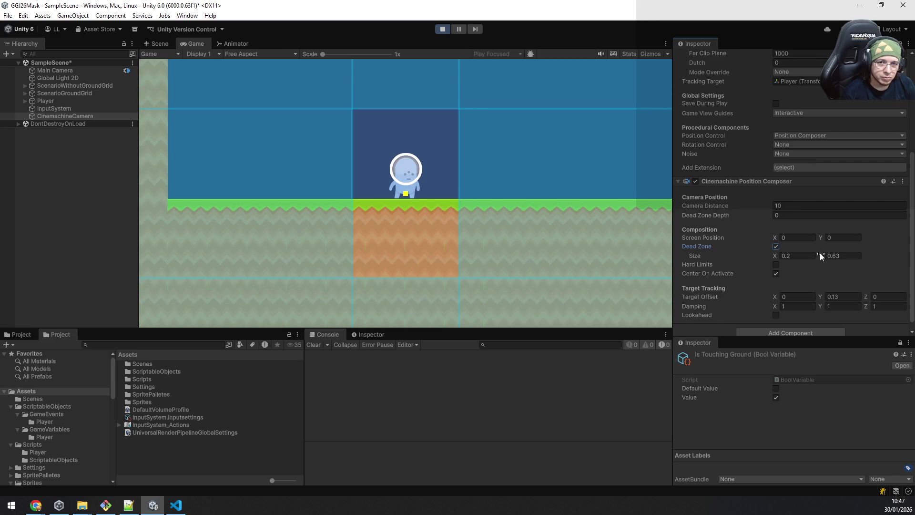
{"action": "left_click", "coordinate": [471, 165]}
{"action": "key", "text": "space"}
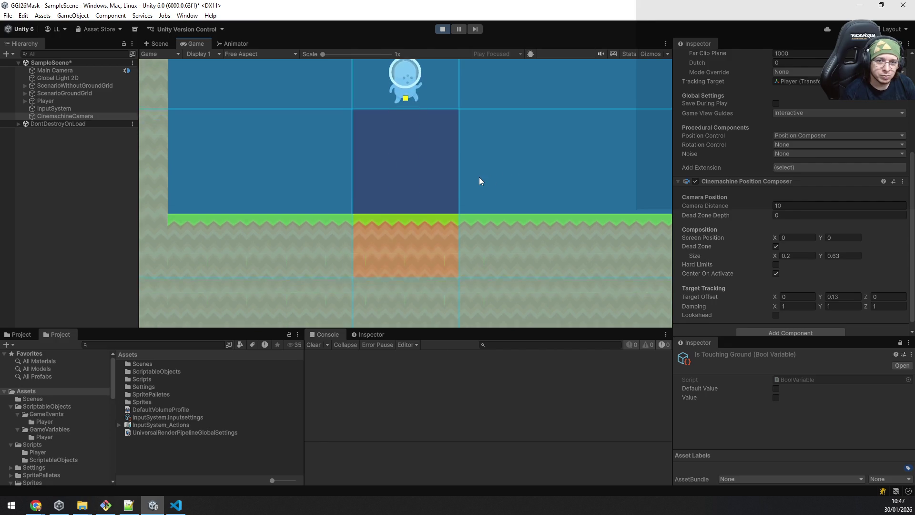
{"action": "left_click_drag", "start_coordinate": [820, 296], "coordinate": [824, 295]}
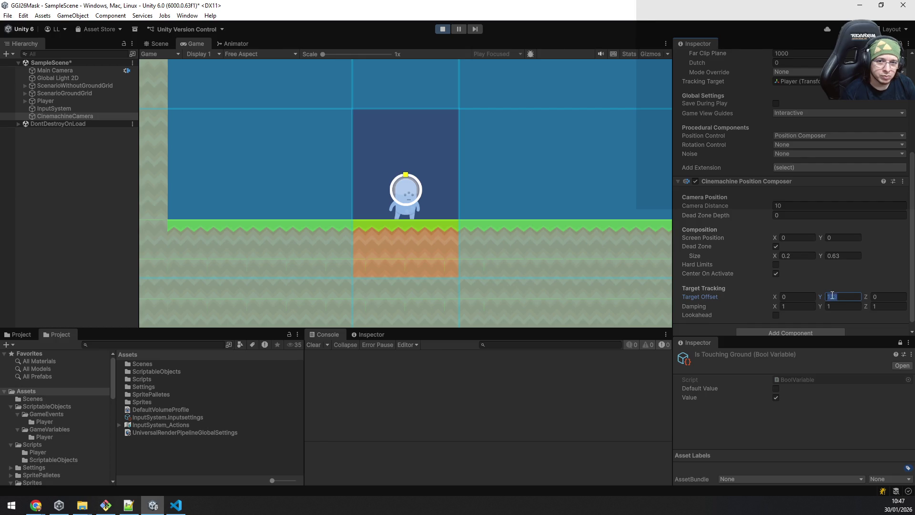
{"action": "left_click", "coordinate": [548, 193]}
{"action": "key", "text": "space"}
{"action": "type", "text": "0.65"}
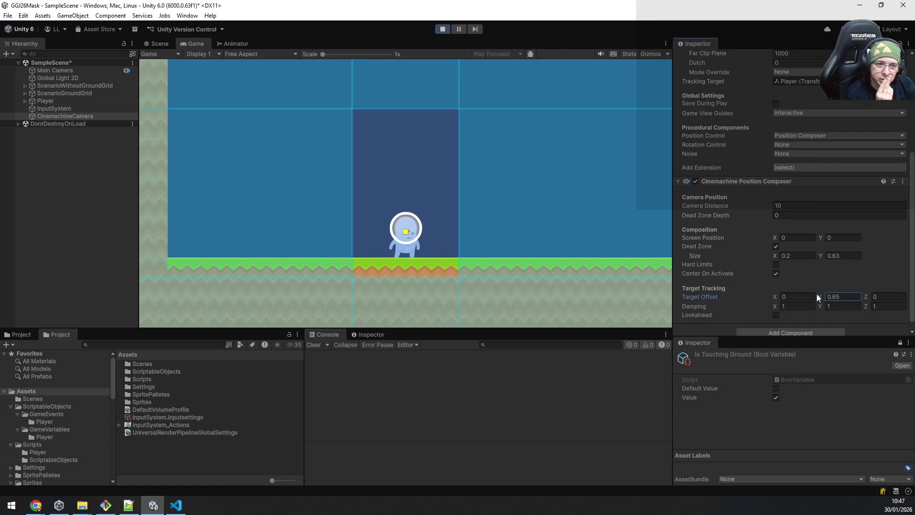
Set dead zone height 0.33, Screen Position Y 0.18 and Target Offset Y -0.03, jumping to test
{"action": "left_click_drag", "start_coordinate": [819, 256], "coordinate": [815, 258]}
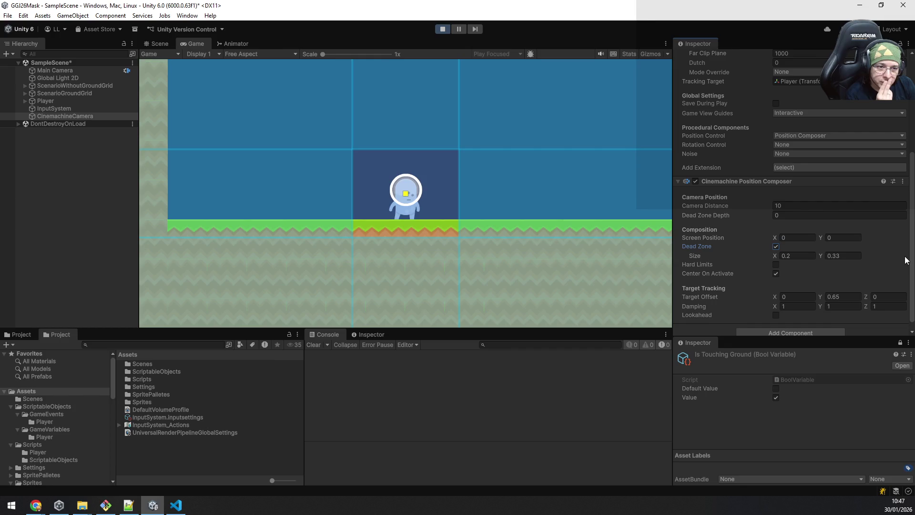
{"action": "scroll", "coordinate": [911, 259], "scroll_direction": "down", "scroll_amount": 1}
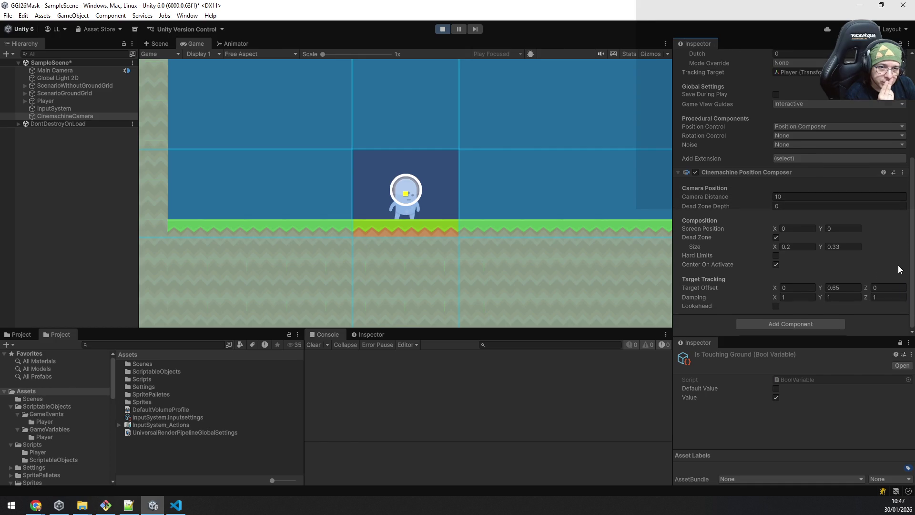
{"action": "left_click_drag", "start_coordinate": [819, 227], "coordinate": [820, 226]}
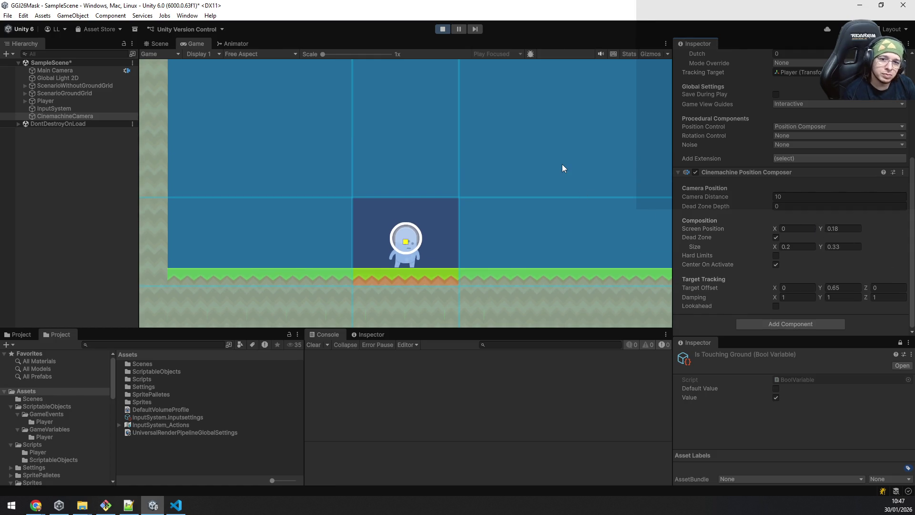
{"action": "key", "text": "space"}
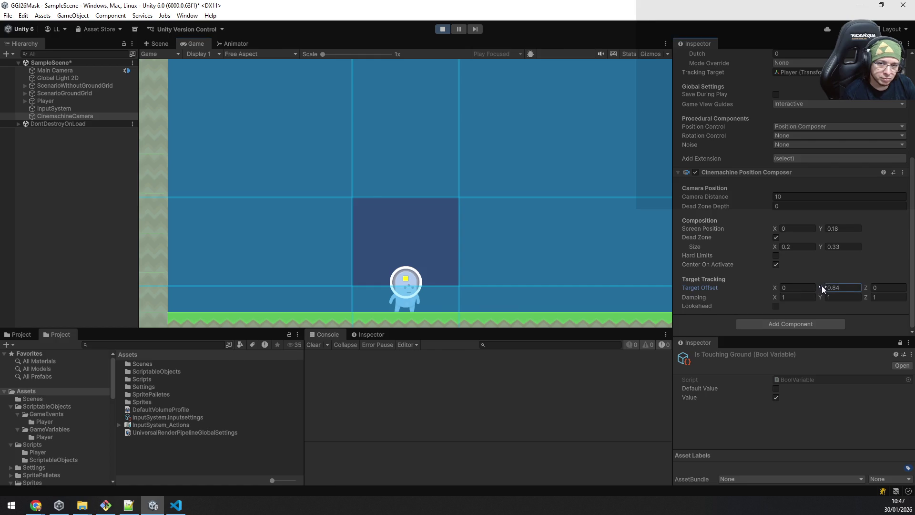
{"action": "left_click_drag", "start_coordinate": [821, 287], "coordinate": [809, 287]}
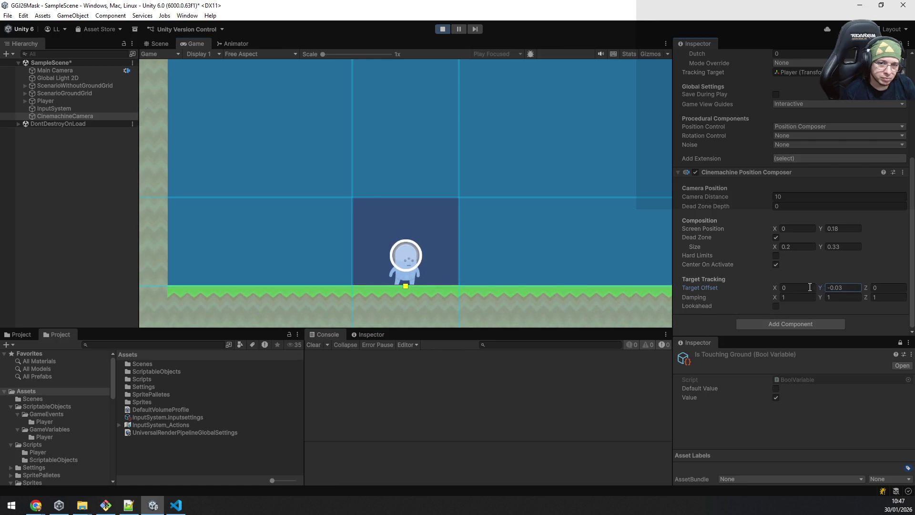
{"action": "left_click", "coordinate": [450, 238]}
{"action": "key", "text": "space"}
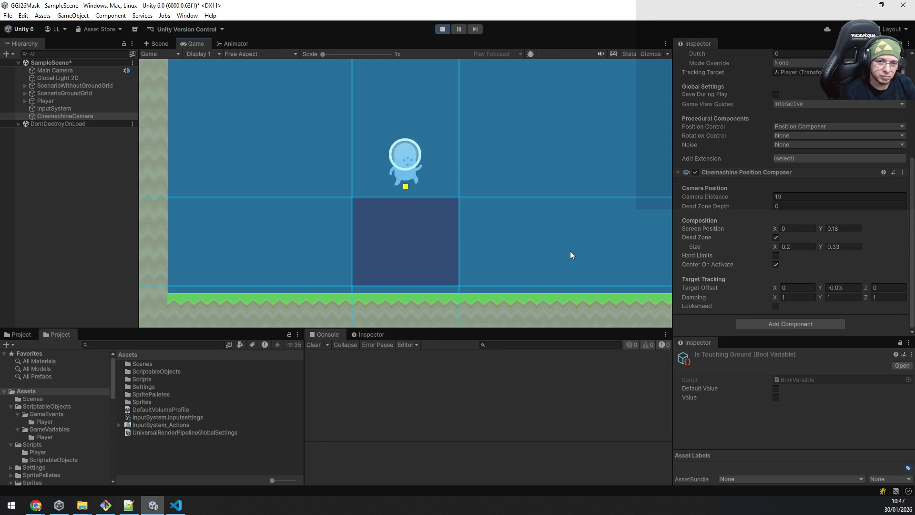
{"action": "key", "text": "space"}
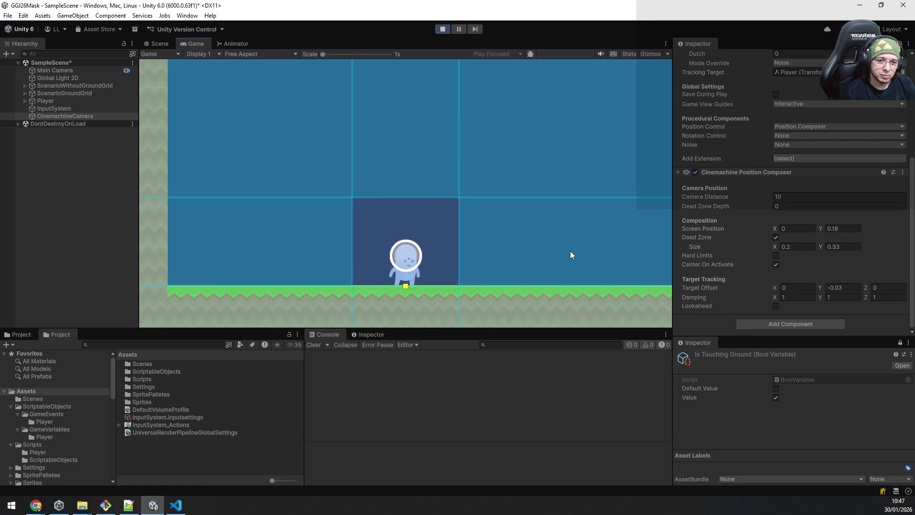
Copy the tuned Position Composer values, stop Play, and paste them into the component
{"action": "right_click", "coordinate": [743, 172]}
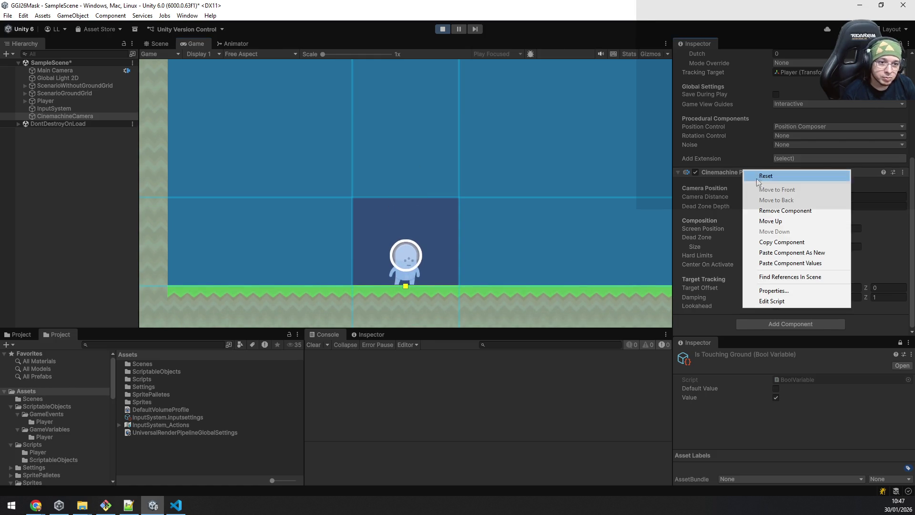
{"action": "left_click", "coordinate": [815, 242]}
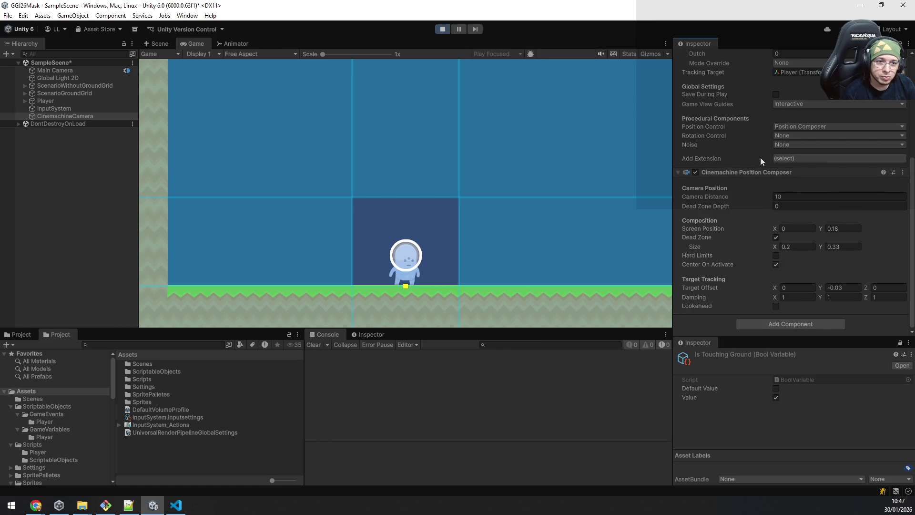
{"action": "right_click", "coordinate": [752, 173]}
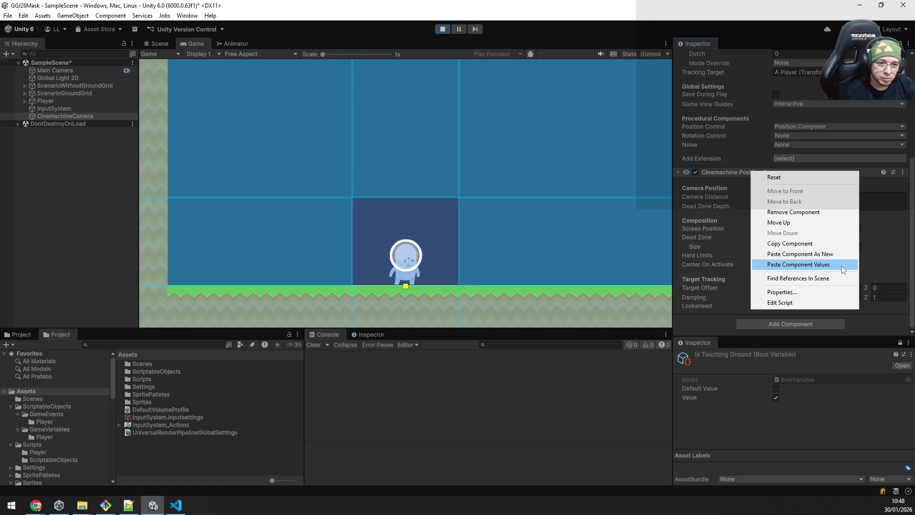
{"action": "left_click", "coordinate": [445, 27]}
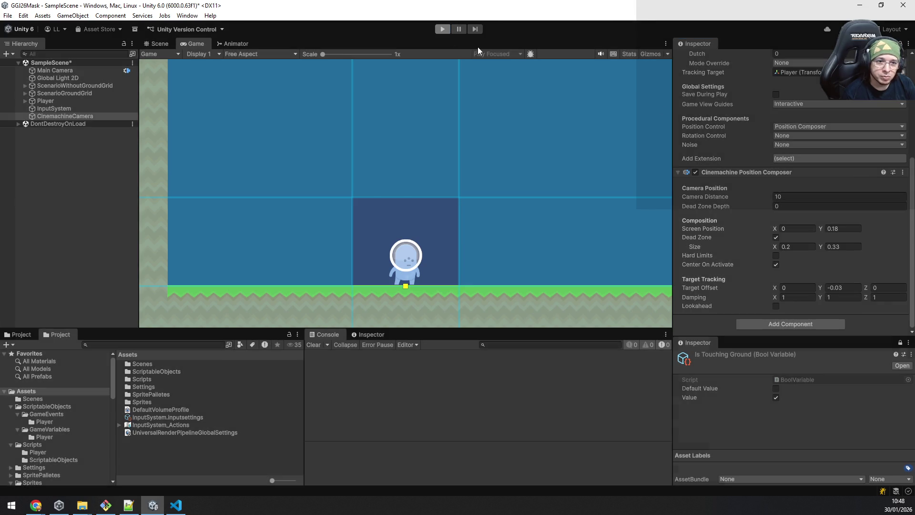
{"action": "right_click", "coordinate": [765, 173]}
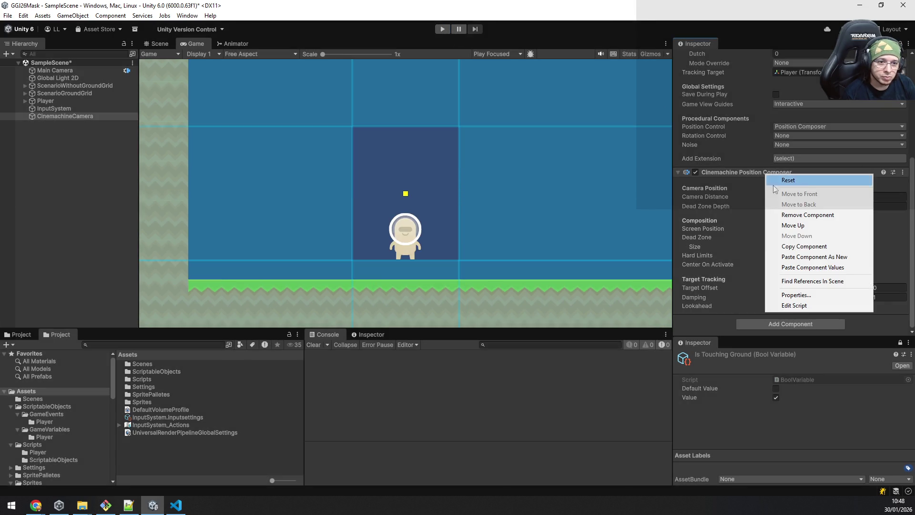
{"action": "left_click", "coordinate": [822, 268]}
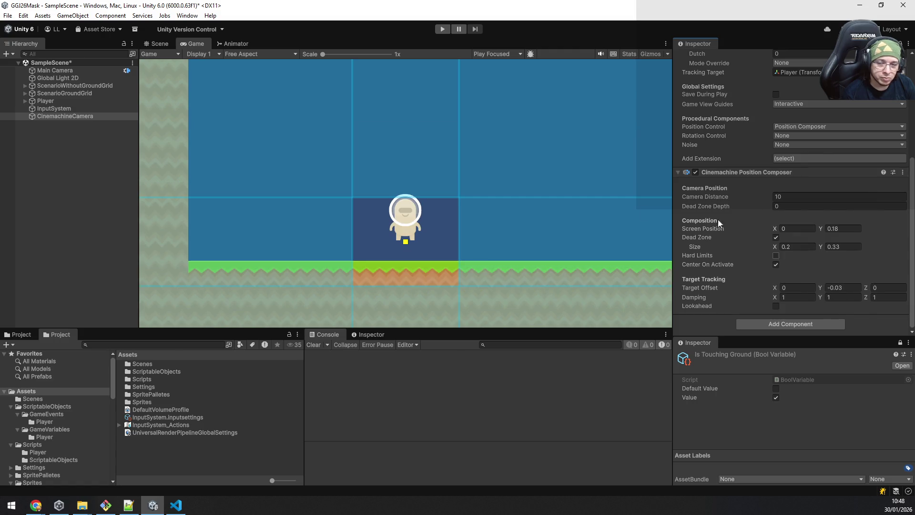
Briefly test-play the game with a jump, then stop it
{"action": "left_click", "coordinate": [443, 29]}
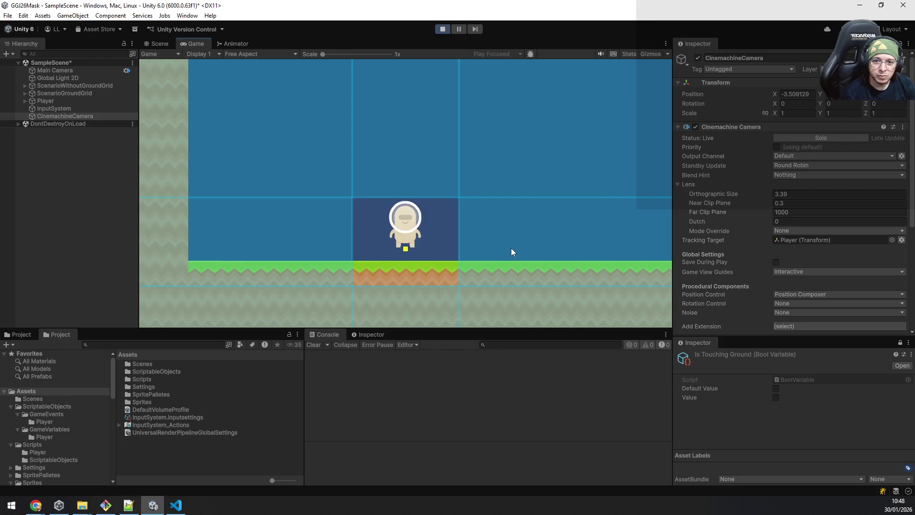
{"action": "key", "text": "space"}
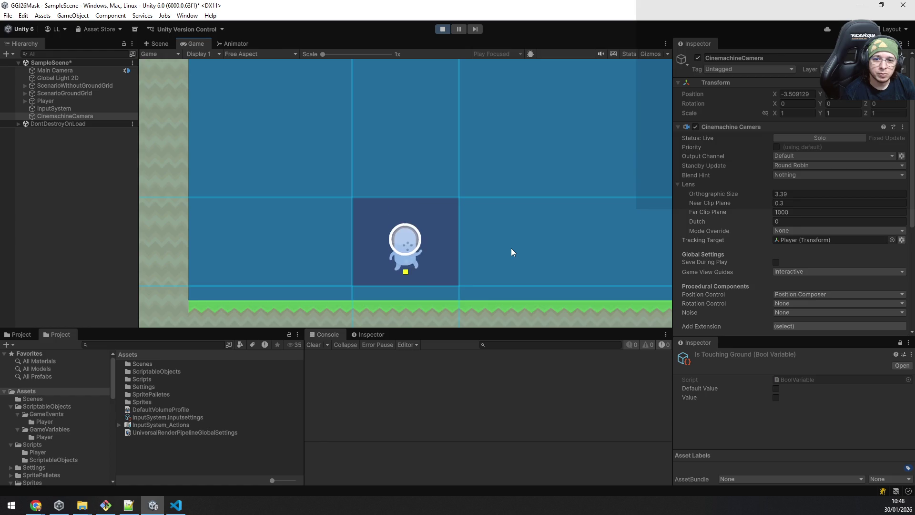
{"action": "left_click", "coordinate": [441, 29]}
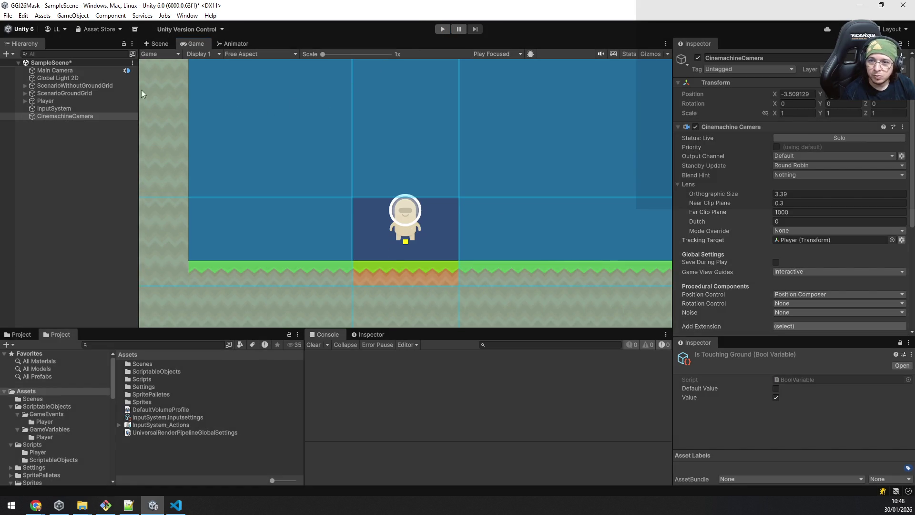
Move the Player left beside the tall wall in the Scene view and start Play
{"action": "left_click", "coordinate": [70, 101]}
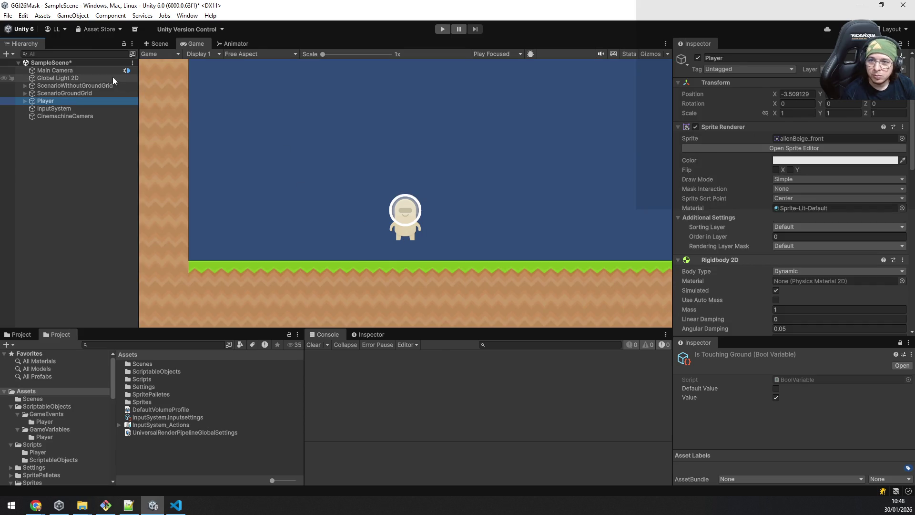
{"action": "left_click", "coordinate": [164, 44]}
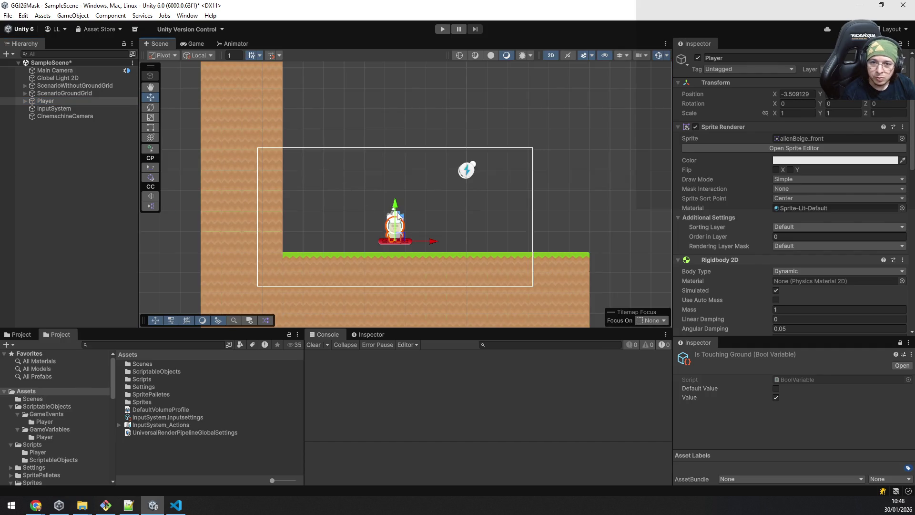
{"action": "left_click_drag", "start_coordinate": [398, 237], "coordinate": [313, 203]}
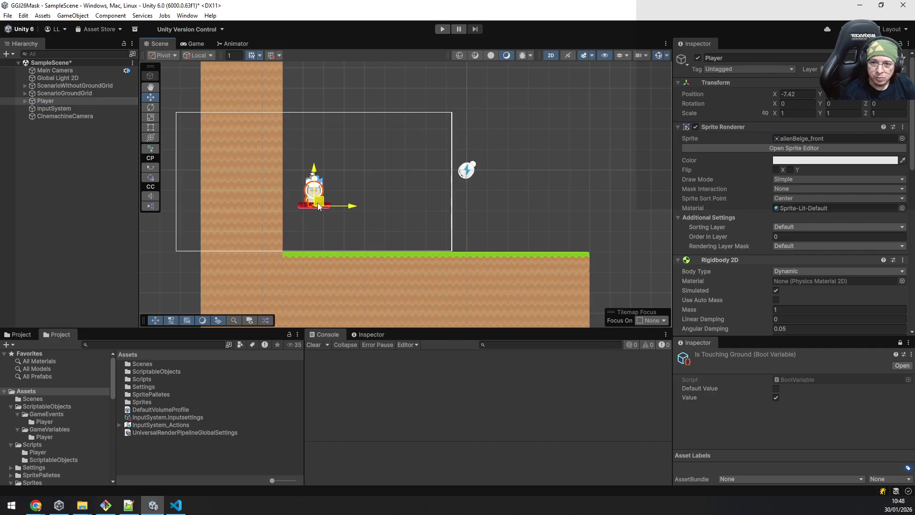
{"action": "left_click", "coordinate": [442, 29]}
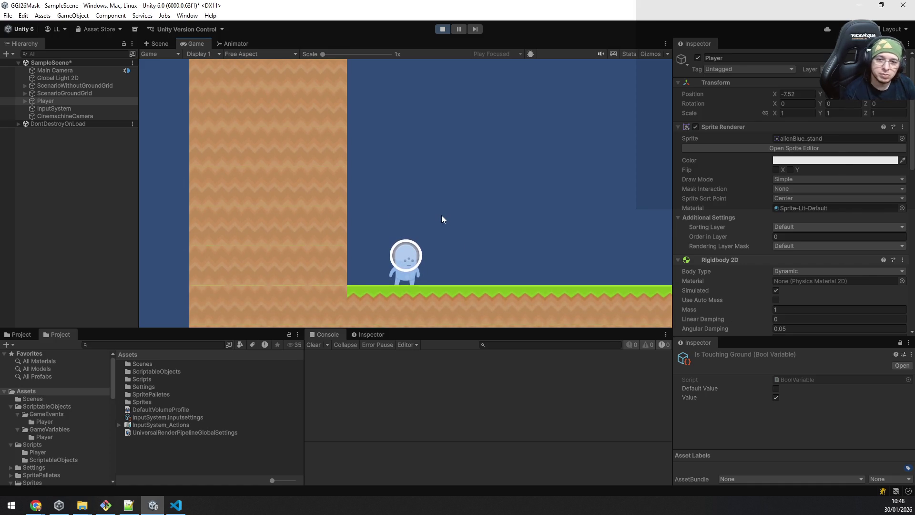
Jump and walk the player right toward the ground's edge, then stop the game
{"action": "key", "text": "a"}
{"action": "key", "text": "space"}
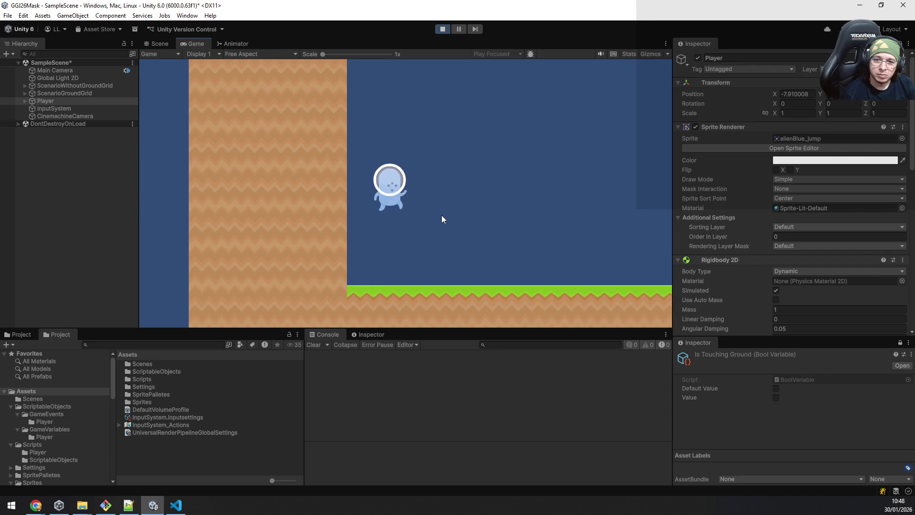
{"action": "key", "text": "d"}
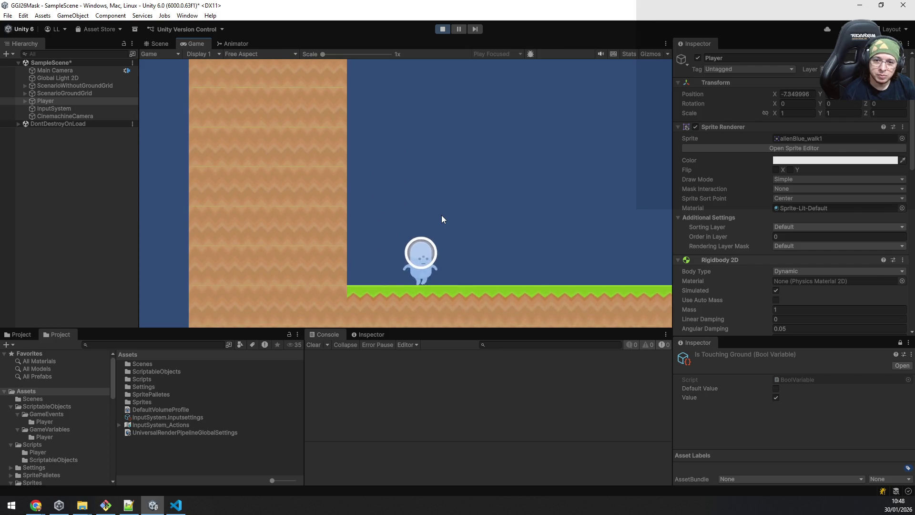
{"action": "key", "text": "d"}
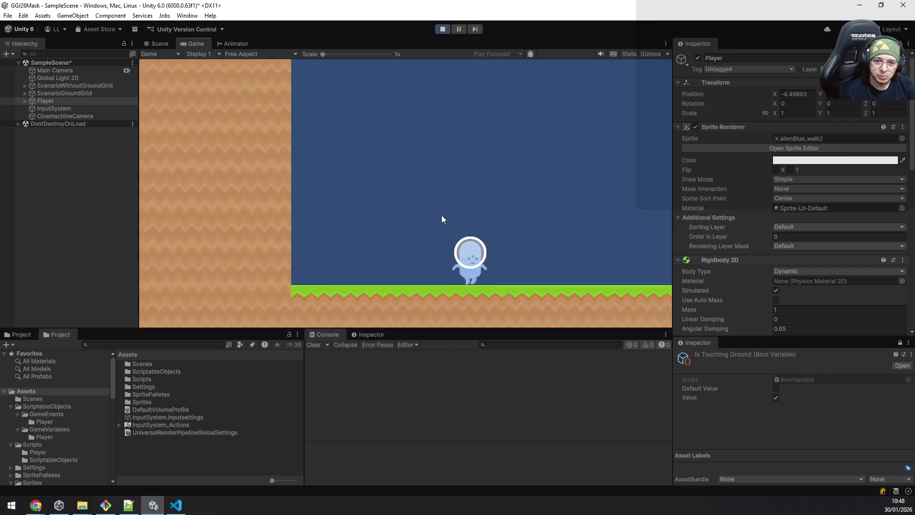
{"action": "key", "text": "d"}
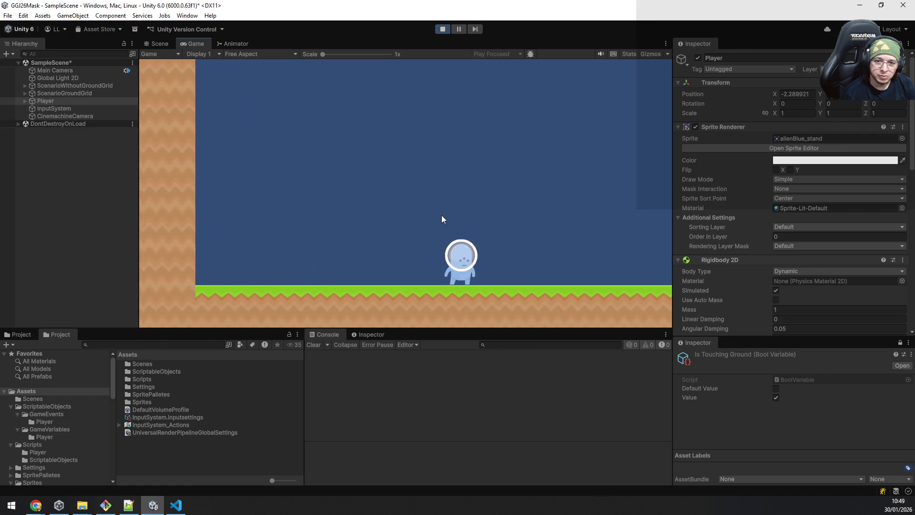
{"action": "key", "text": "d"}
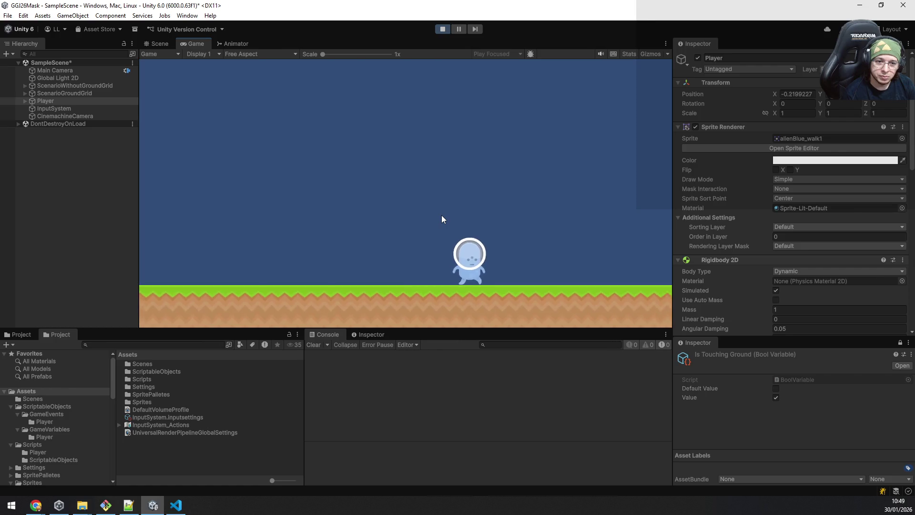
{"action": "key", "text": "d"}
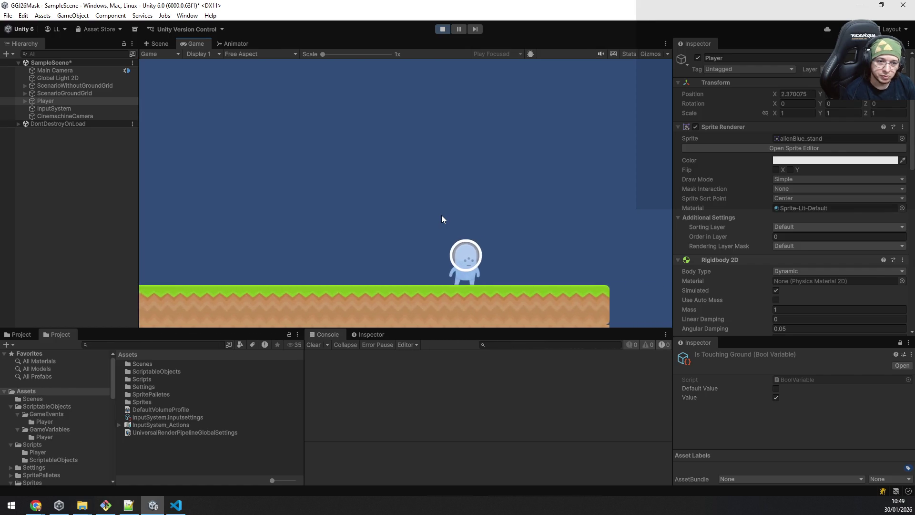
{"action": "scroll", "coordinate": [802, 296], "scroll_direction": "down", "scroll_amount": 3}
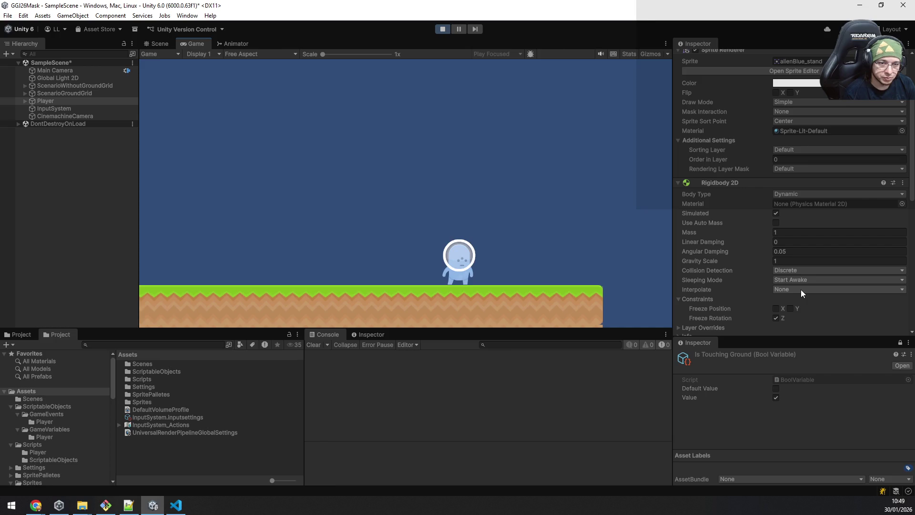
{"action": "scroll", "coordinate": [800, 289], "scroll_direction": "down", "scroll_amount": 3}
{"action": "scroll", "coordinate": [797, 287], "scroll_direction": "down", "scroll_amount": 10}
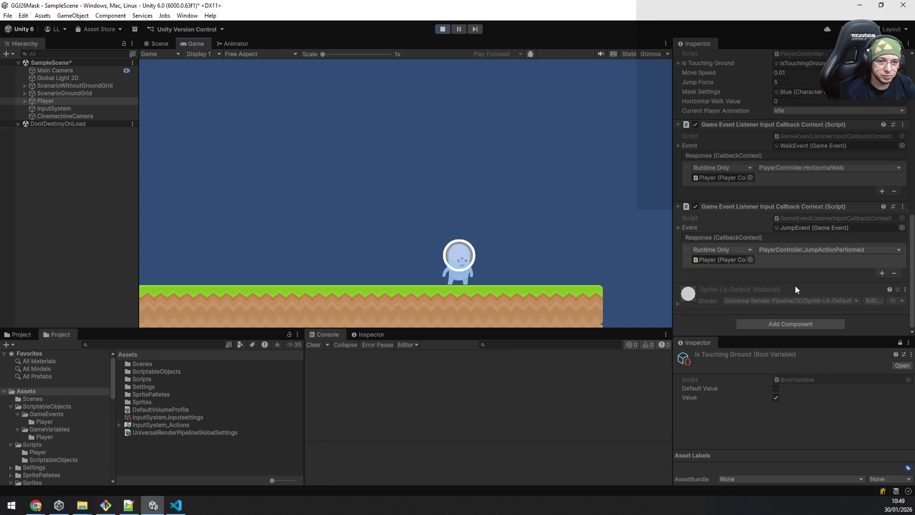
{"action": "left_click", "coordinate": [440, 32]}
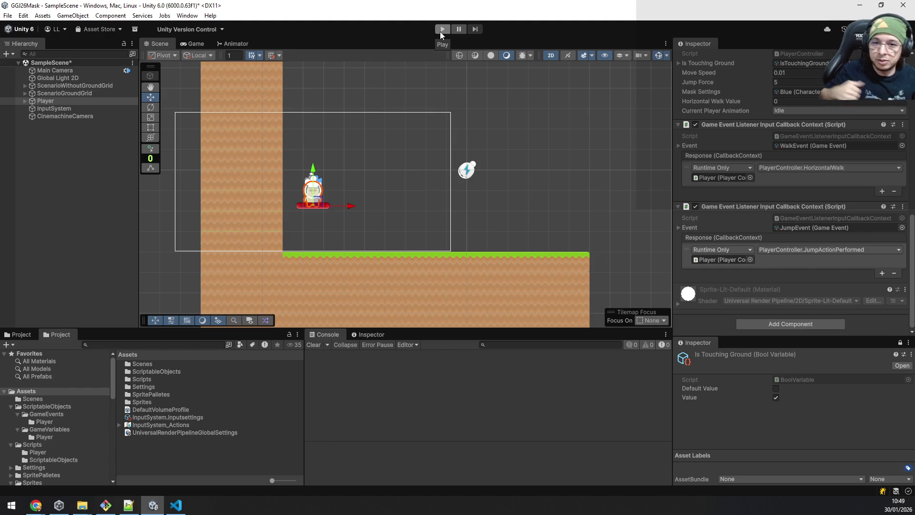
Add a UI Canvas, with its EventSystem, to the scene from the Hierarchy
{"action": "left_click", "coordinate": [66, 142]}
{"action": "right_click", "coordinate": [64, 137]}
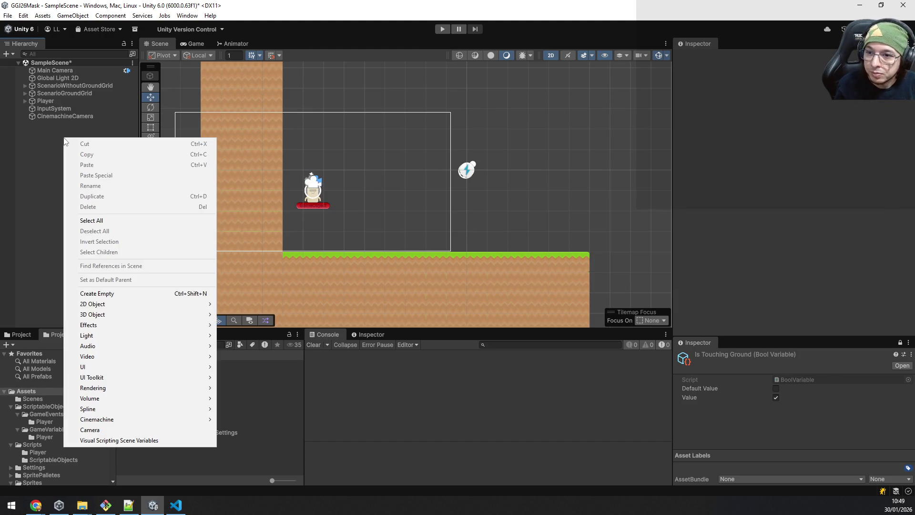
{"action": "mouse_move", "coordinate": [136, 365]}
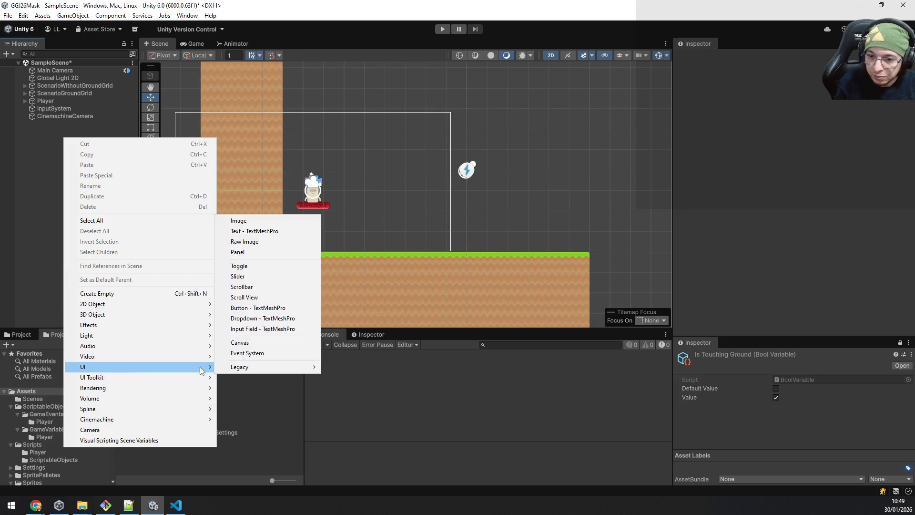
{"action": "left_click", "coordinate": [243, 342]}
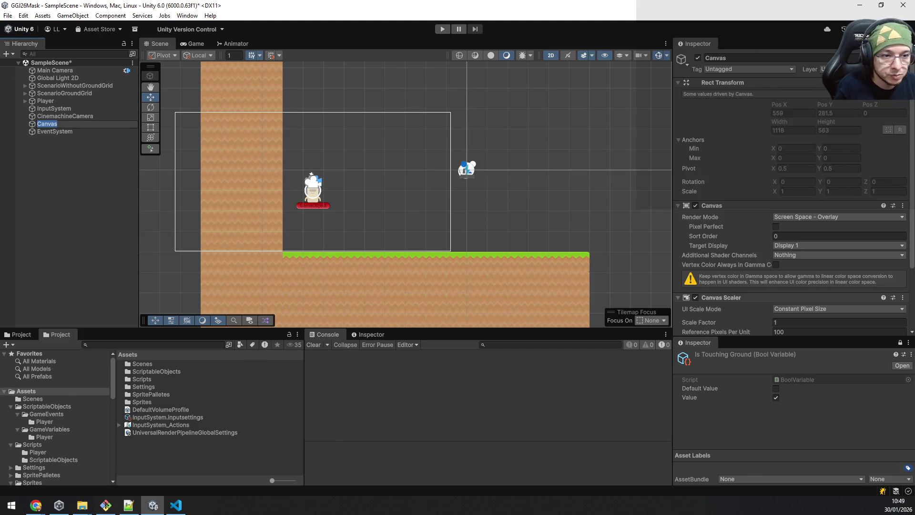
Set the Canvas to Screen Space - Camera using Main Camera, and begin renaming it
{"action": "left_click", "coordinate": [838, 216]}
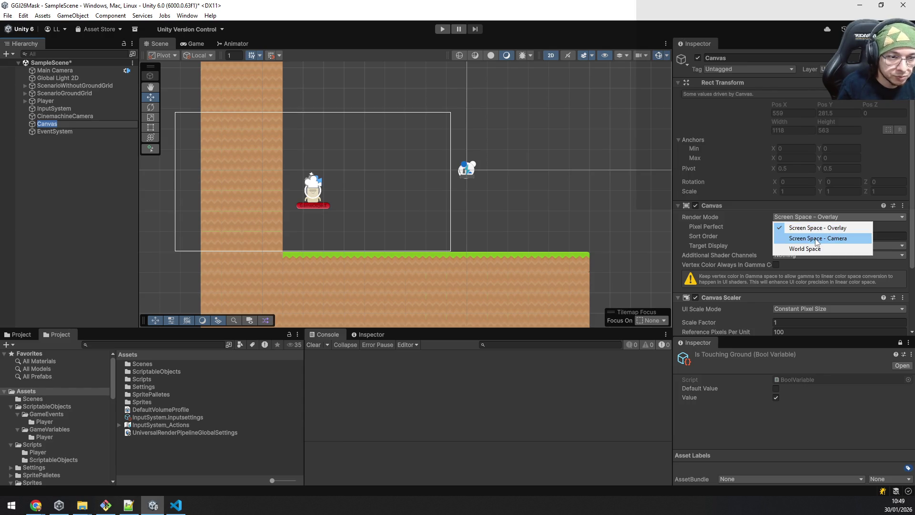
{"action": "left_click", "coordinate": [794, 237]}
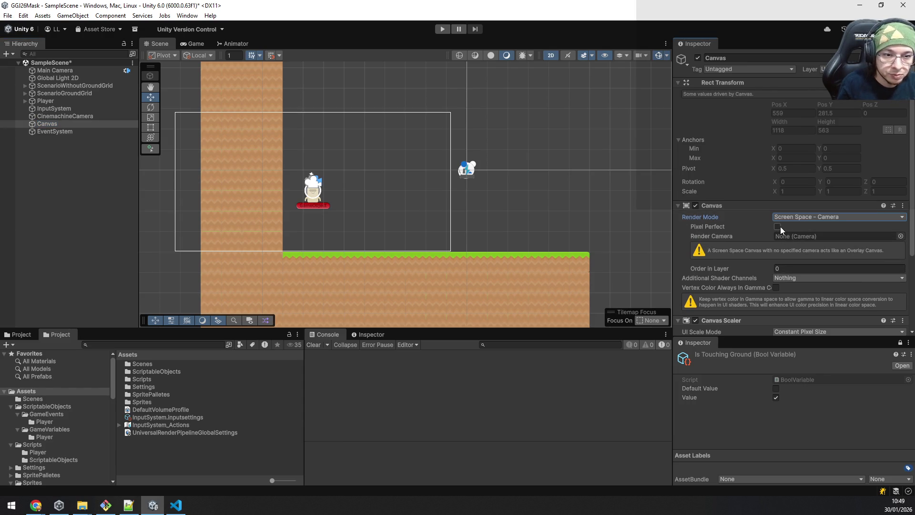
{"action": "left_click_drag", "start_coordinate": [55, 70], "coordinate": [796, 238]}
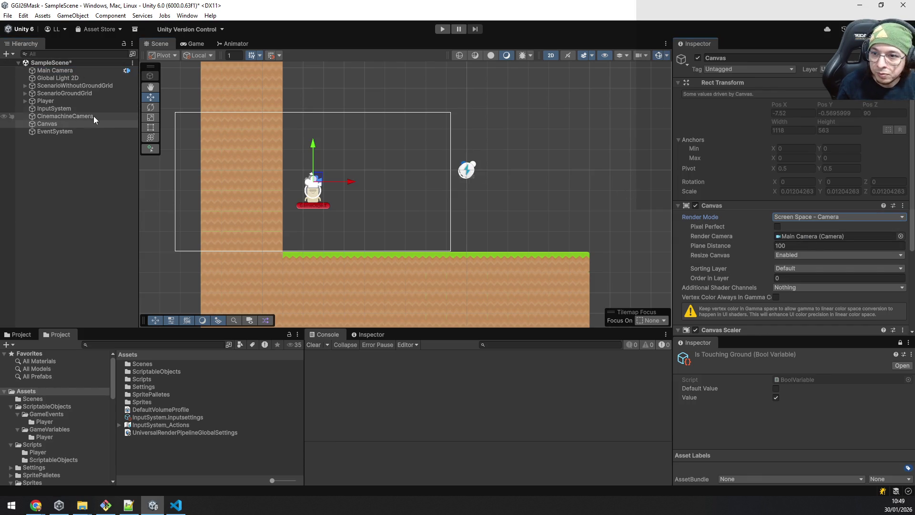
{"action": "left_click", "coordinate": [71, 123]}
{"action": "type", "text": "U"}
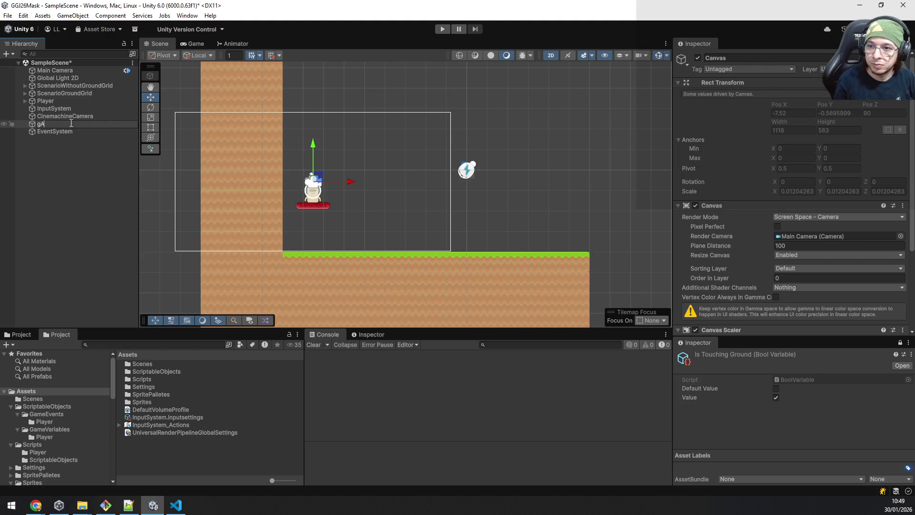
{"action": "type", "text": "GameUI"}
Name the Canvas GameUI and make it Scale With Screen Size at 1920×1080, Match 0.359
{"action": "key", "text": "Return"}
{"action": "scroll", "coordinate": [791, 215], "scroll_direction": "down", "scroll_amount": 3}
{"action": "left_click", "coordinate": [811, 238]}
{"action": "left_click", "coordinate": [798, 261]}
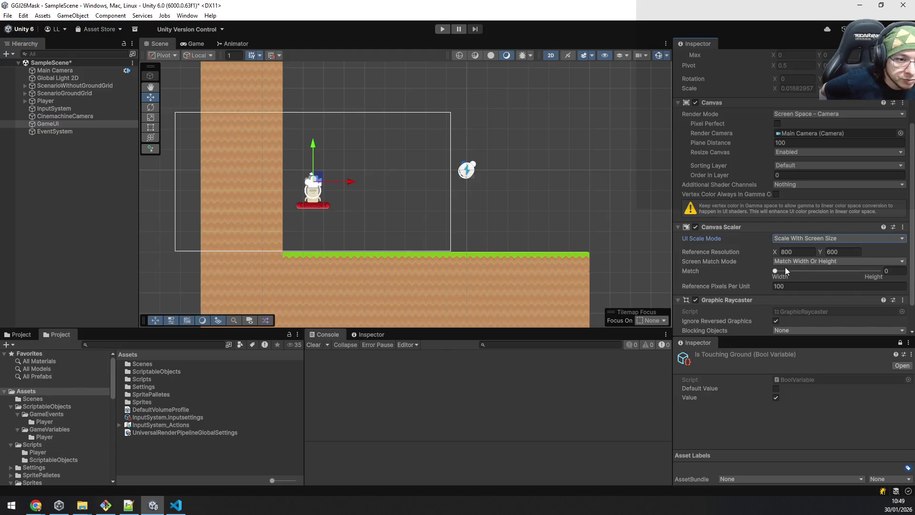
{"action": "left_click", "coordinate": [808, 265]}
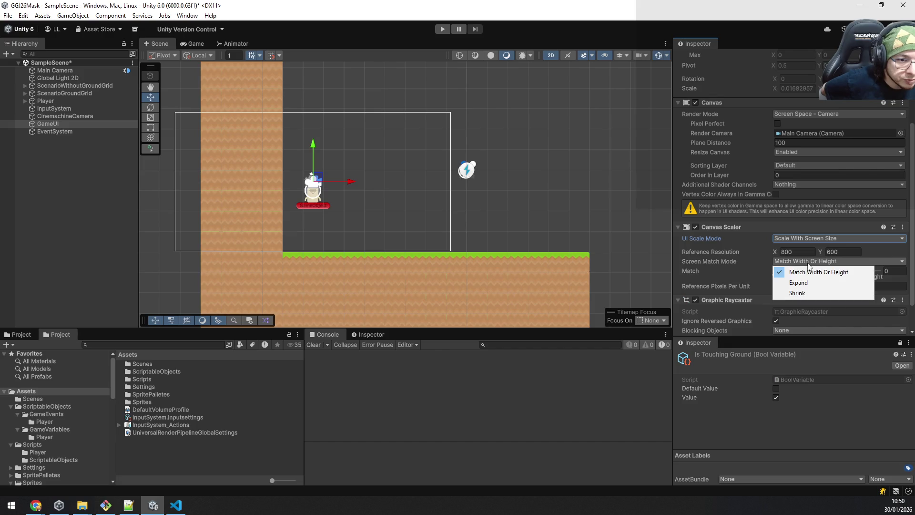
{"action": "left_click", "coordinate": [796, 246]}
{"action": "left_click", "coordinate": [805, 251]}
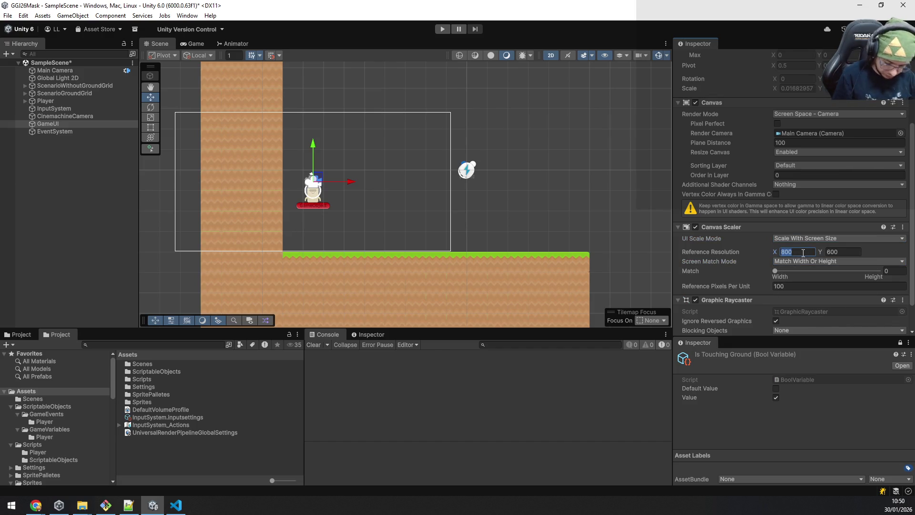
{"action": "type", "text": "1920"}
{"action": "key", "text": "Tab"}
{"action": "type", "text": "10"}
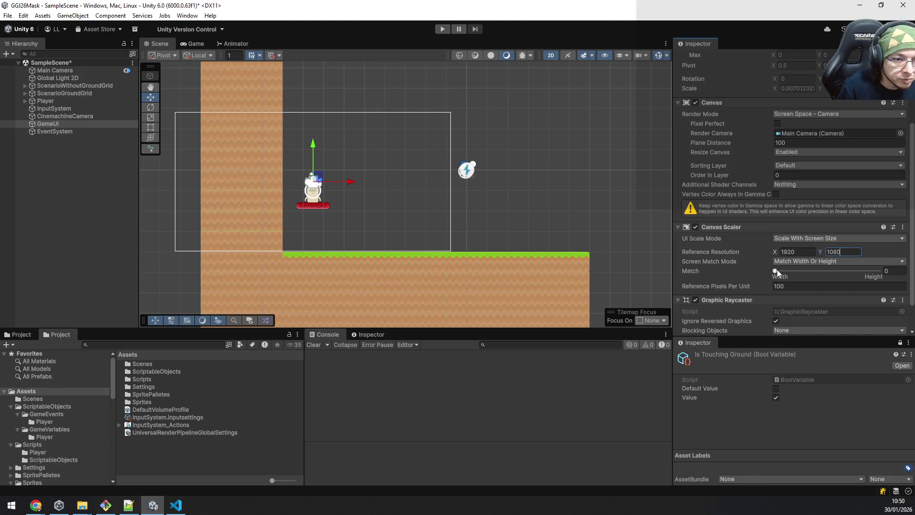
{"action": "left_click_drag", "start_coordinate": [776, 270], "coordinate": [780, 271]}
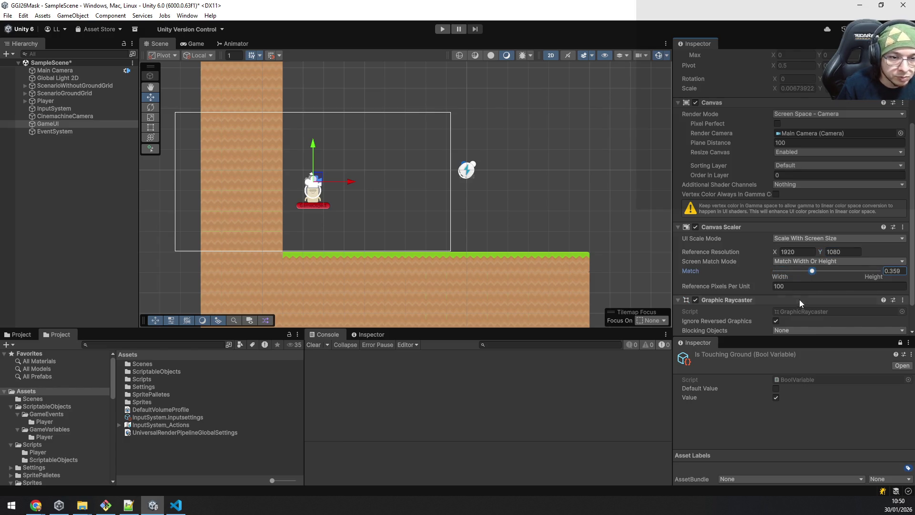
Move GameUI directly under Main Camera in the Hierarchy
{"action": "scroll", "coordinate": [737, 279], "scroll_direction": "down", "scroll_amount": 3}
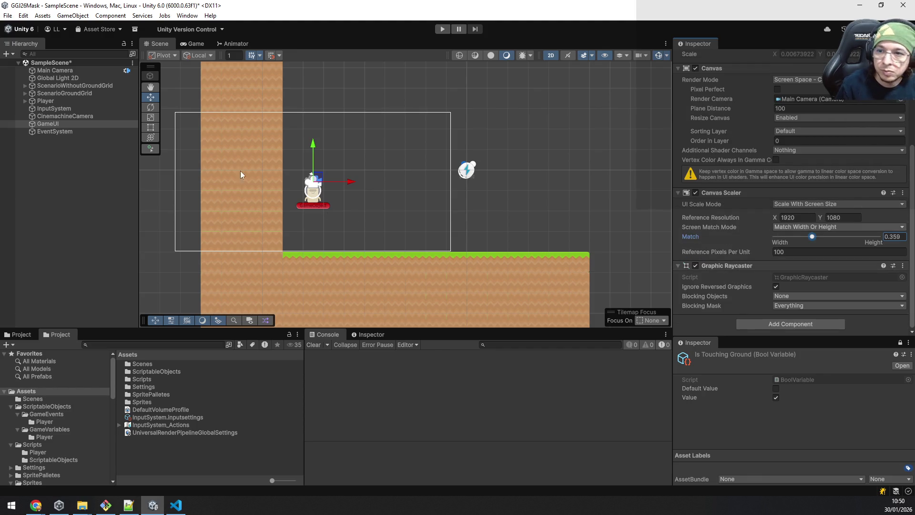
{"action": "left_click", "coordinate": [59, 116]}
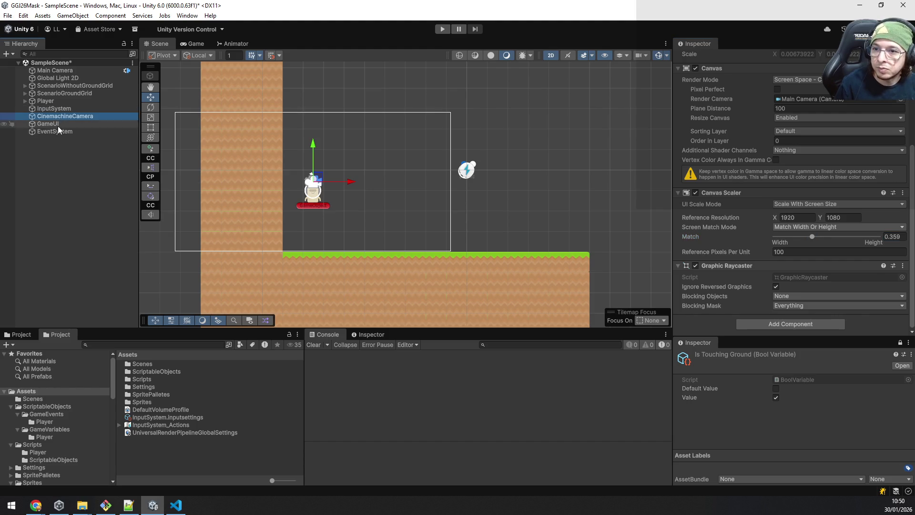
{"action": "left_click_drag", "start_coordinate": [55, 125], "coordinate": [56, 78]}
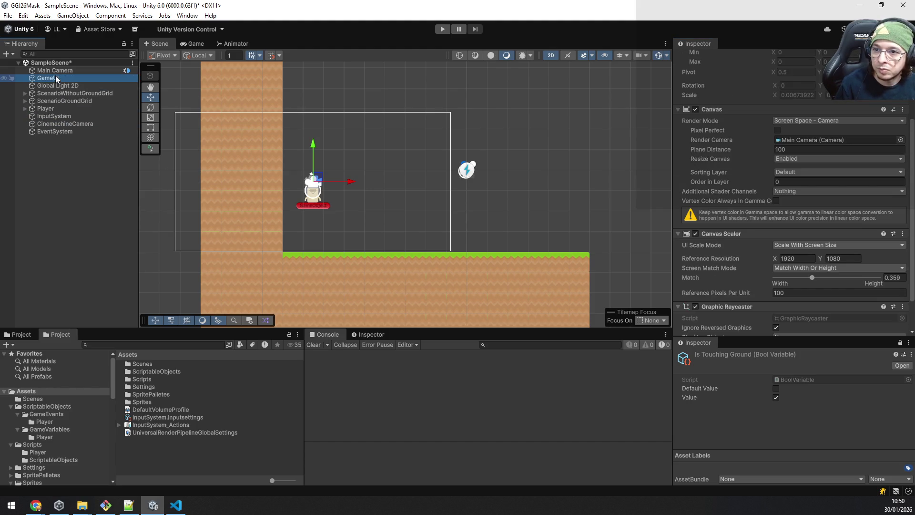
{"action": "left_click", "coordinate": [60, 71]}
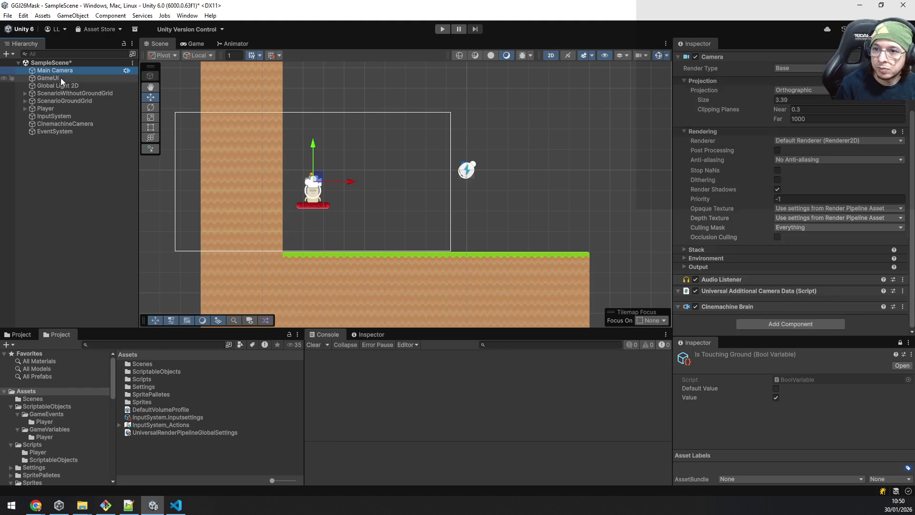
{"action": "left_click", "coordinate": [61, 79]}
{"action": "right_click", "coordinate": [60, 80]}
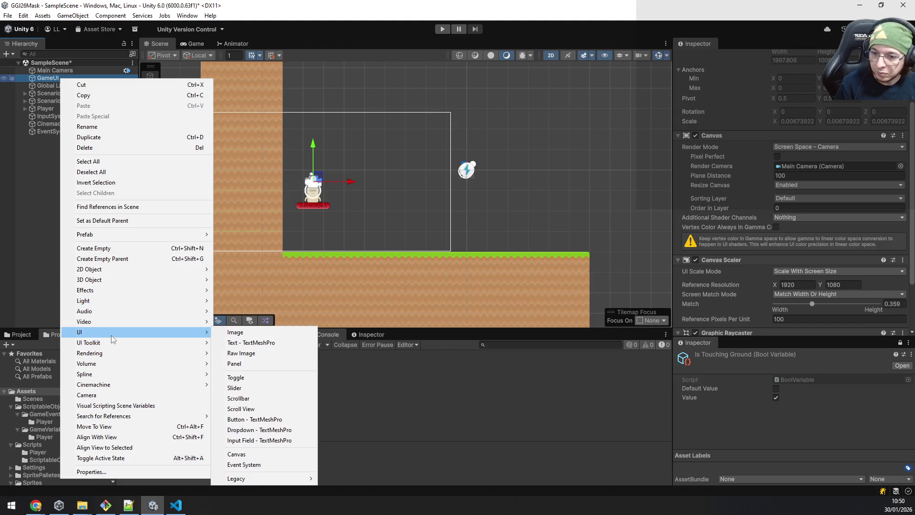
{"action": "left_click", "coordinate": [83, 505]}
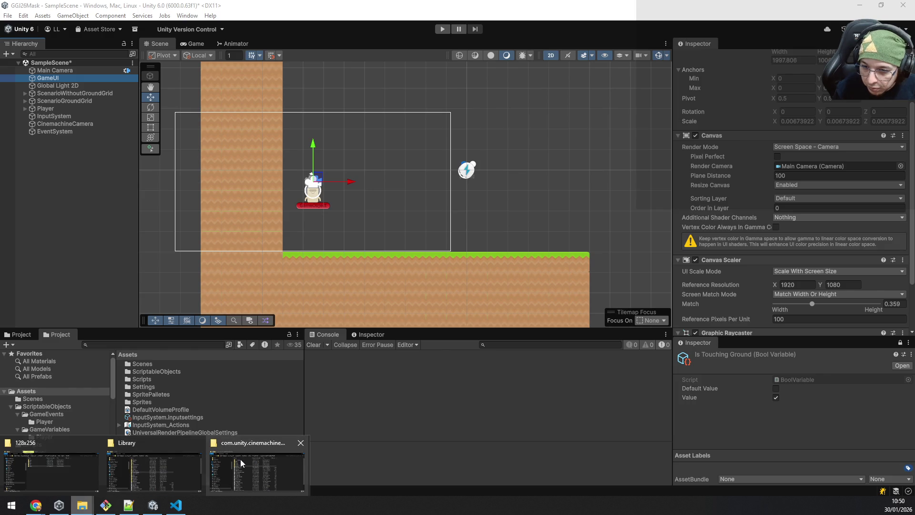
Browse the 128x256 player sprite folders and the kenney_platformer-pack-redux folder in File Explorer
{"action": "left_click", "coordinate": [41, 459]}
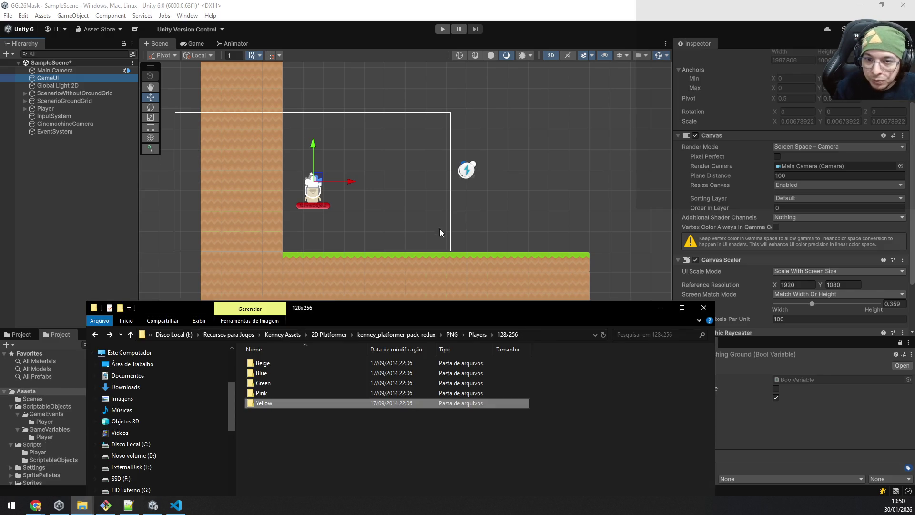
{"action": "left_click", "coordinate": [405, 335]}
{"action": "key", "text": "Down"}
{"action": "key", "text": "Down"}
{"action": "key", "text": "Up"}
{"action": "key", "text": "Up"}
{"action": "key", "text": "Down"}
{"action": "key", "text": "Down"}
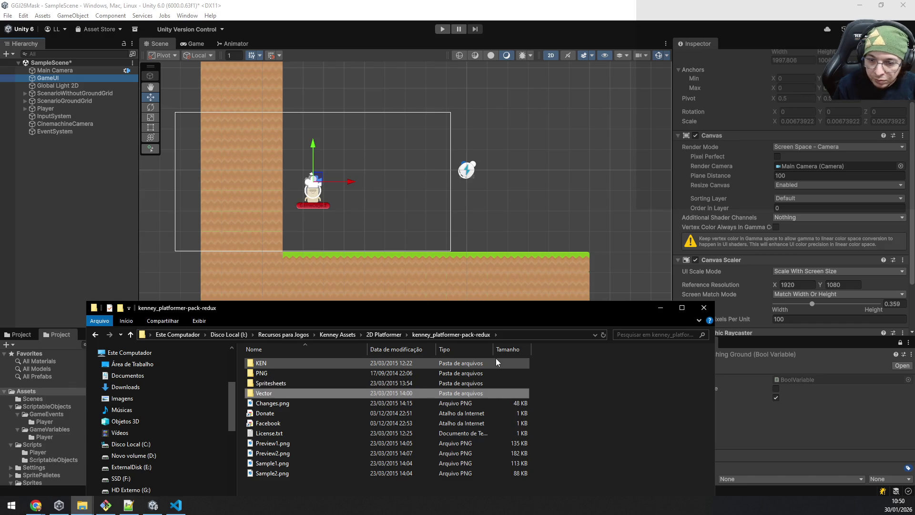
{"action": "key", "text": "Up"}
{"action": "key", "text": "Up"}
{"action": "key", "text": "alt+Left"}
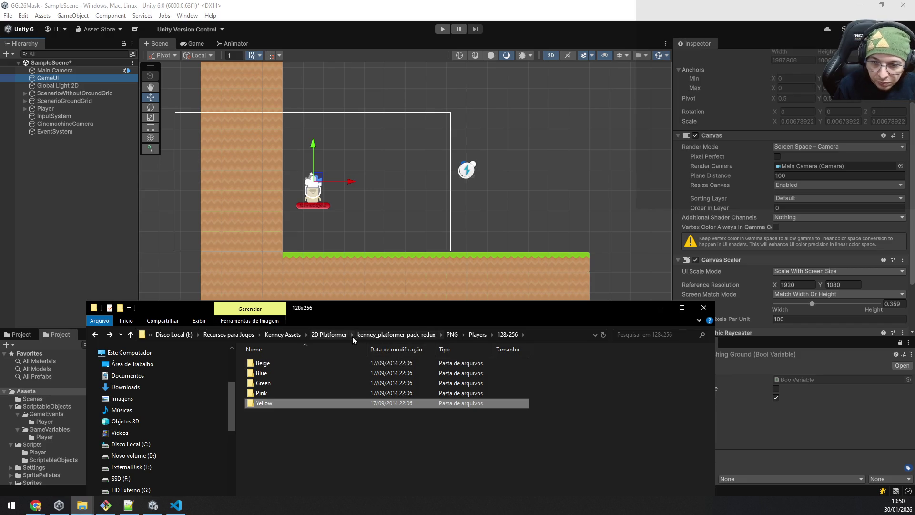
Go from 2D Platformer into kenney_platformer-pack-redux > Spritesheets and select spritesheet_hud.png
{"action": "left_click", "coordinate": [331, 335]}
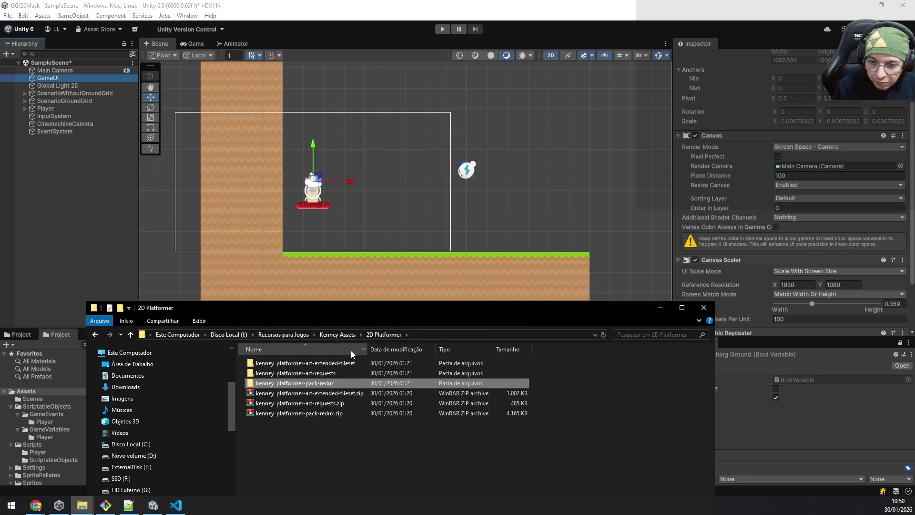
{"action": "double_click", "coordinate": [340, 365]}
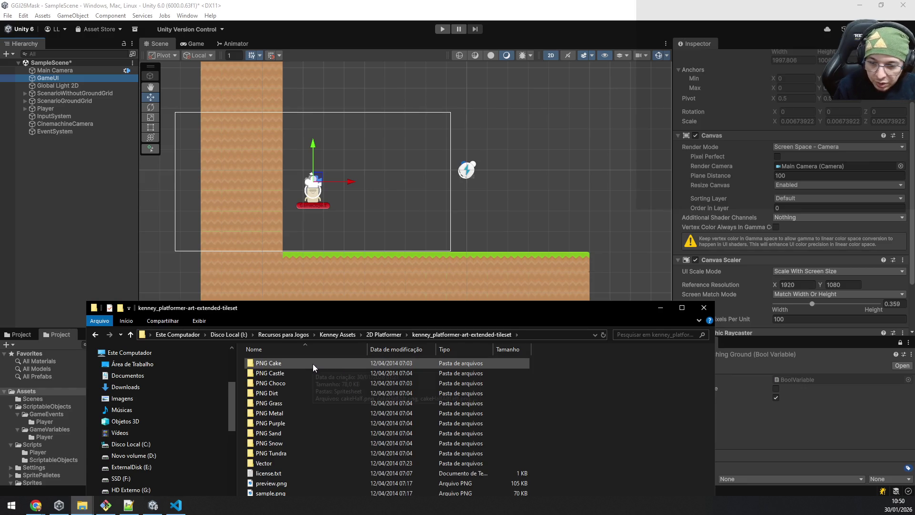
{"action": "key", "text": "alt+Left"}
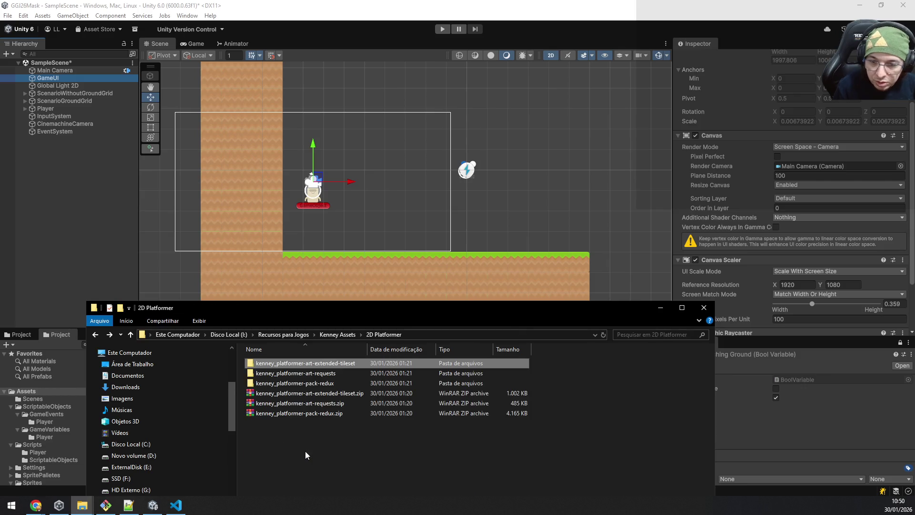
{"action": "key", "text": "Down"}
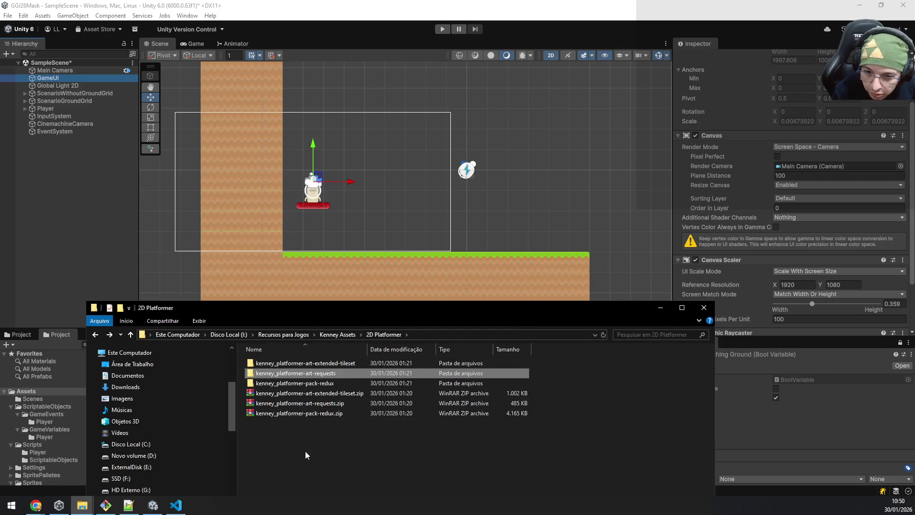
{"action": "key", "text": "Down"}
{"action": "key", "text": "Return"}
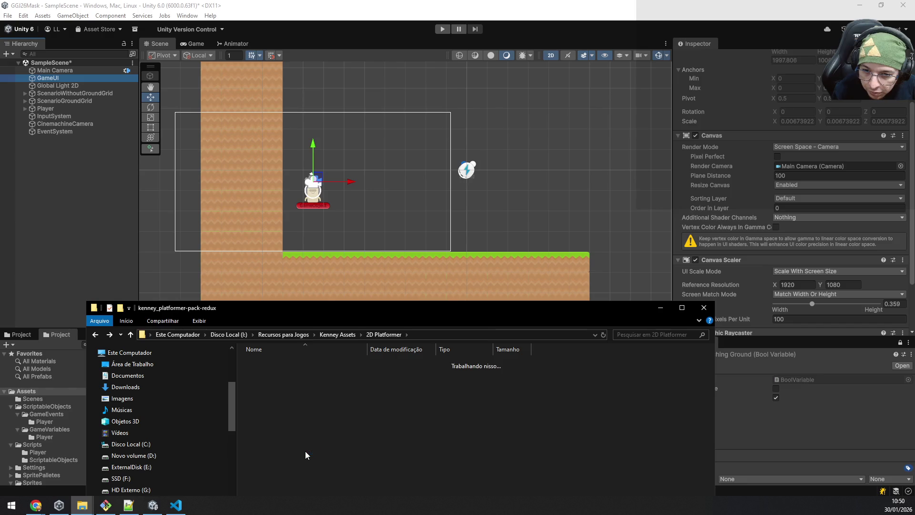
{"action": "key", "text": "Down"}
{"action": "key", "text": "Down"}
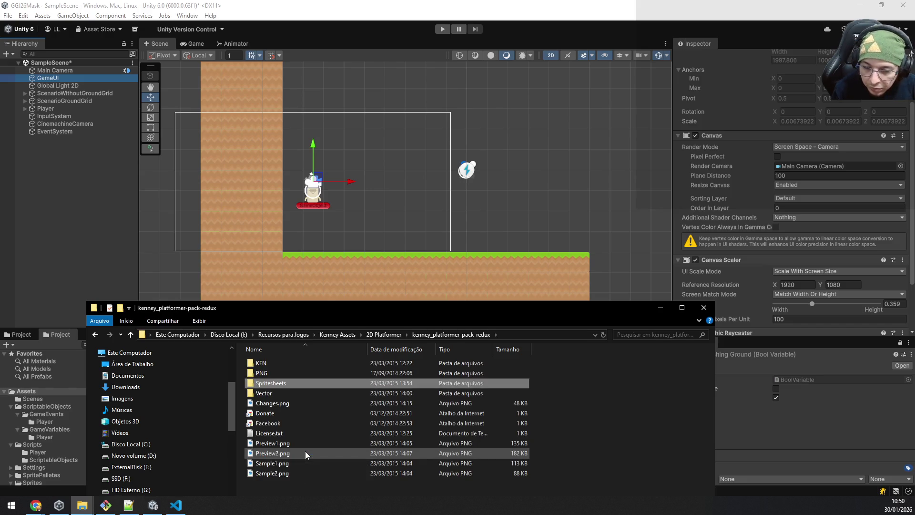
{"action": "key", "text": "Return"}
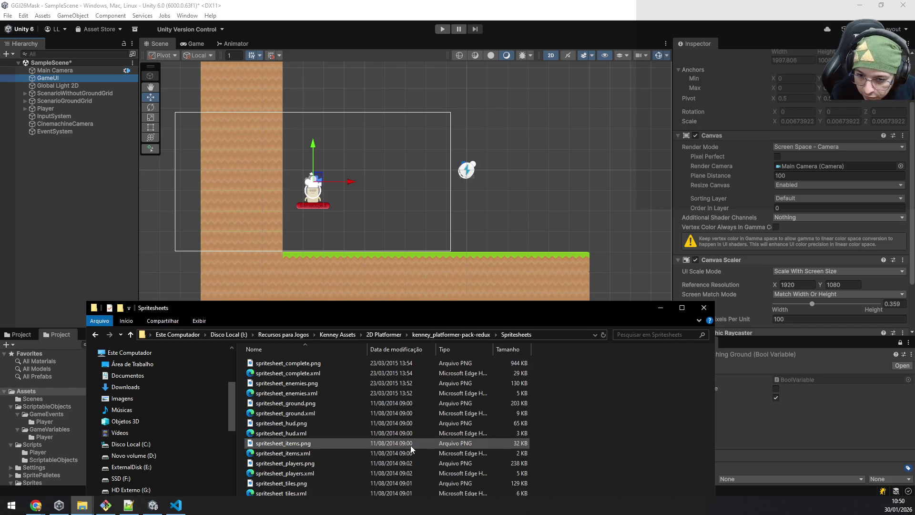
{"action": "left_click", "coordinate": [322, 427]}
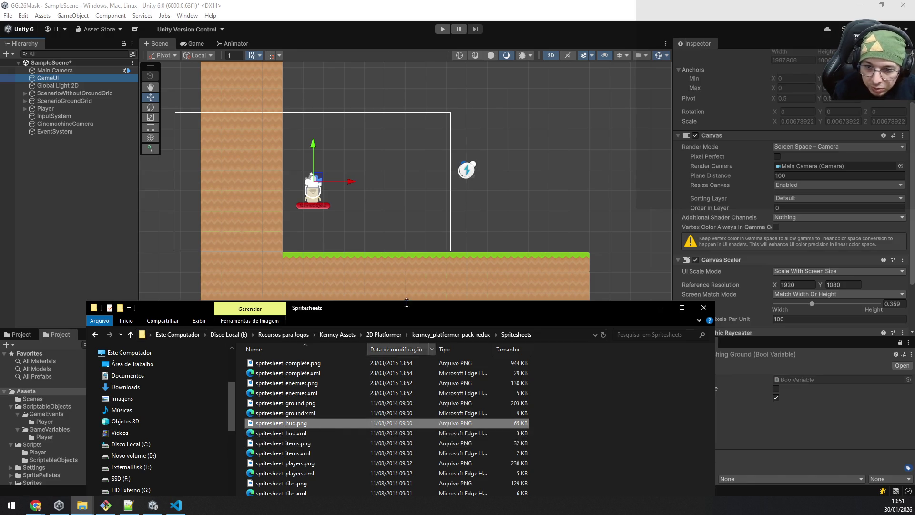
Move the File Explorer window up and to the right
{"action": "mouse_move", "coordinate": [422, 311]}
{"action": "left_mouse_down"}
{"action": "mouse_move", "coordinate": [449, 153]}
{"action": "mouse_move", "coordinate": [509, 188]}
{"action": "left_mouse_up"}
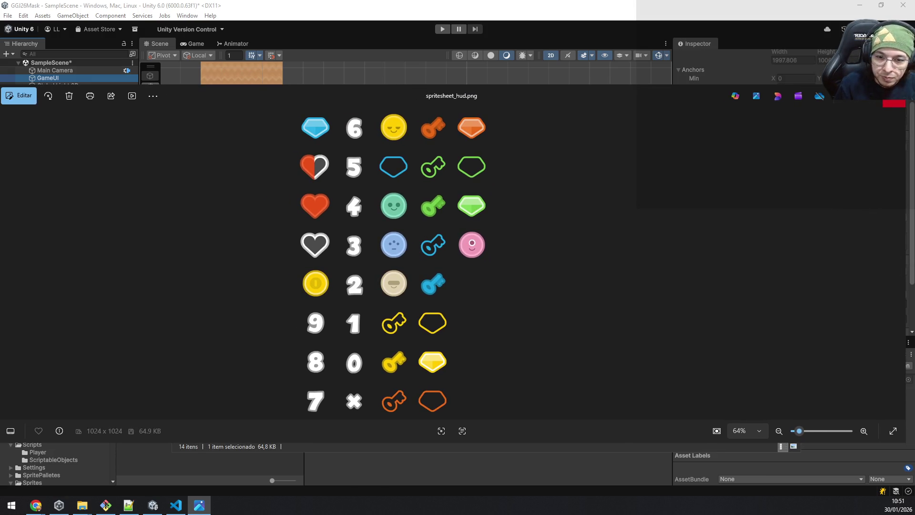
Close the image viewer and bring up the Sprites folder in Unity's Project window
{"action": "left_click", "coordinate": [890, 98]}
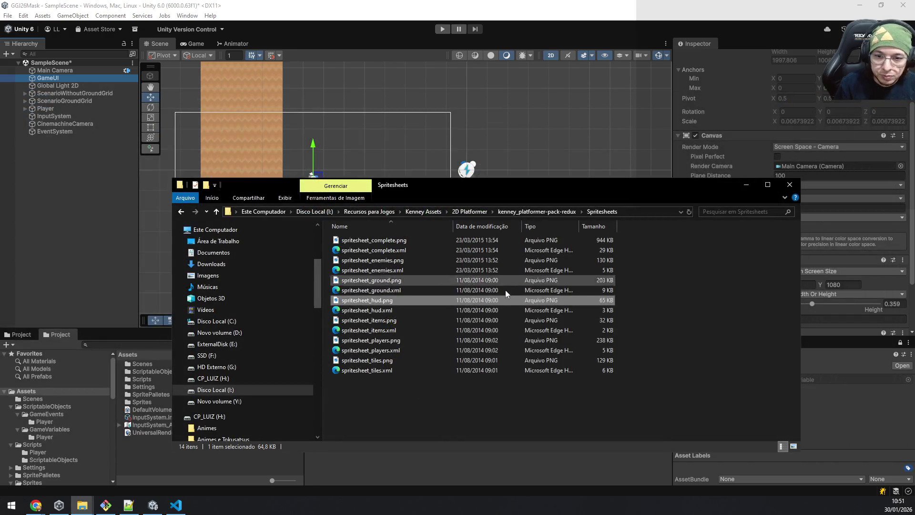
{"action": "scroll", "coordinate": [79, 428], "scroll_direction": "down", "scroll_amount": 3}
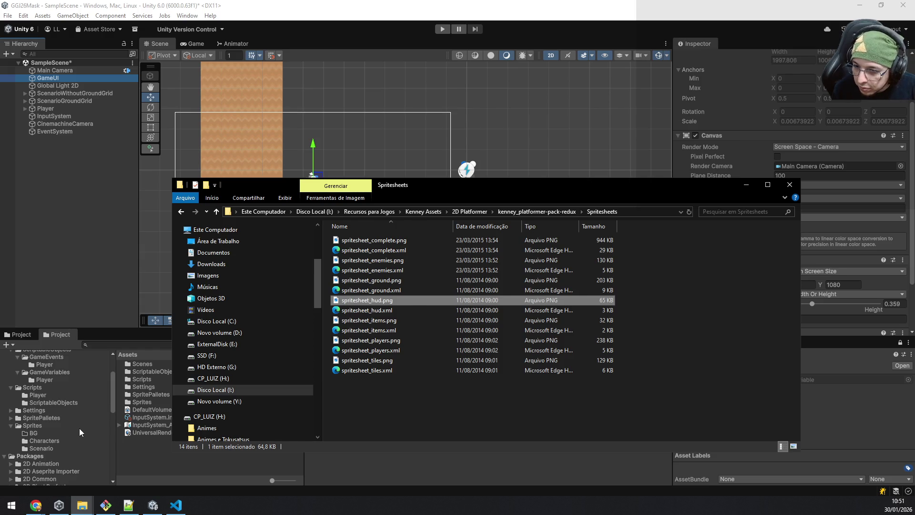
{"action": "scroll", "coordinate": [79, 428], "scroll_direction": "down", "scroll_amount": 2}
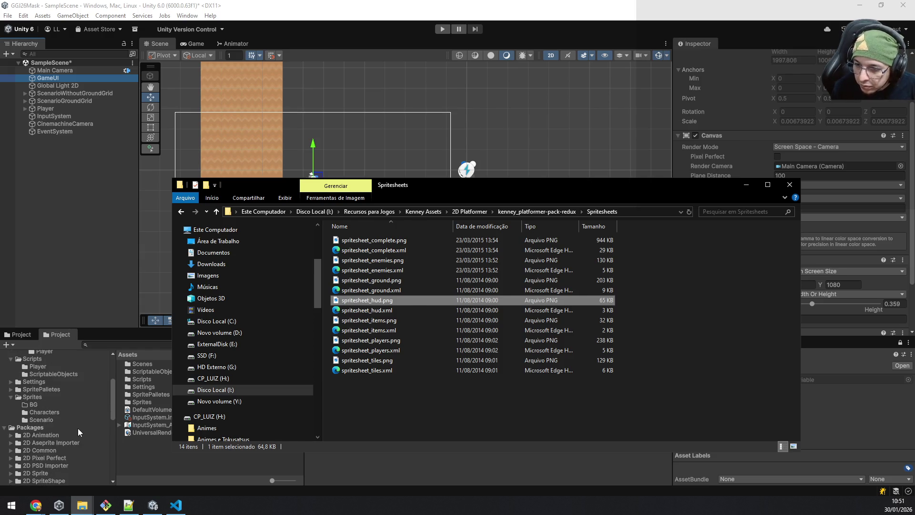
{"action": "left_click", "coordinate": [40, 397]}
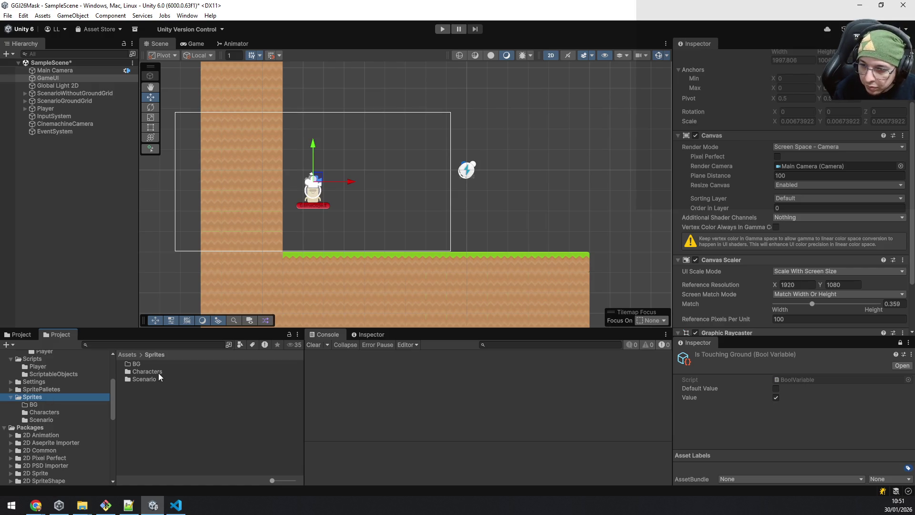
{"action": "right_click", "coordinate": [128, 390]}
{"action": "mouse_move", "coordinate": [195, 117]}
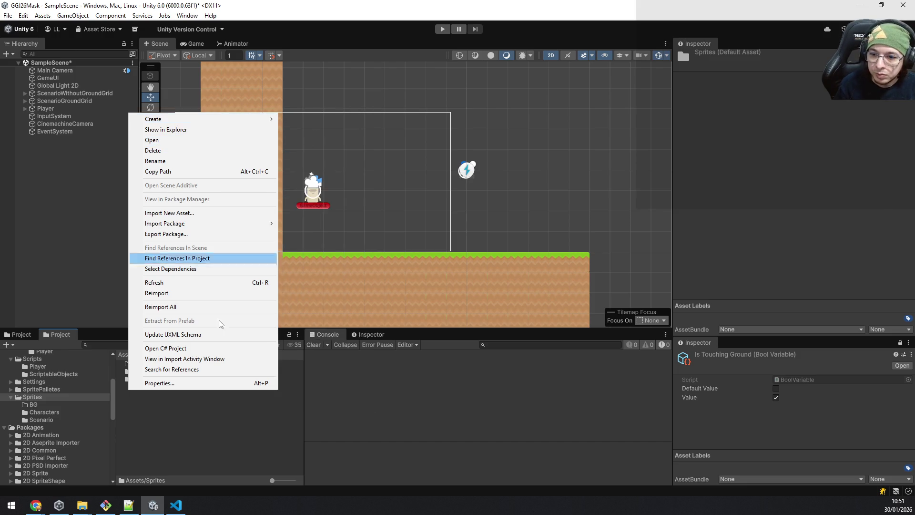
{"action": "left_click", "coordinate": [131, 411]}
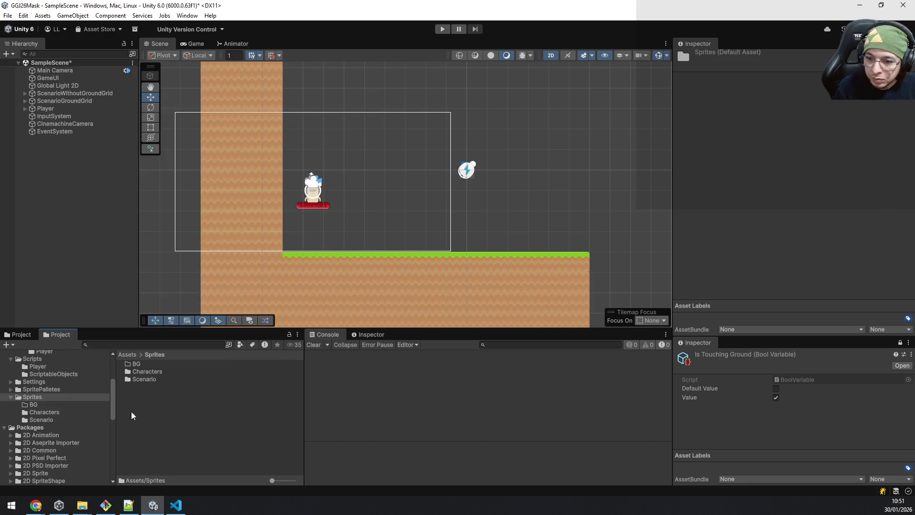
Import spritesheet_hud.png from File Explorer into Sprites/Characters and expand its sprite list
{"action": "left_click", "coordinate": [138, 372]}
{"action": "double_click", "coordinate": [155, 373]}
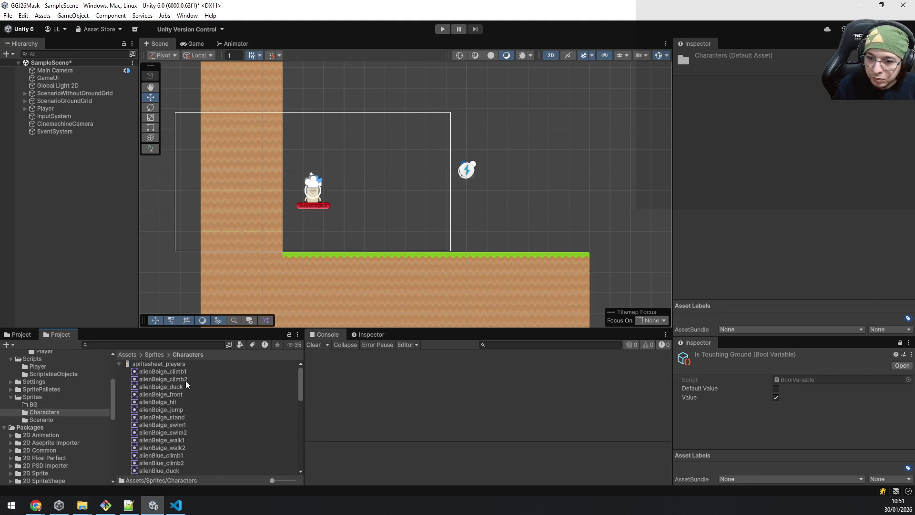
{"action": "left_click", "coordinate": [120, 364]}
{"action": "key", "text": "alt+Tab"}
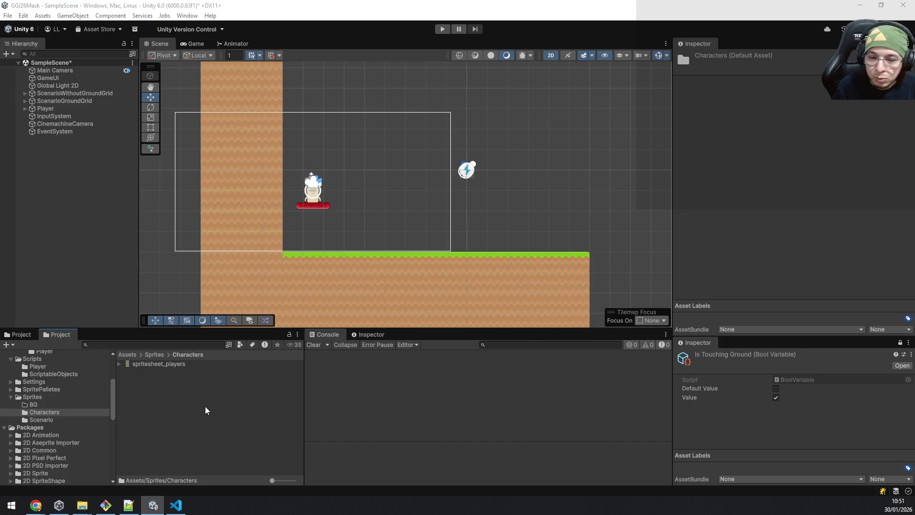
{"action": "left_click_drag", "start_coordinate": [395, 300], "coordinate": [153, 402]}
{"action": "left_click", "coordinate": [153, 402]}
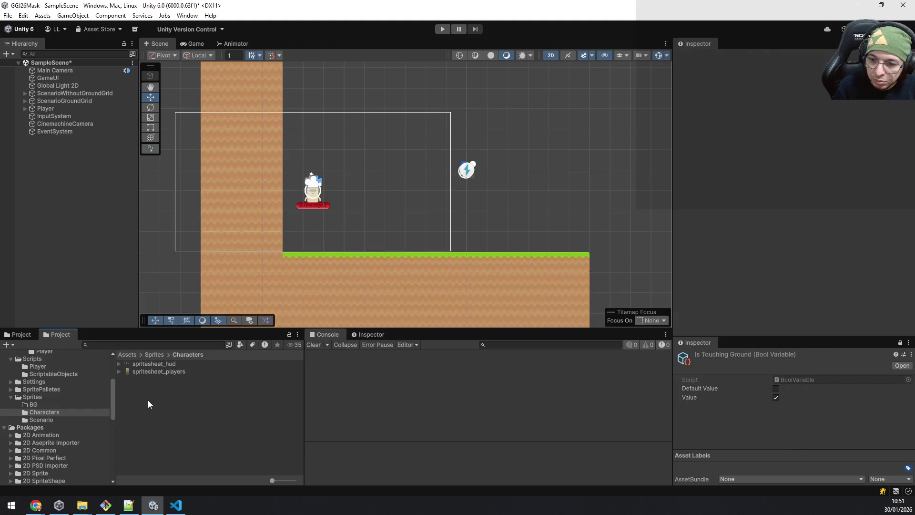
{"action": "left_click", "coordinate": [119, 365]}
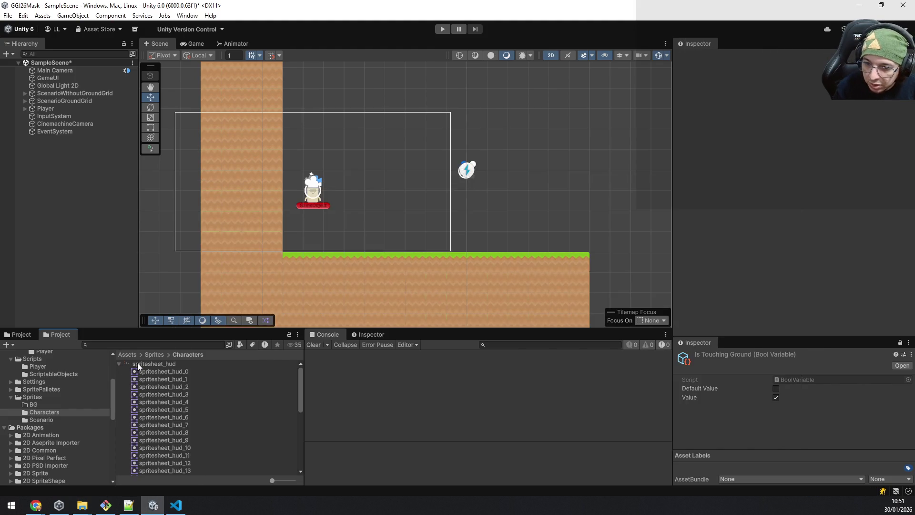
Inspect spritesheet_hud's import settings and slicing, comparing them with spritesheet_players
{"action": "left_click", "coordinate": [137, 362]}
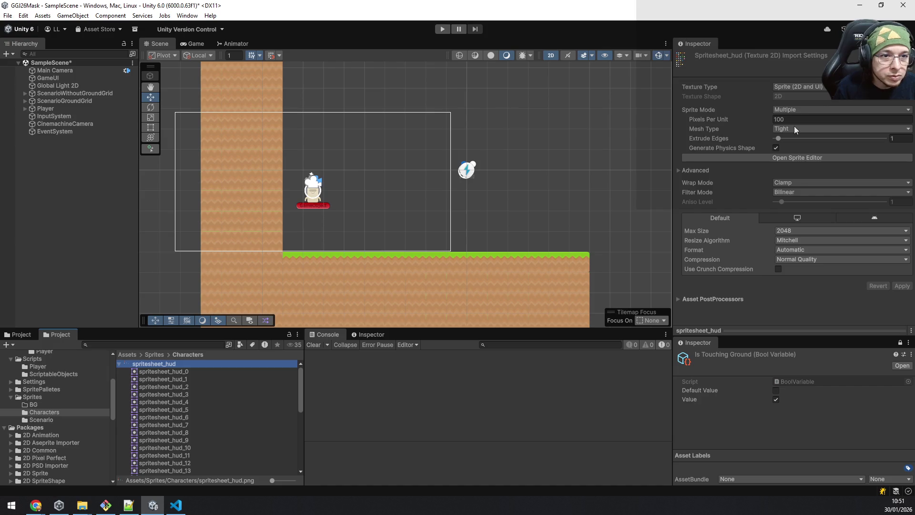
{"action": "left_click", "coordinate": [789, 157]}
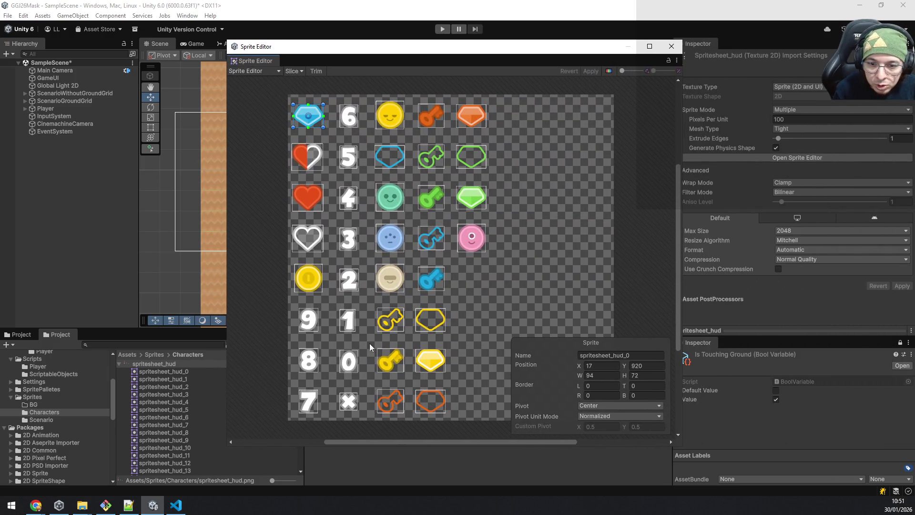
{"action": "left_click", "coordinate": [672, 46]}
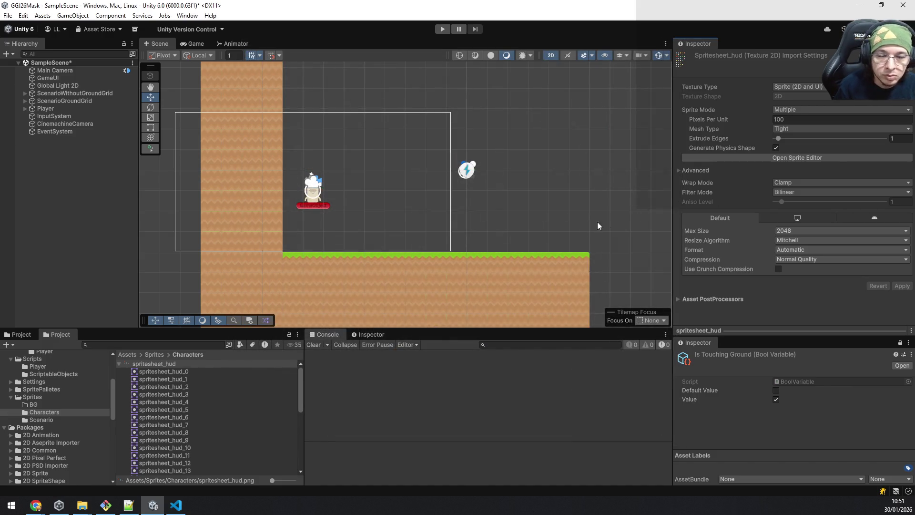
{"action": "left_click", "coordinate": [119, 364]}
{"action": "left_click", "coordinate": [141, 371]}
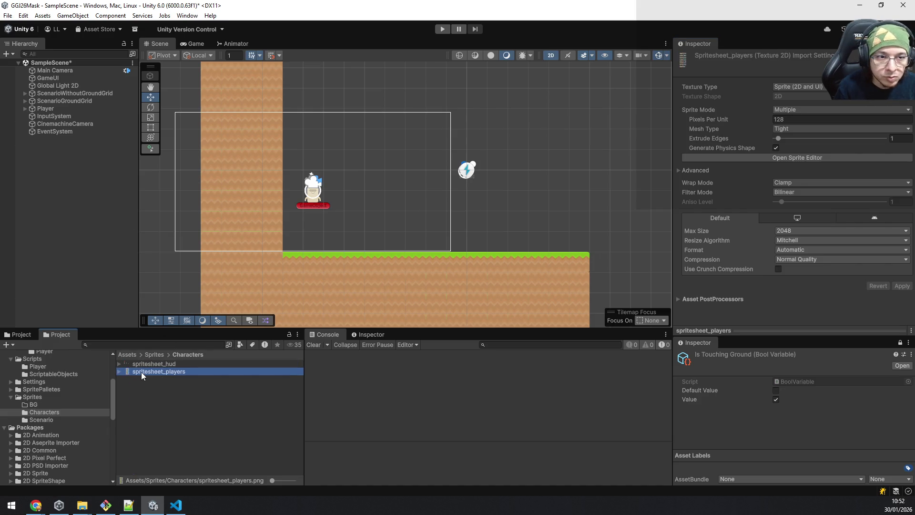
{"action": "left_click", "coordinate": [167, 363]}
Set spritesheet_hud's Pixels Per Unit to 128 and save the pending import changes
{"action": "left_click", "coordinate": [790, 120]}
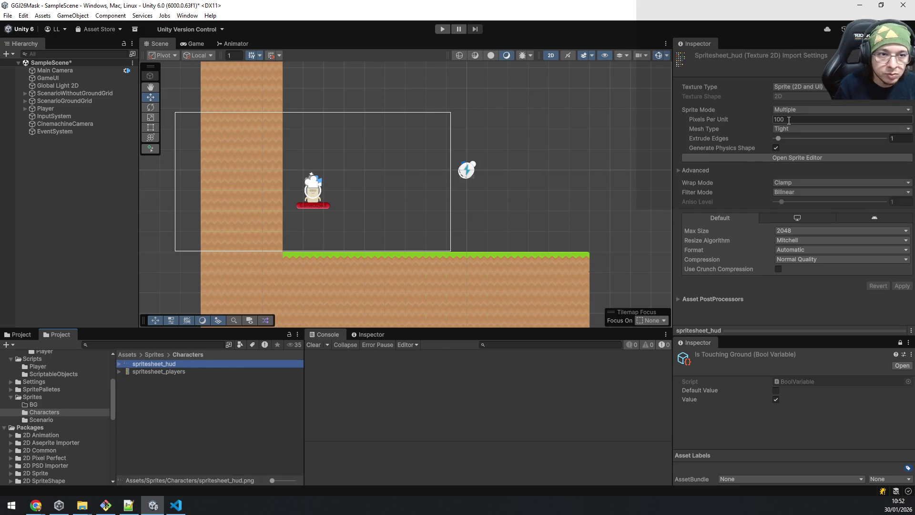
{"action": "type", "text": "128"}
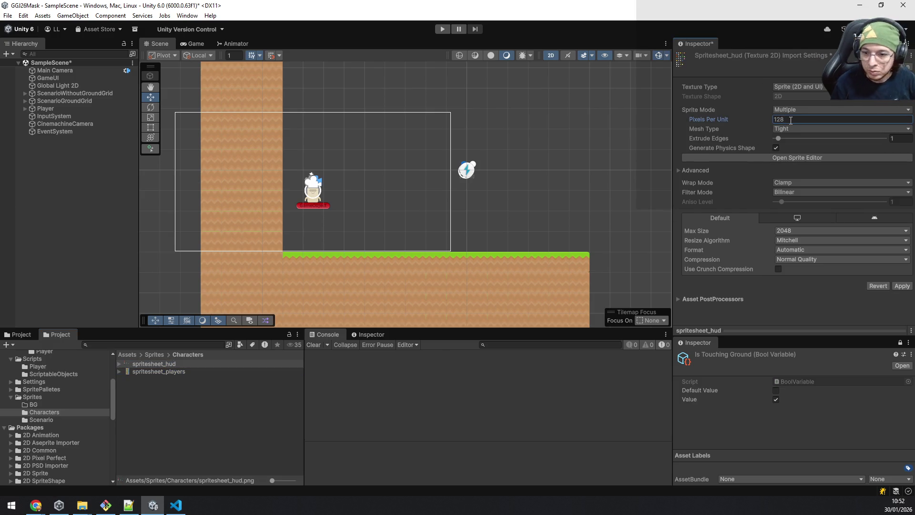
{"action": "left_click", "coordinate": [41, 420]}
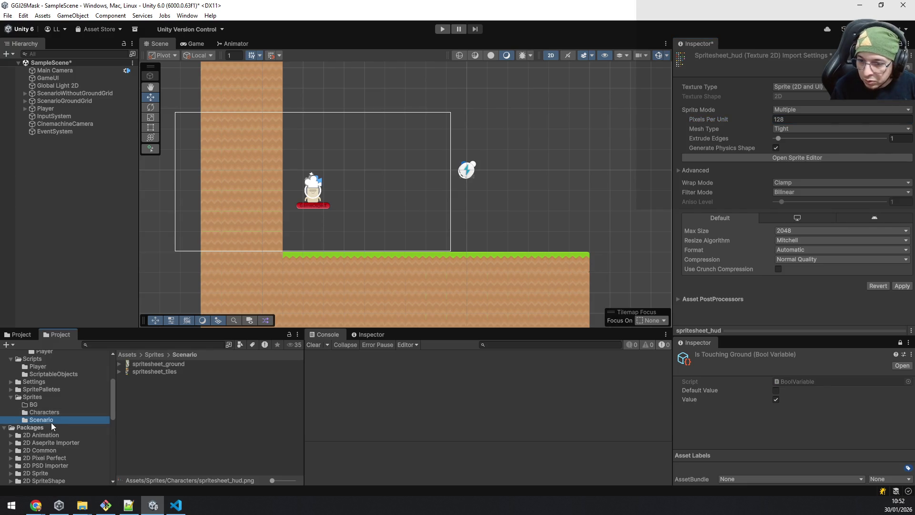
{"action": "left_click", "coordinate": [140, 372]}
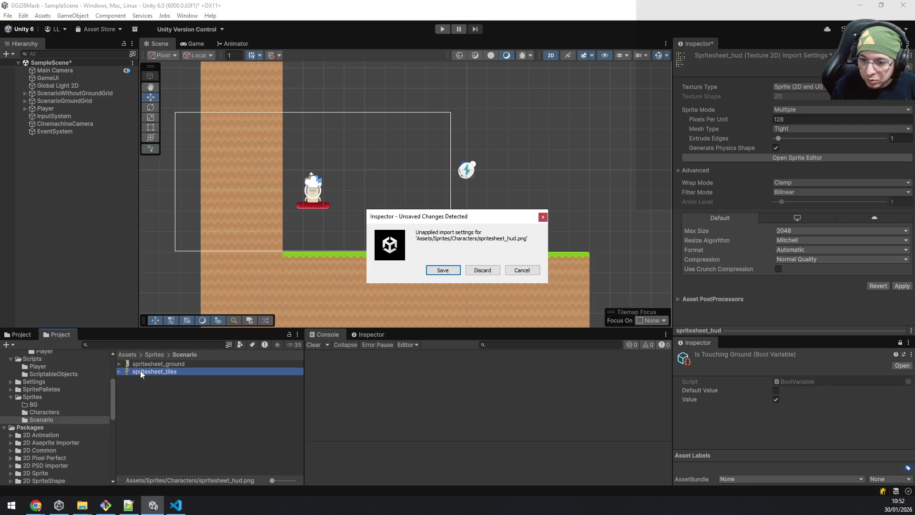
{"action": "left_click", "coordinate": [443, 270]}
Compare spritesheet_ground and spritesheet_tiles settings, then reselect spritesheet_hud in Characters
{"action": "left_click", "coordinate": [187, 364]}
{"action": "left_click", "coordinate": [171, 373]}
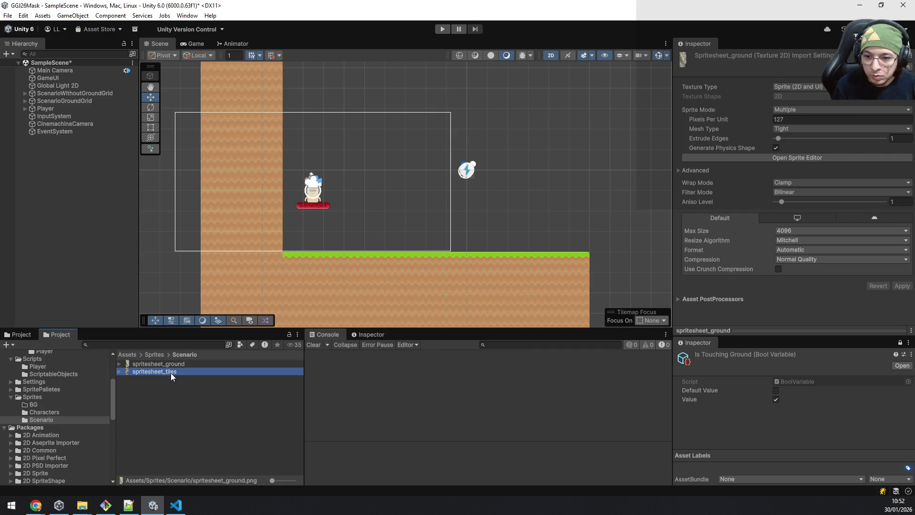
{"action": "left_click", "coordinate": [164, 363]}
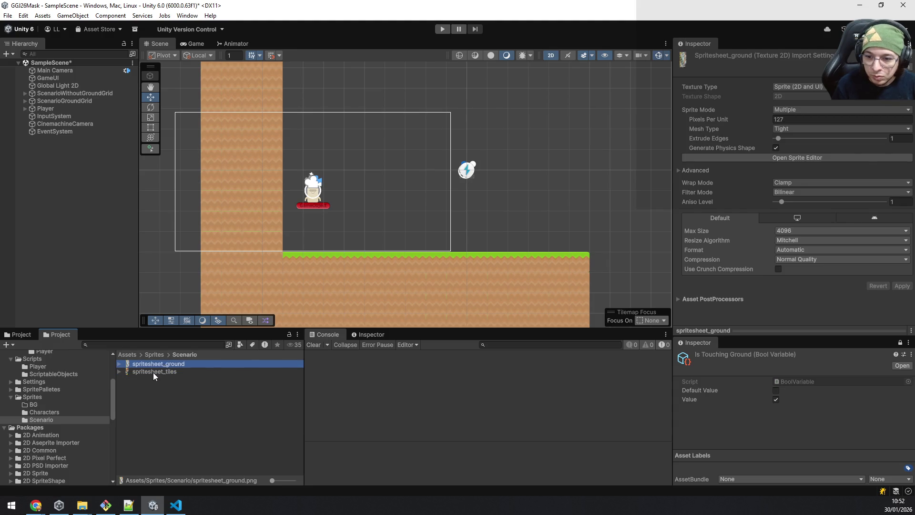
{"action": "left_click", "coordinate": [153, 372]}
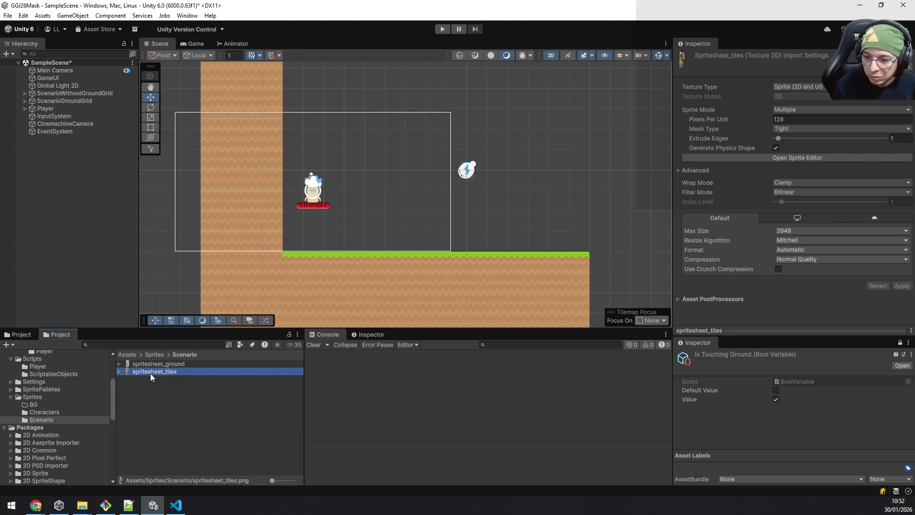
{"action": "left_click", "coordinate": [55, 412]}
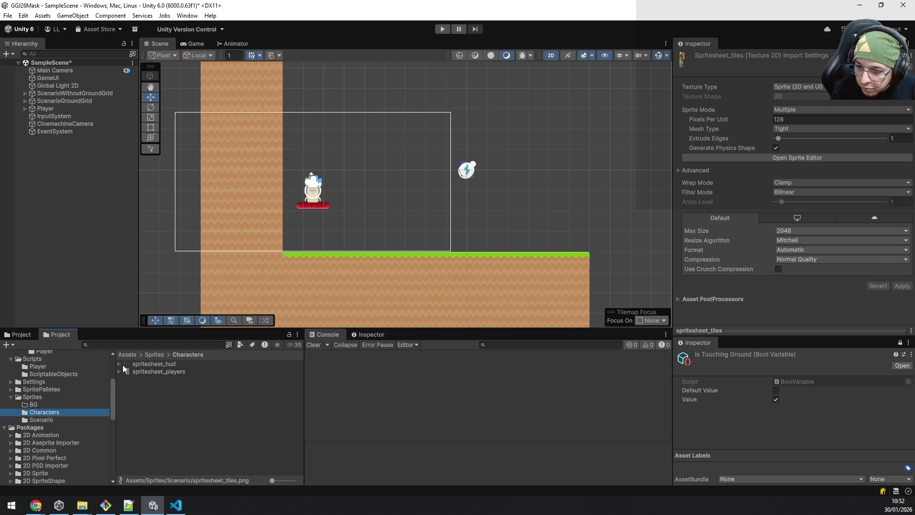
{"action": "left_click", "coordinate": [119, 364]}
{"action": "left_click", "coordinate": [175, 371]}
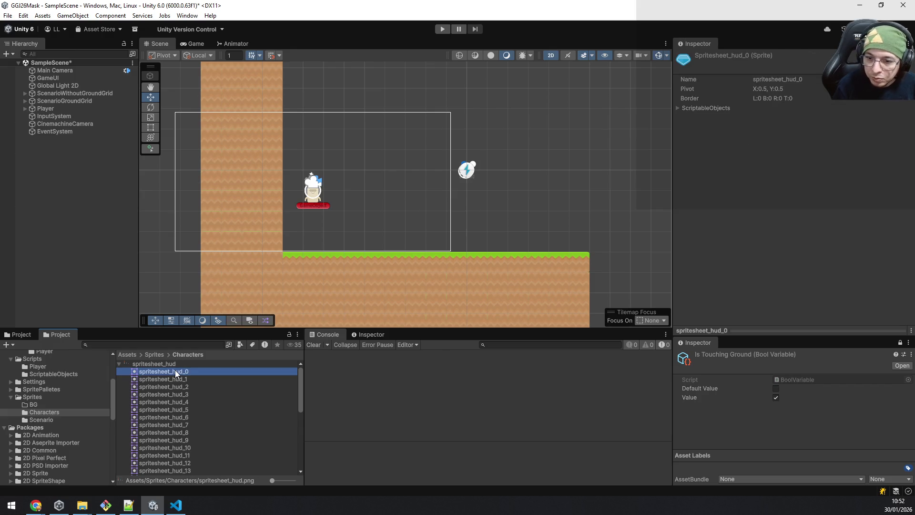
{"action": "left_click", "coordinate": [169, 364]}
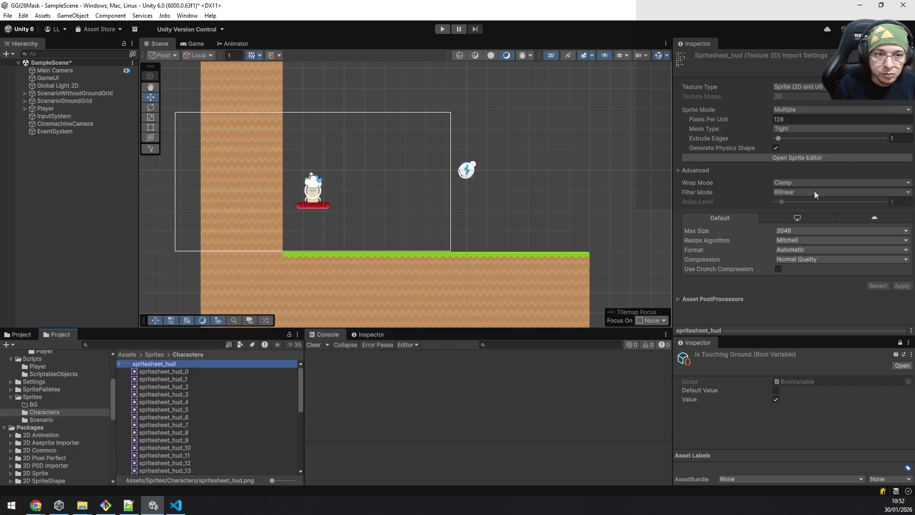
Rename the yellow and teal face sprites YellowMask and GreekMask in the Sprite Editor
{"action": "left_click", "coordinate": [799, 155]}
{"action": "left_click", "coordinate": [397, 119]}
{"action": "left_click", "coordinate": [620, 355]}
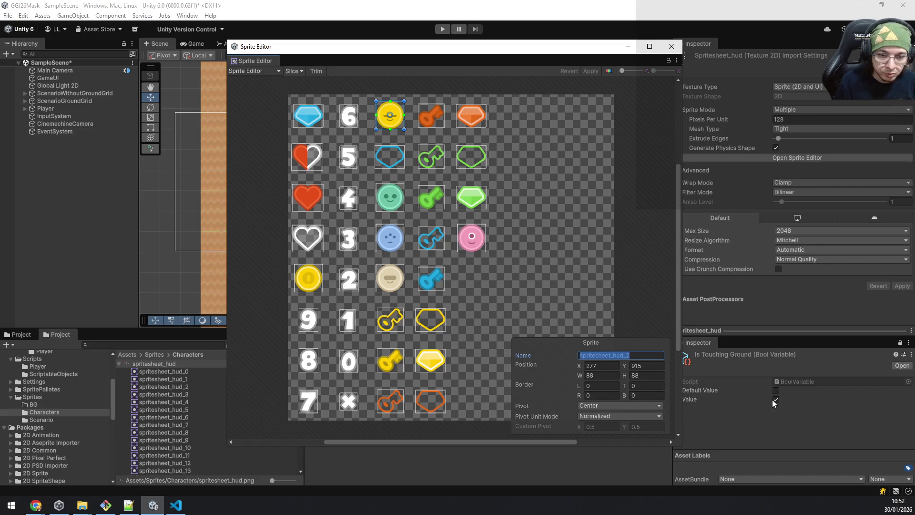
{"action": "type", "text": "YellowMask"}
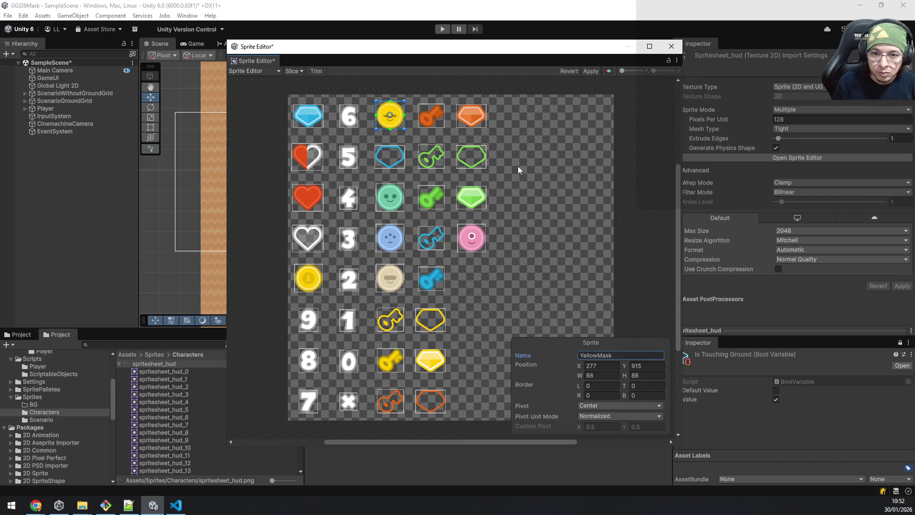
{"action": "left_click", "coordinate": [389, 205]}
{"action": "left_click", "coordinate": [615, 353]}
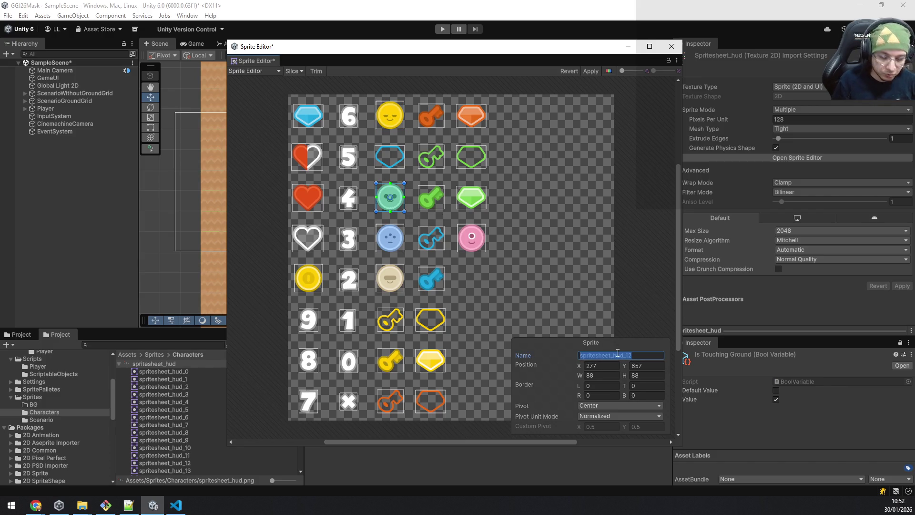
{"action": "type", "text": "GreekMask"}
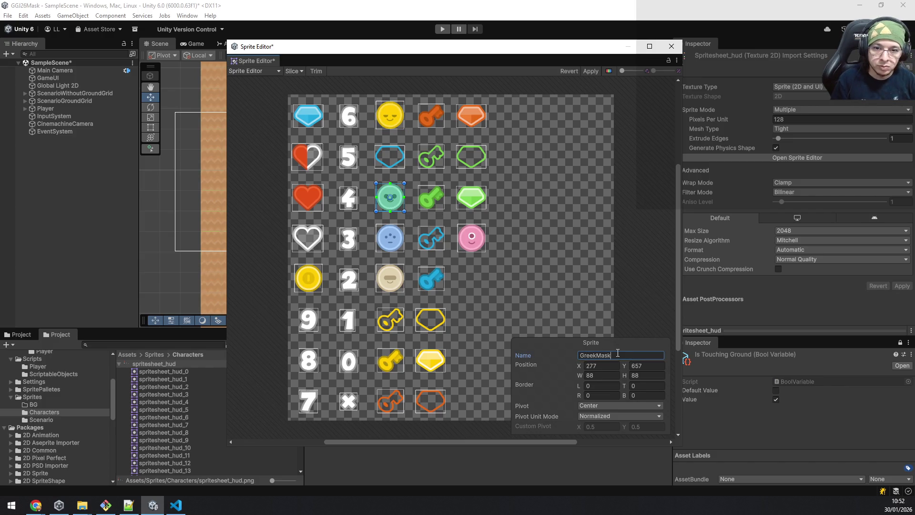
Rename the blue, beige and pink face sprites BlueMask, BeigeMask and PinkMask
{"action": "left_click", "coordinate": [390, 238]}
{"action": "left_click", "coordinate": [624, 356]}
{"action": "type", "text": "Blue"}
{"action": "key", "text": "BackSpace"}
{"action": "key", "text": "BackSpace"}
{"action": "type", "text": "ue"}
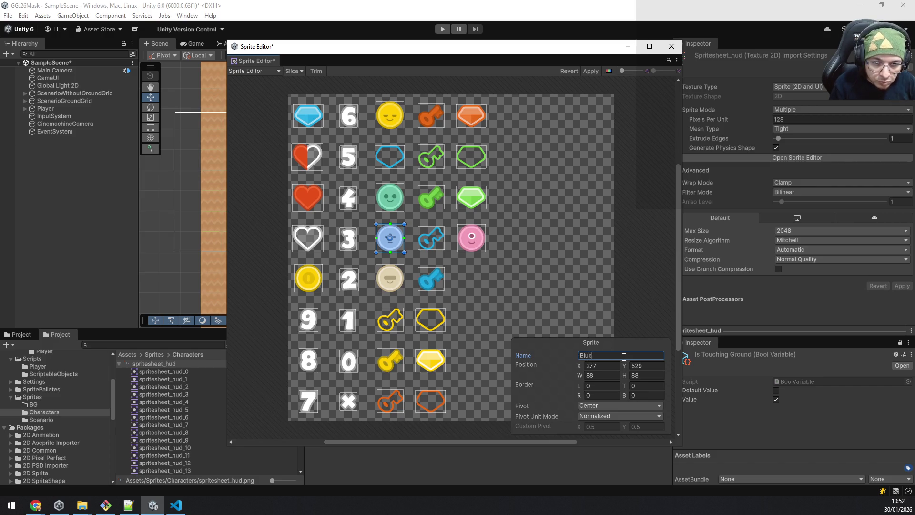
{"action": "type", "text": "Mask"}
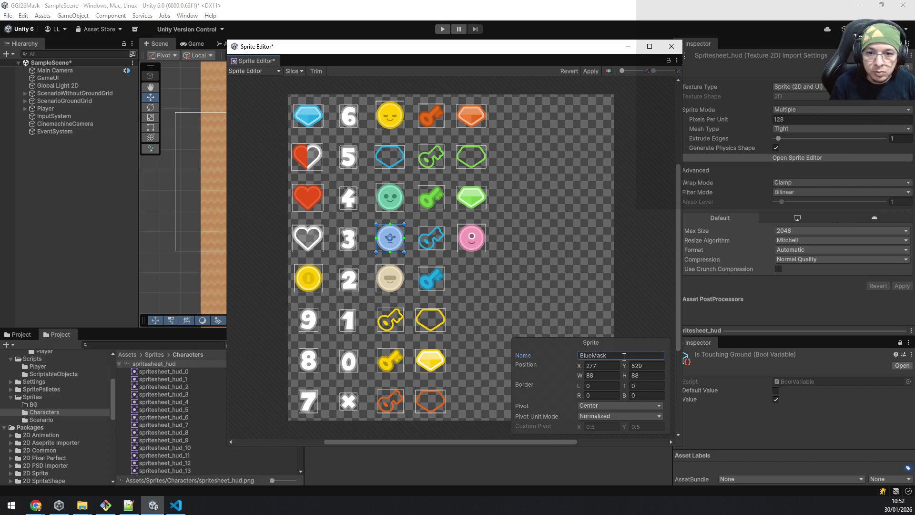
{"action": "left_click", "coordinate": [390, 280]}
{"action": "left_click", "coordinate": [594, 355]}
{"action": "type", "text": "BeigeMask"}
{"action": "left_click", "coordinate": [475, 233]}
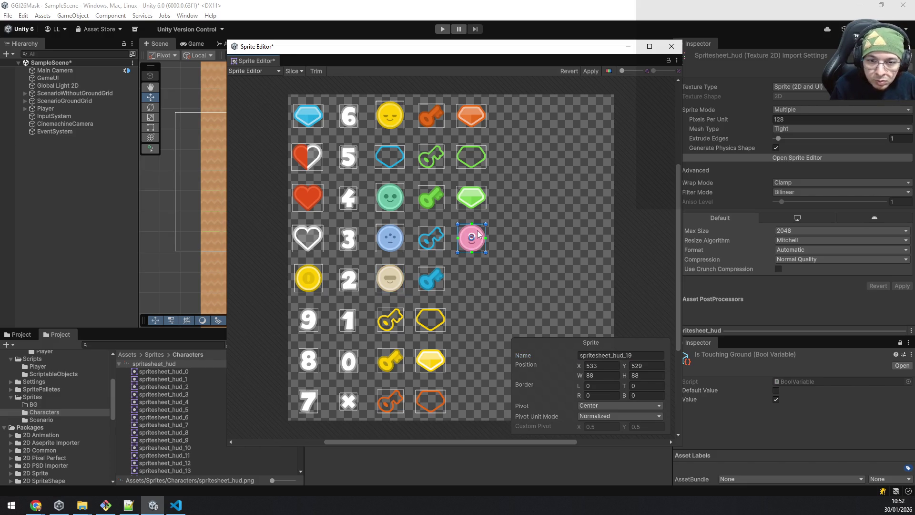
{"action": "left_click", "coordinate": [637, 356]}
{"action": "type", "text": "PinkM"}
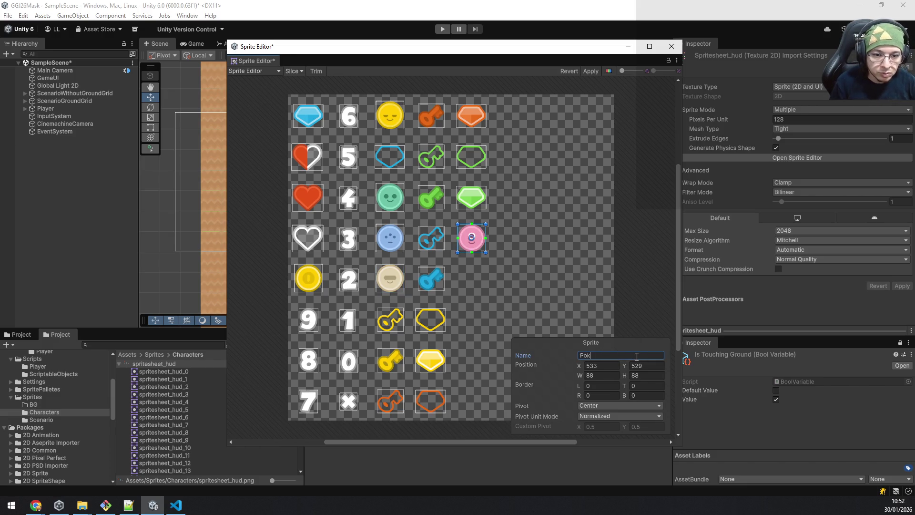
{"action": "type", "text": "ask"}
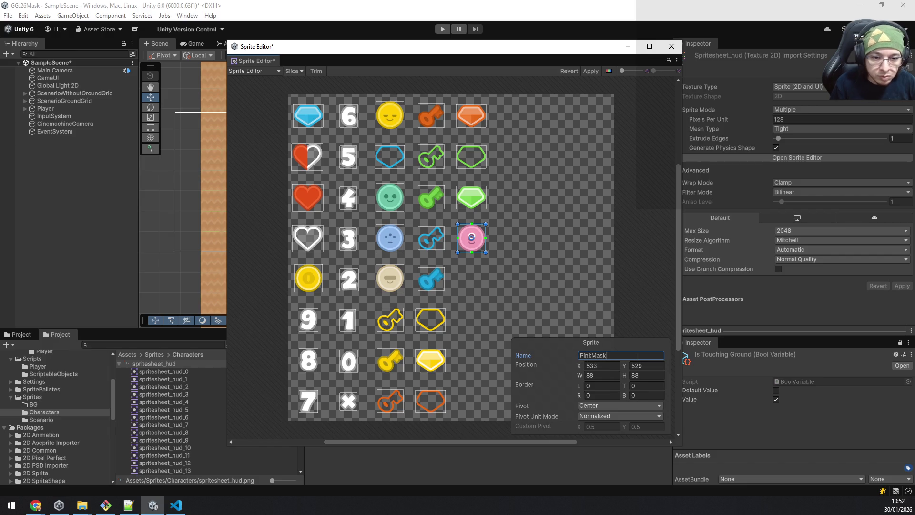
{"action": "left_click", "coordinate": [552, 229]}
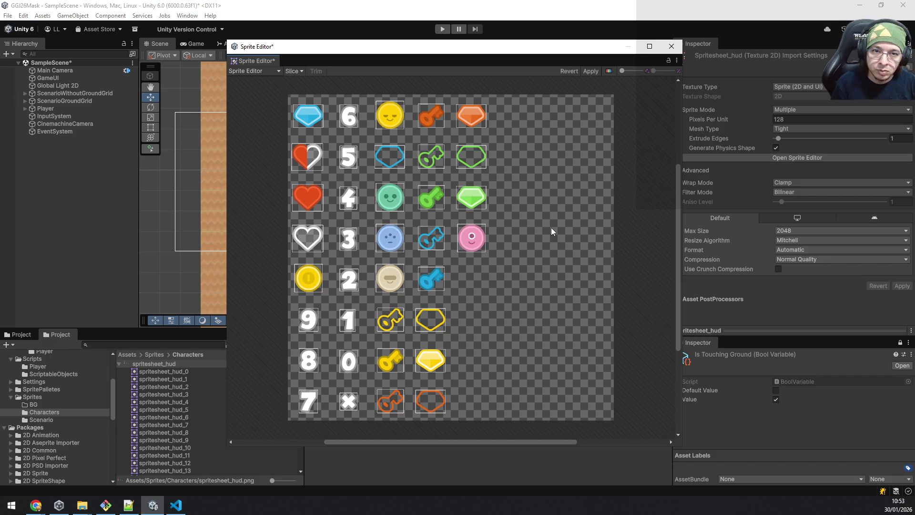
Apply the sprite renames and place the BlueMask sprite on the grass platform
{"action": "left_click", "coordinate": [592, 71]}
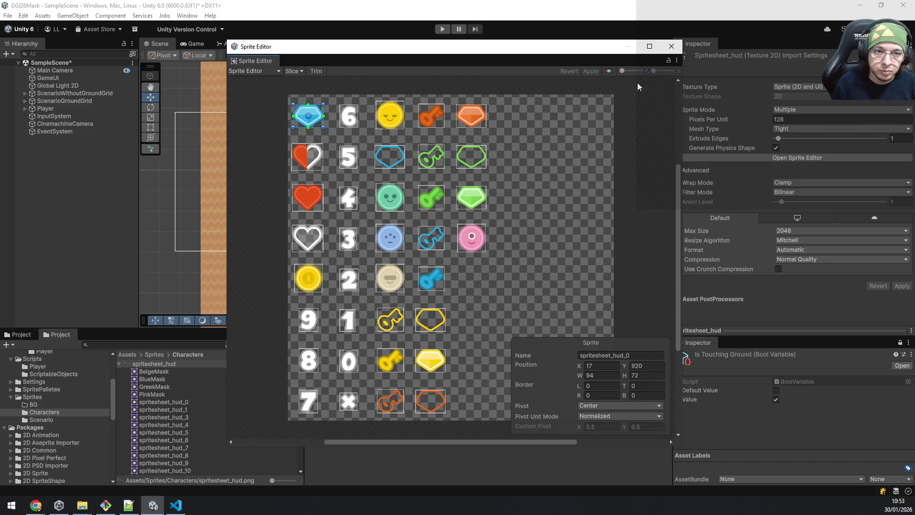
{"action": "left_click", "coordinate": [672, 46]}
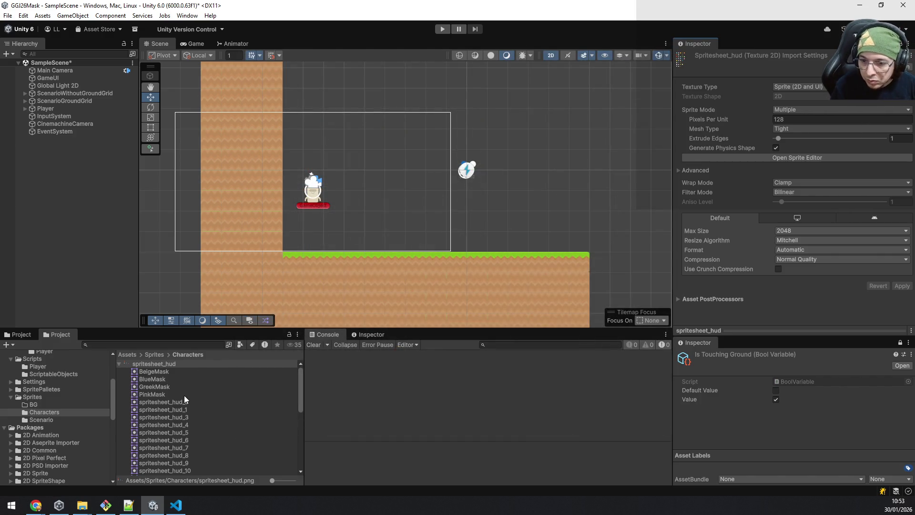
{"action": "left_click_drag", "start_coordinate": [162, 379], "coordinate": [376, 237]}
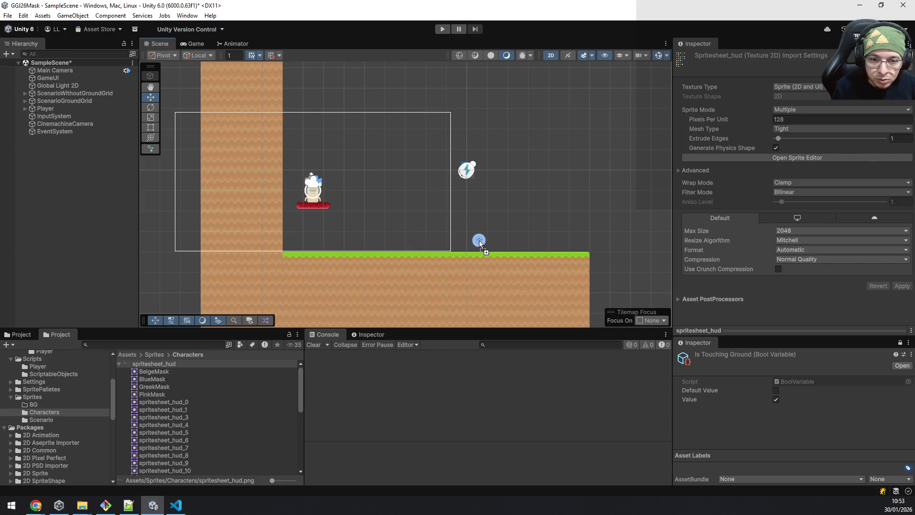
{"action": "left_click_drag", "start_coordinate": [479, 240], "coordinate": [479, 240]}
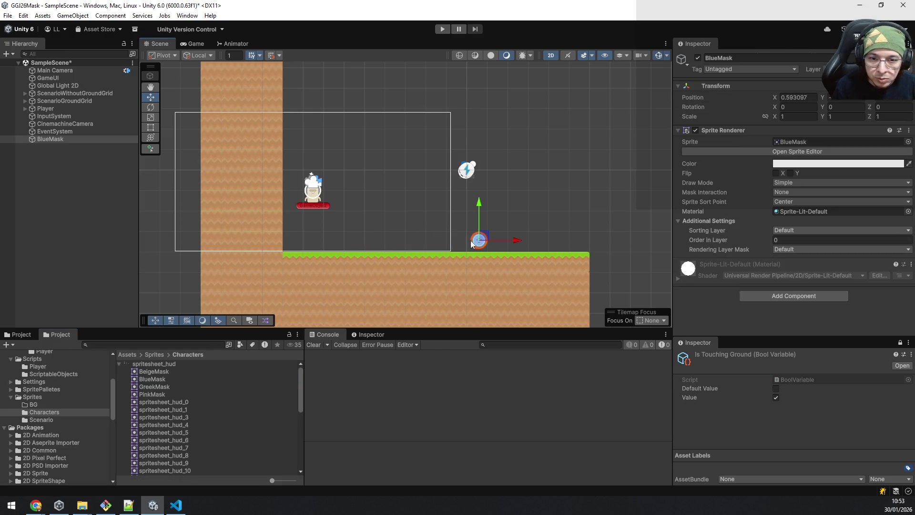
Assign Beige to the Player's Mask Settings and save the scene
{"action": "left_click", "coordinate": [72, 107]}
{"action": "scroll", "coordinate": [794, 204], "scroll_direction": "down", "scroll_amount": 3}
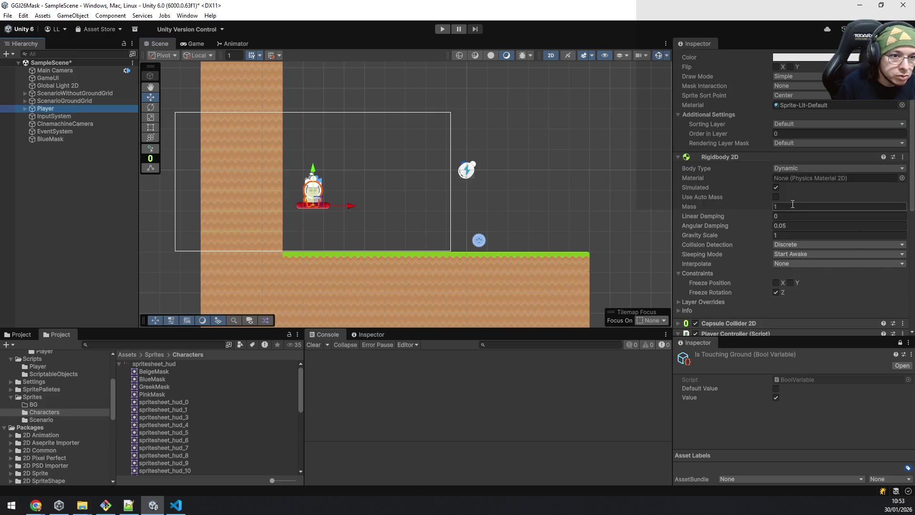
{"action": "scroll", "coordinate": [794, 204], "scroll_direction": "down", "scroll_amount": 5}
{"action": "scroll", "coordinate": [785, 196], "scroll_direction": "down", "scroll_amount": 1}
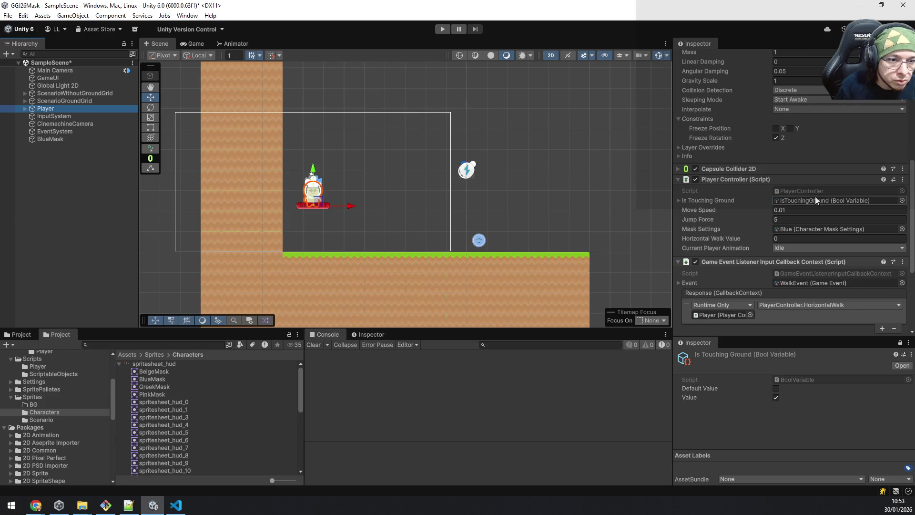
{"action": "left_click", "coordinate": [808, 229]}
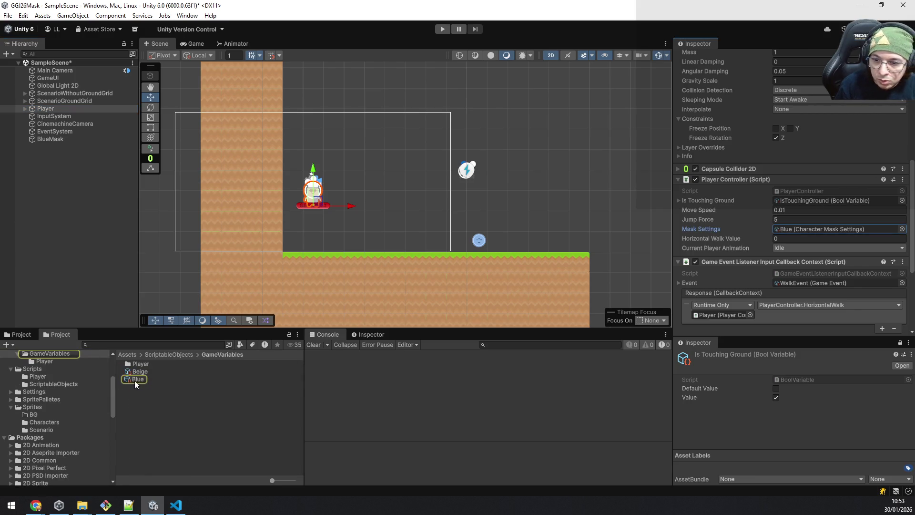
{"action": "mouse_move", "coordinate": [139, 371]}
{"action": "left_mouse_down"}
{"action": "mouse_move", "coordinate": [241, 372]}
{"action": "mouse_move", "coordinate": [888, 186]}
{"action": "mouse_move", "coordinate": [797, 227]}
{"action": "left_mouse_up"}
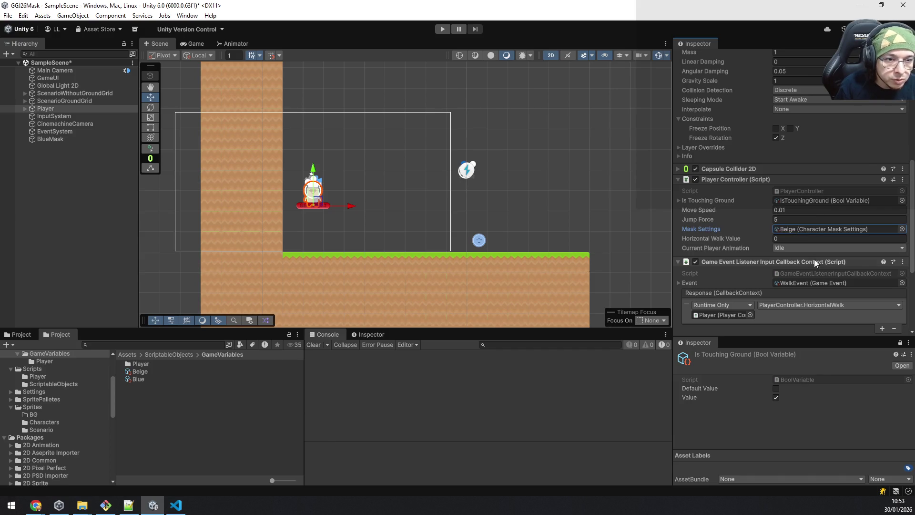
{"action": "left_click", "coordinate": [38, 242]}
{"action": "key", "text": "ctrl+s"}
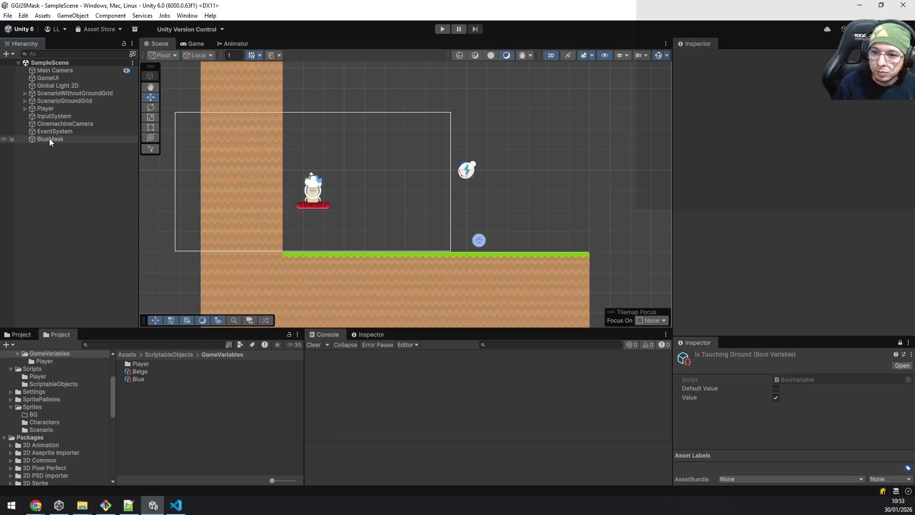
In Scripts/Player, attempt to create a MonoBehaviour script from the context menu
{"action": "scroll", "coordinate": [62, 404], "scroll_direction": "up", "scroll_amount": 3}
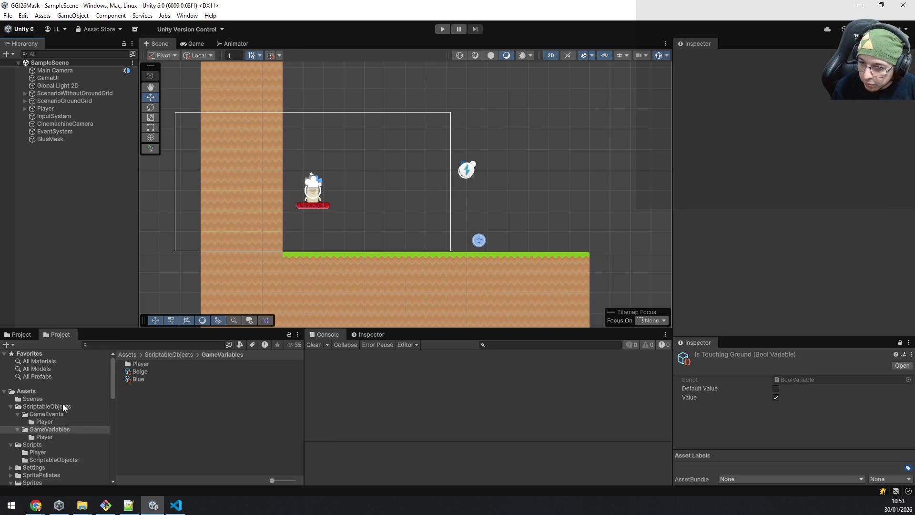
{"action": "scroll", "coordinate": [62, 404], "scroll_direction": "down", "scroll_amount": 3}
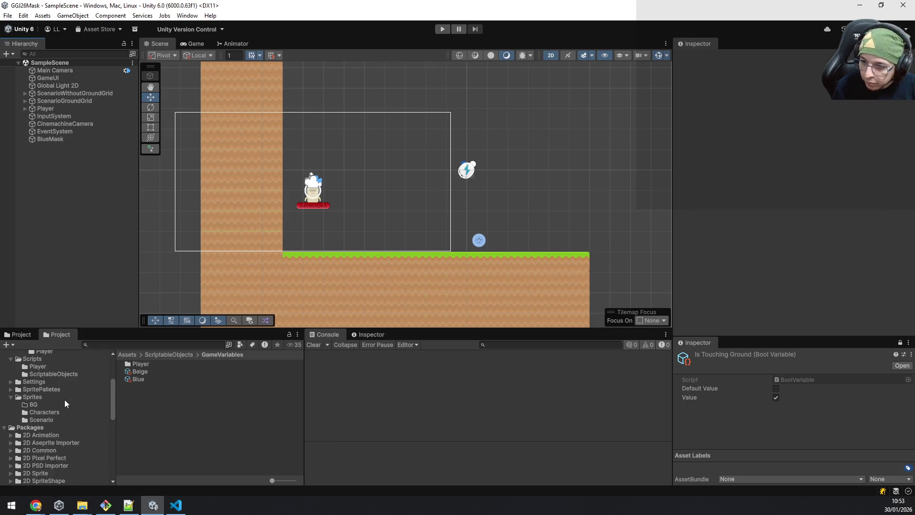
{"action": "scroll", "coordinate": [65, 399], "scroll_direction": "up", "scroll_amount": 3}
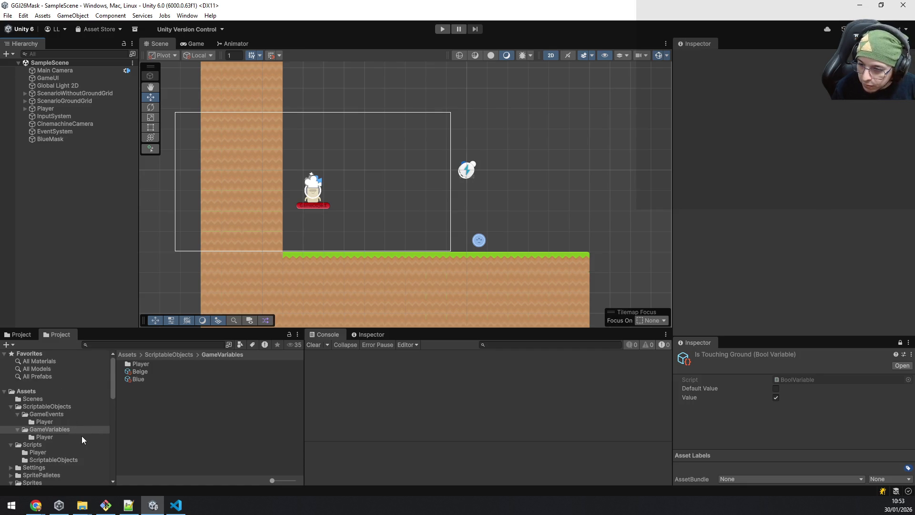
{"action": "left_click", "coordinate": [31, 455]}
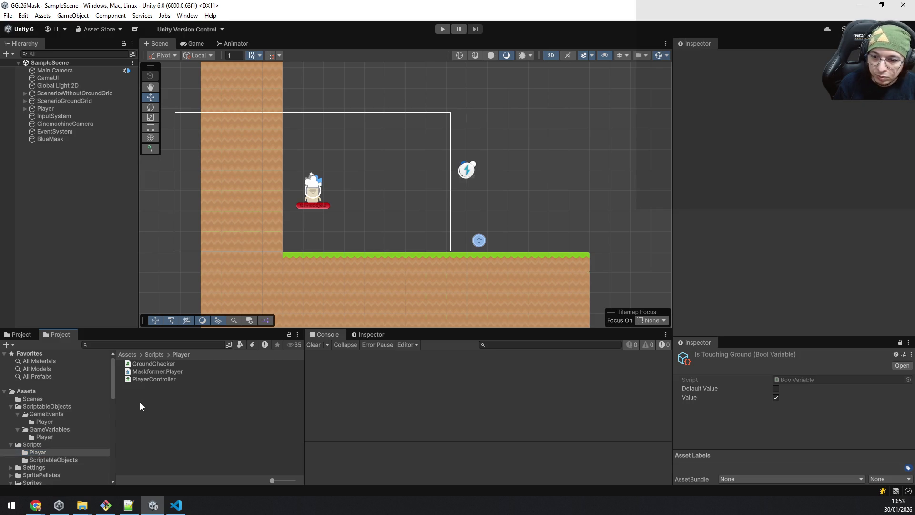
{"action": "right_click", "coordinate": [140, 398]}
{"action": "mouse_move", "coordinate": [245, 134]}
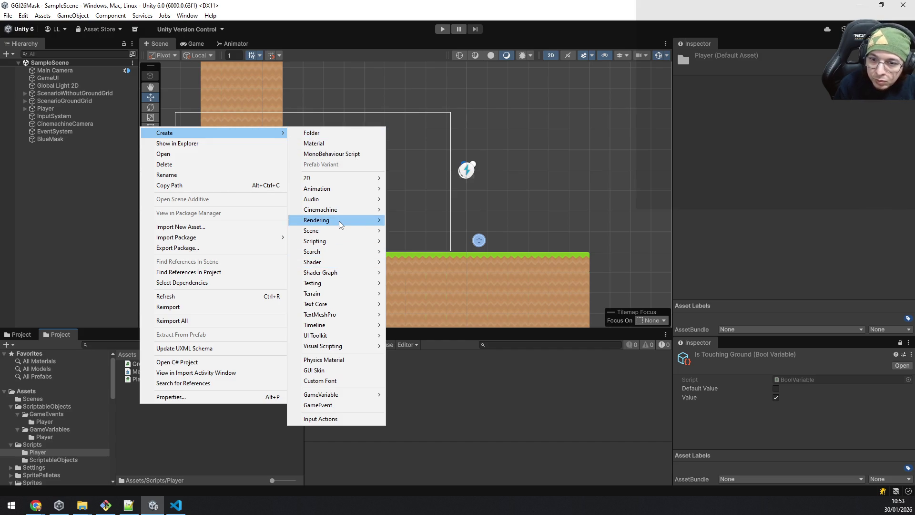
{"action": "mouse_move", "coordinate": [337, 244]}
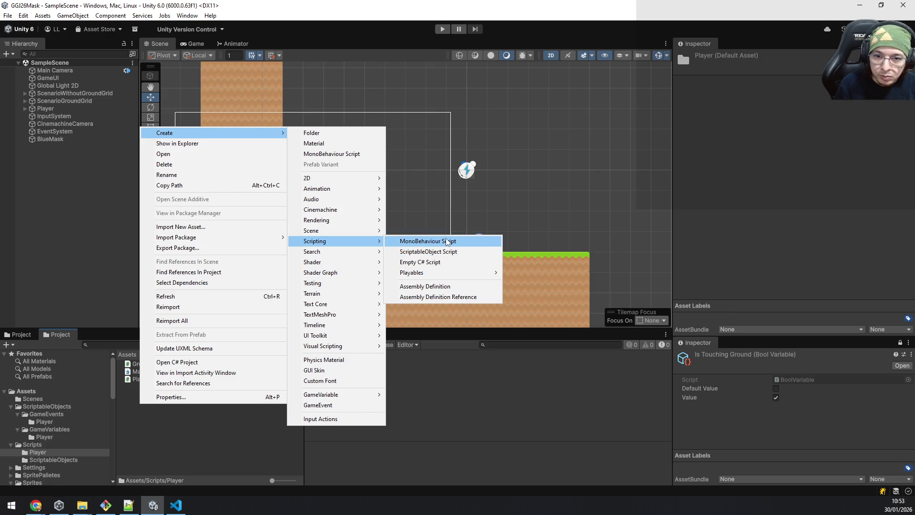
{"action": "left_click", "coordinate": [447, 242]}
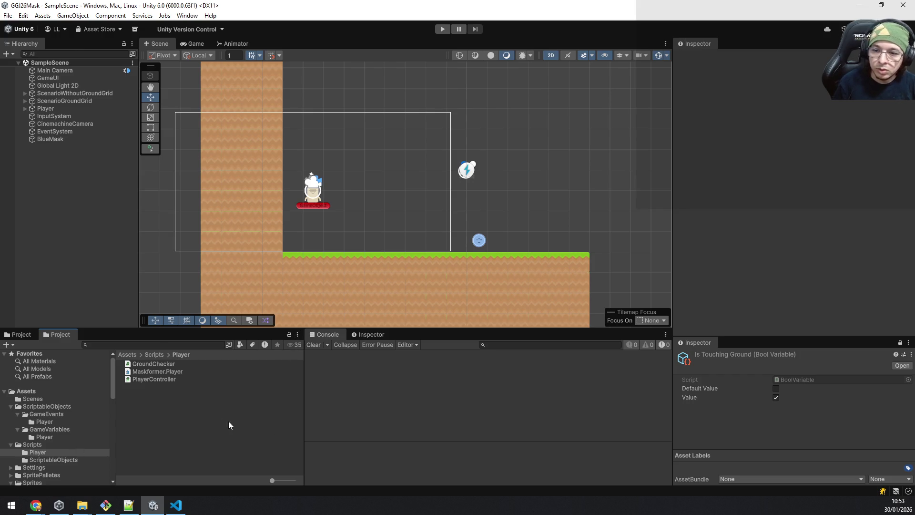
Create a MonoBehaviour script named ScenarioMask in Scripts/Player
{"action": "right_click", "coordinate": [176, 417]}
{"action": "mouse_move", "coordinate": [264, 253]}
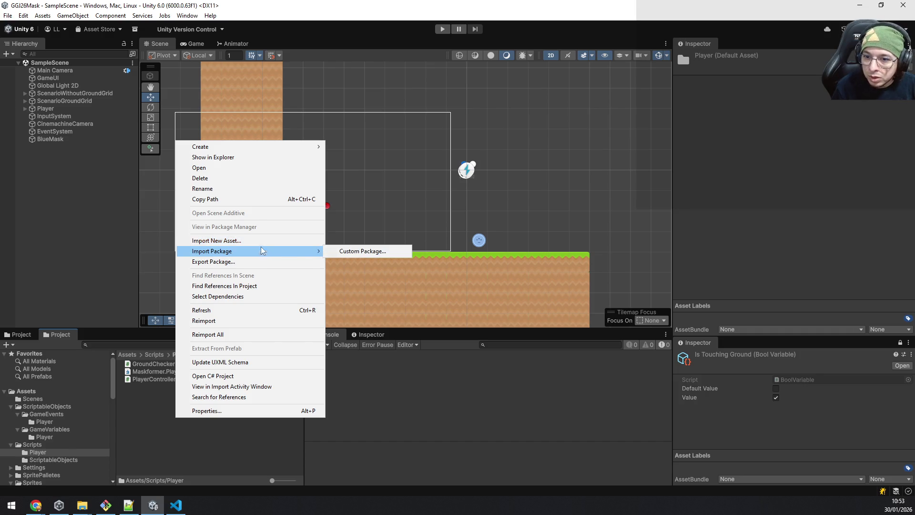
{"action": "mouse_move", "coordinate": [249, 149]}
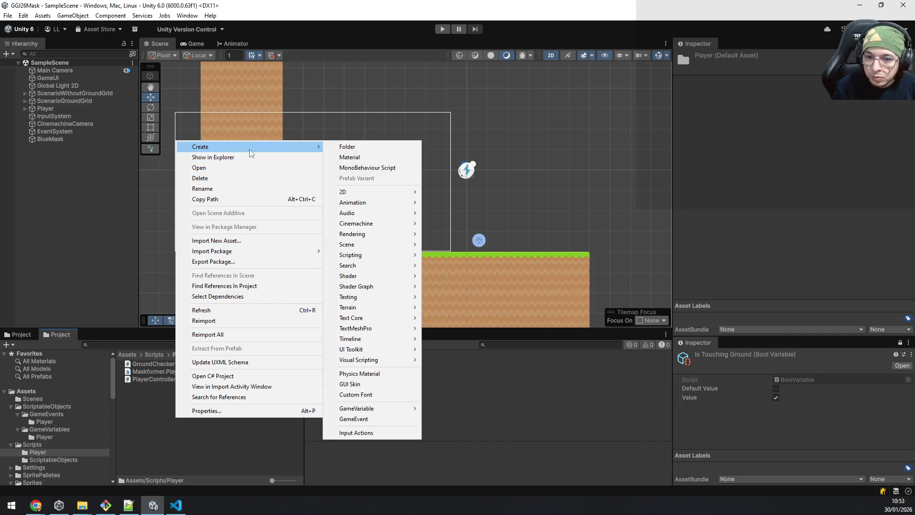
{"action": "mouse_move", "coordinate": [388, 255]}
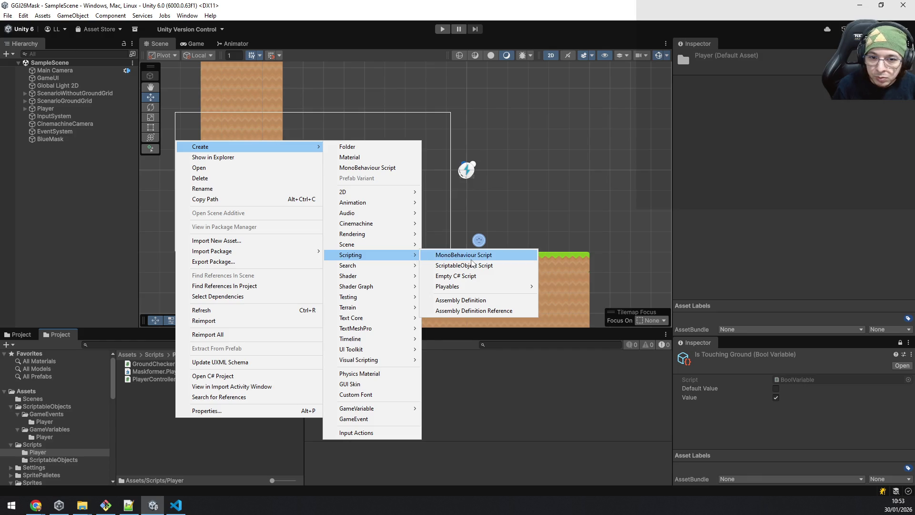
{"action": "left_click", "coordinate": [470, 259]}
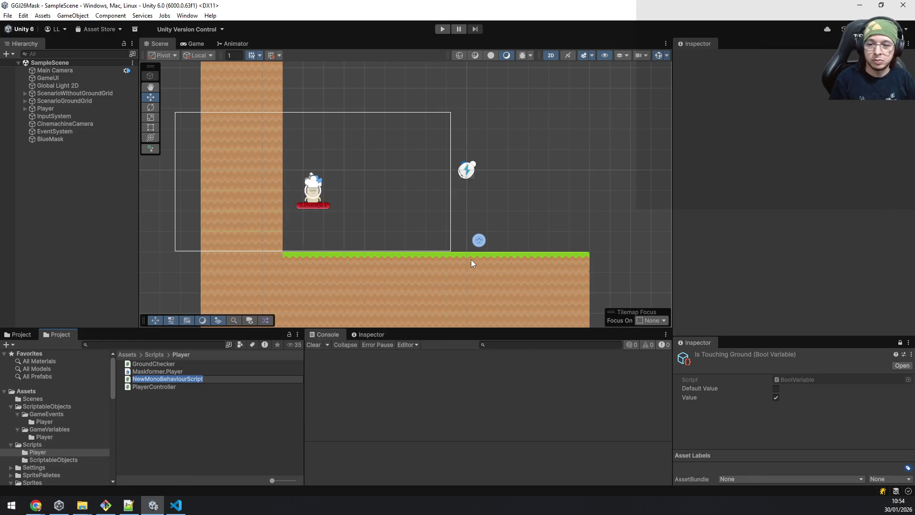
{"action": "type", "text": "ScenarioMask"}
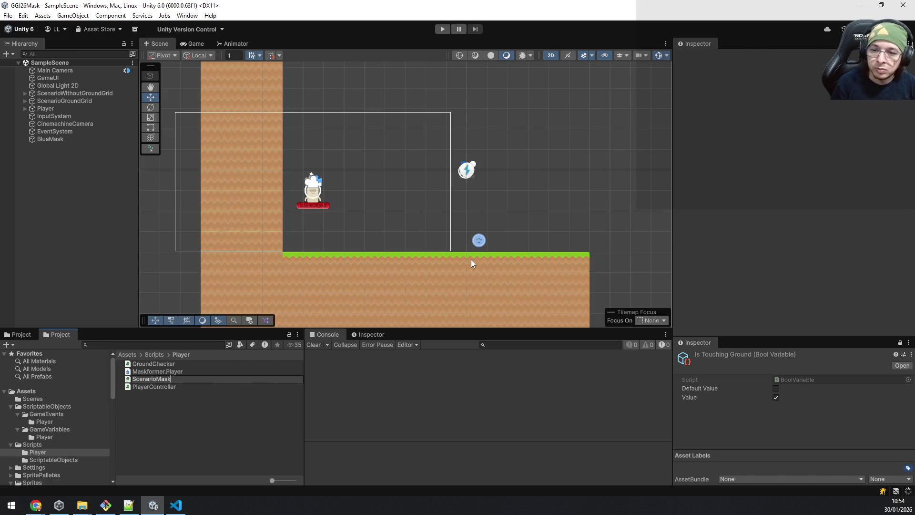
{"action": "key", "text": "Return"}
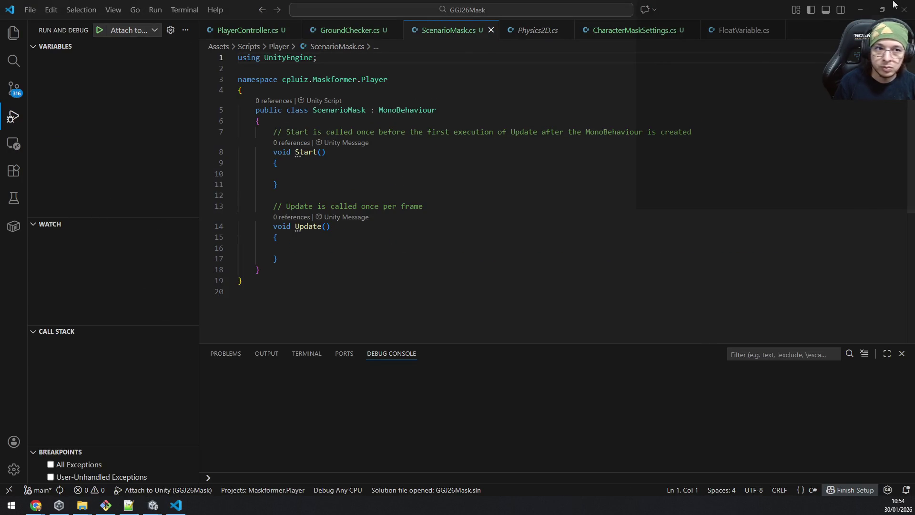
Leave ScenarioMask.cs as the default template and switch back to Unity
{"action": "key", "text": "alt+Tab"}
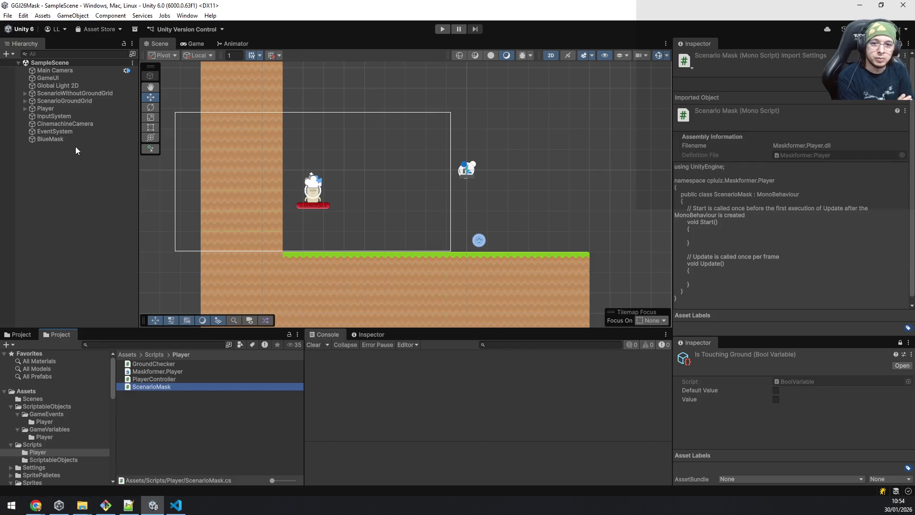
Add the ScenarioMask script component to BlueMask, then return to VS Code
{"action": "left_click", "coordinate": [56, 138]}
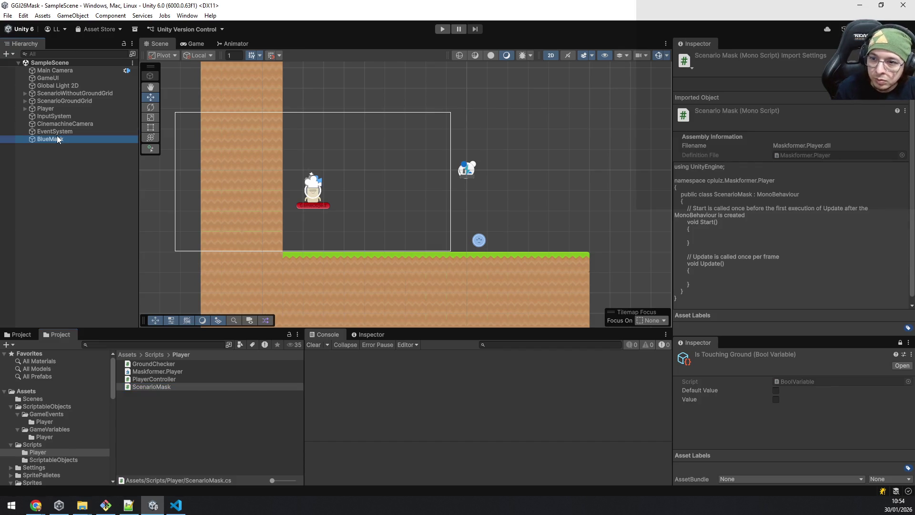
{"action": "mouse_move", "coordinate": [163, 385]}
{"action": "left_mouse_down"}
{"action": "mouse_move", "coordinate": [685, 312]}
{"action": "mouse_move", "coordinate": [711, 293]}
{"action": "left_mouse_up"}
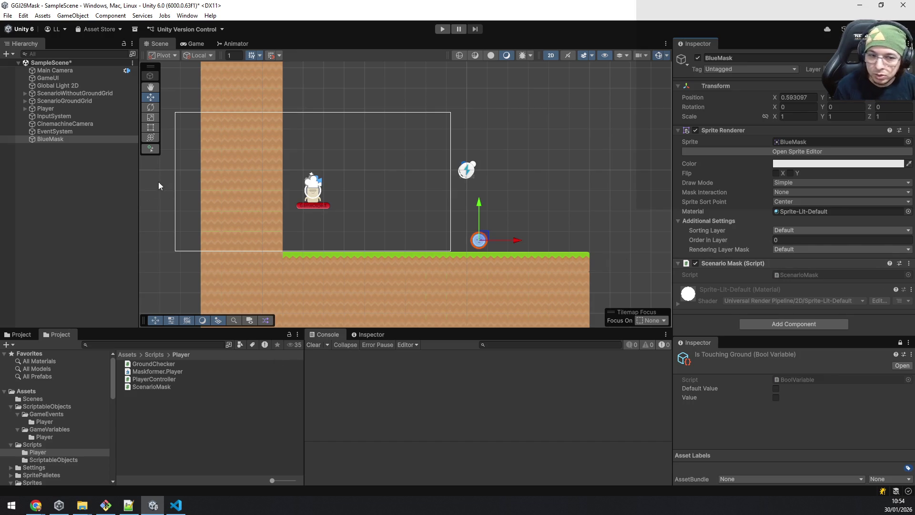
{"action": "left_click", "coordinate": [175, 505]}
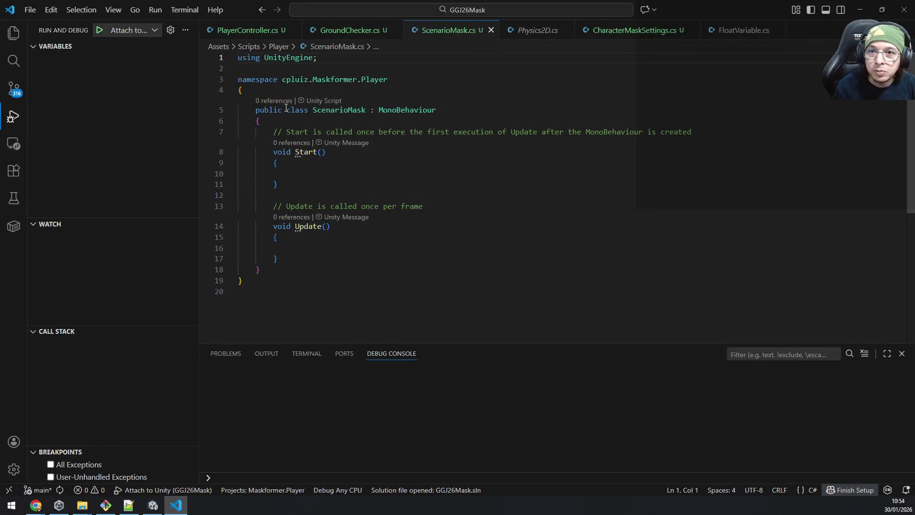
Add 'public Sprite maskSprite;' to CharacterMaskSettings, save, and let Unity recompile
{"action": "left_click", "coordinate": [615, 35]}
{"action": "scroll", "coordinate": [529, 156], "scroll_direction": "up", "scroll_amount": 2}
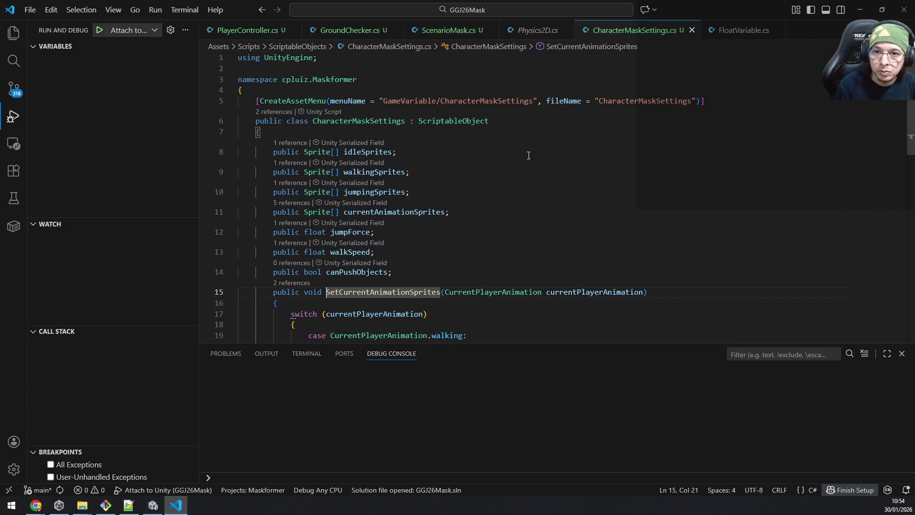
{"action": "left_click", "coordinate": [454, 139]}
{"action": "key", "text": "Return"}
{"action": "type", "text": "public Spri"}
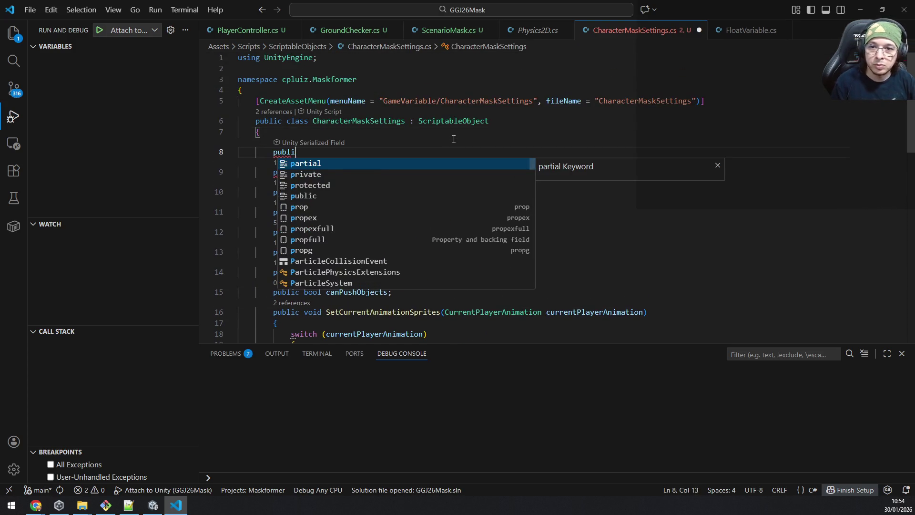
{"action": "type", "text": "te"}
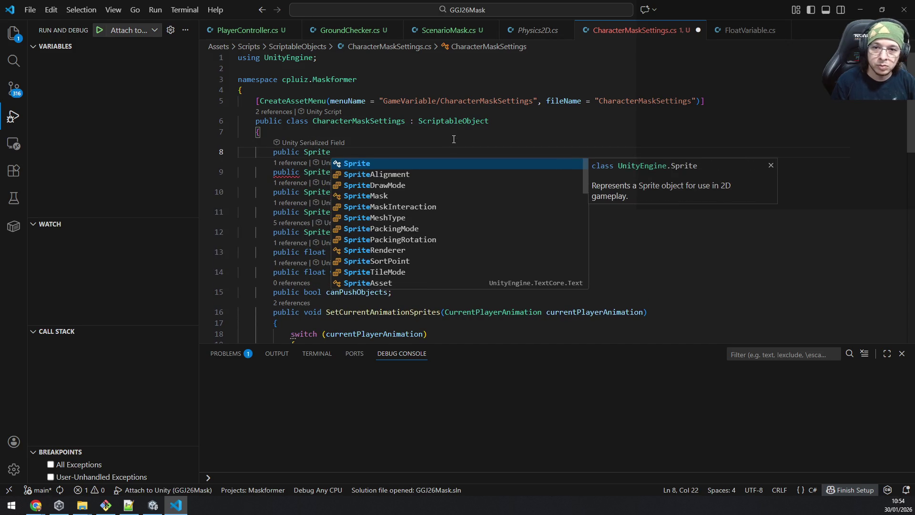
{"action": "type", "text": " maskSprite;"}
{"action": "key", "text": "ctrl+s"}
{"action": "key", "text": "alt+Tab"}
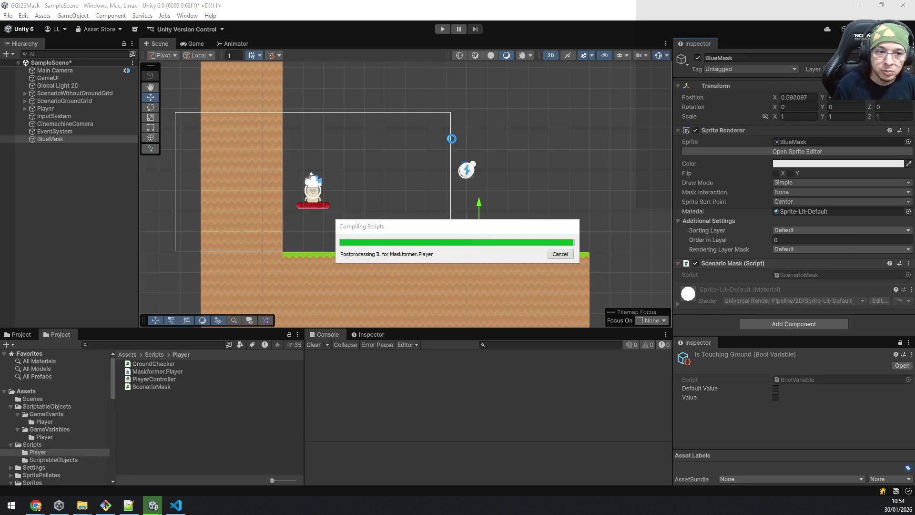
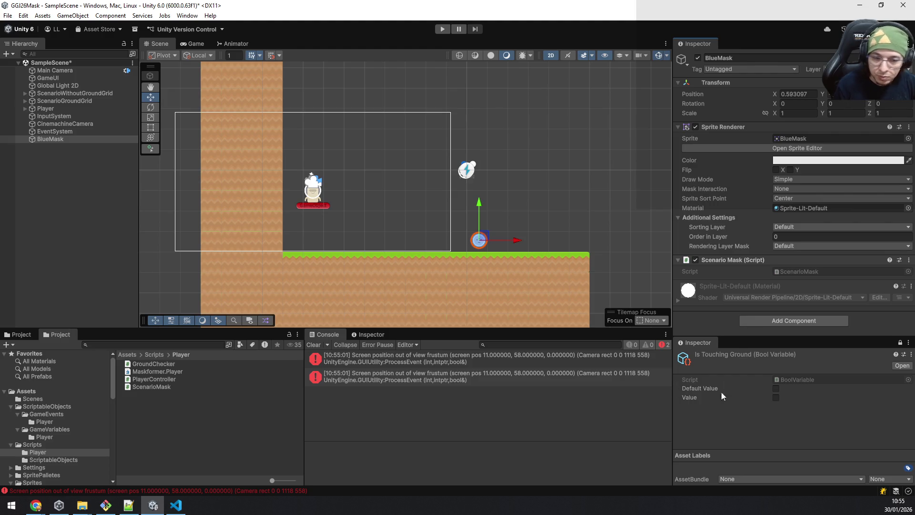
In the GameVariables folder, assign the BeigeMask sprite as the Beige mask settings' Mask Sprite
{"action": "left_click", "coordinate": [833, 380]}
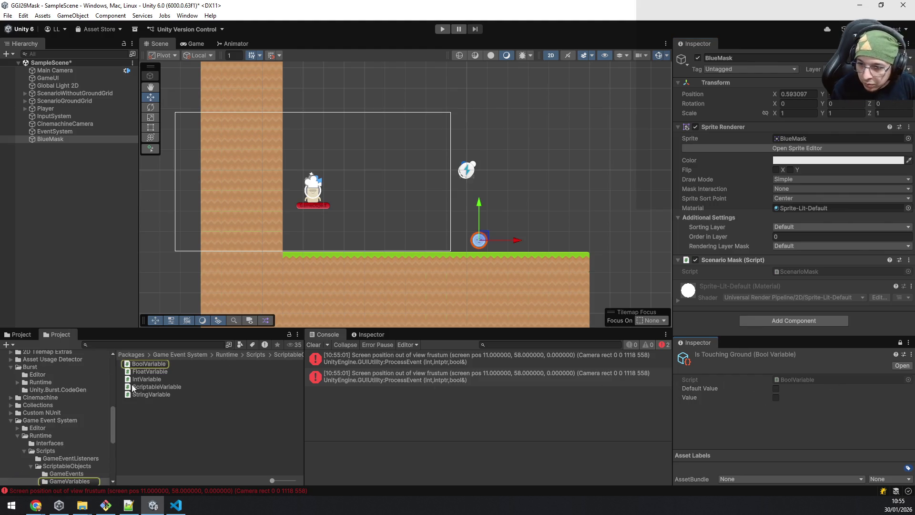
{"action": "scroll", "coordinate": [69, 418], "scroll_direction": "up", "scroll_amount": 4}
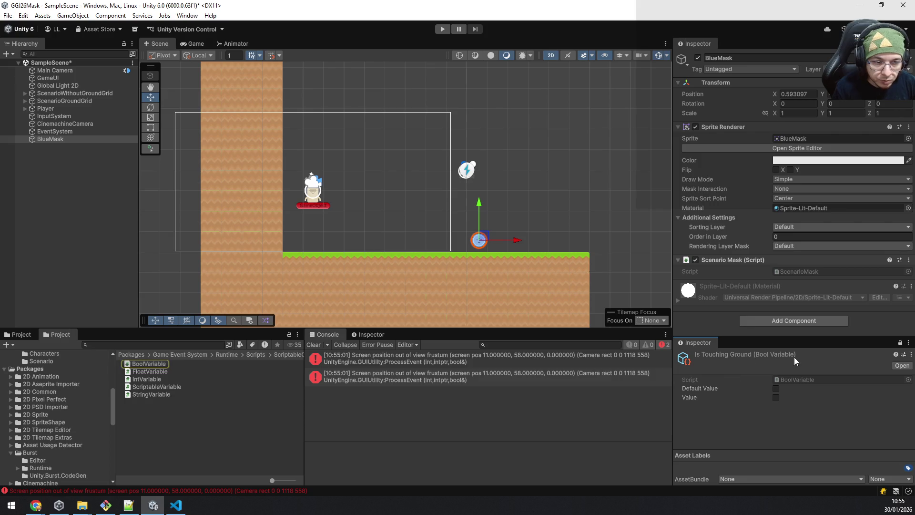
{"action": "scroll", "coordinate": [48, 387], "scroll_direction": "up", "scroll_amount": 5}
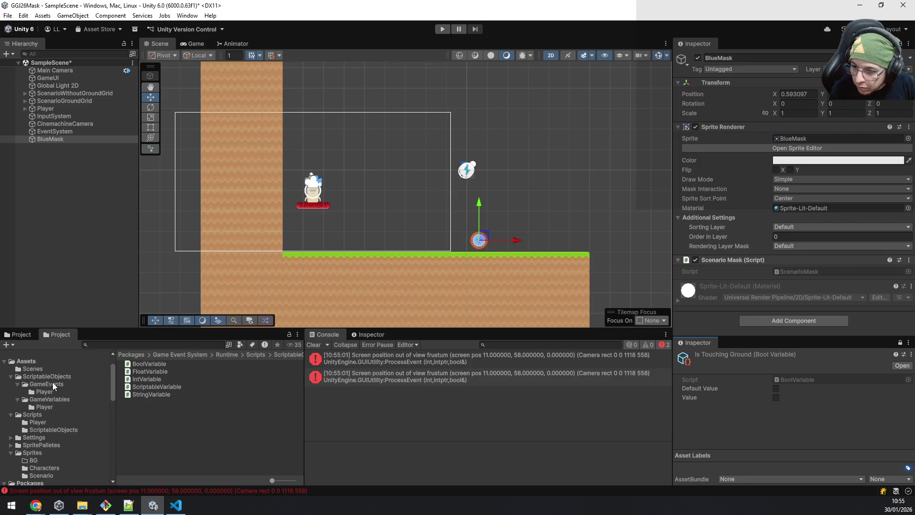
{"action": "left_click", "coordinate": [50, 401]}
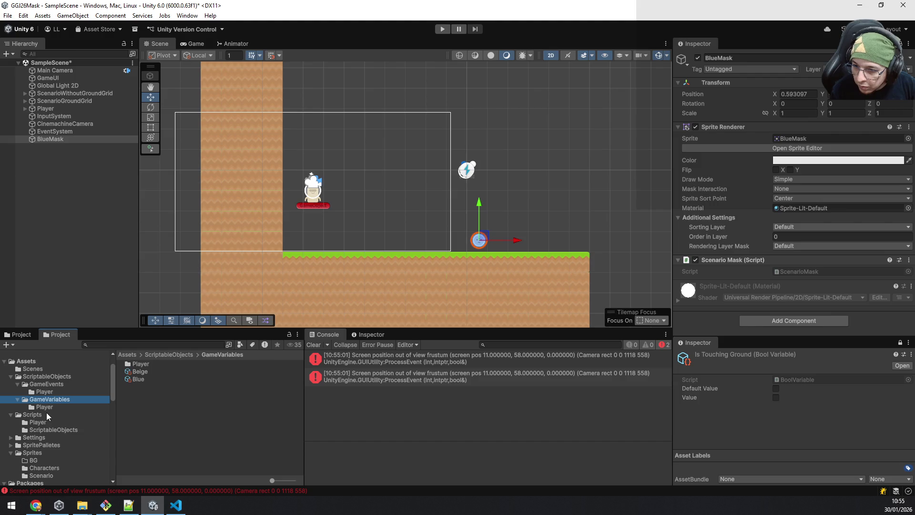
{"action": "left_click", "coordinate": [143, 373]}
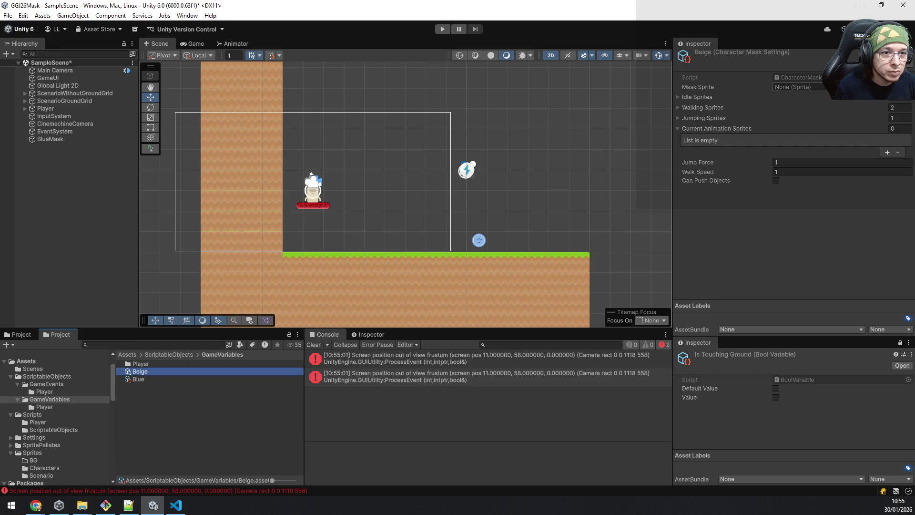
{"action": "left_click", "coordinate": [908, 87]}
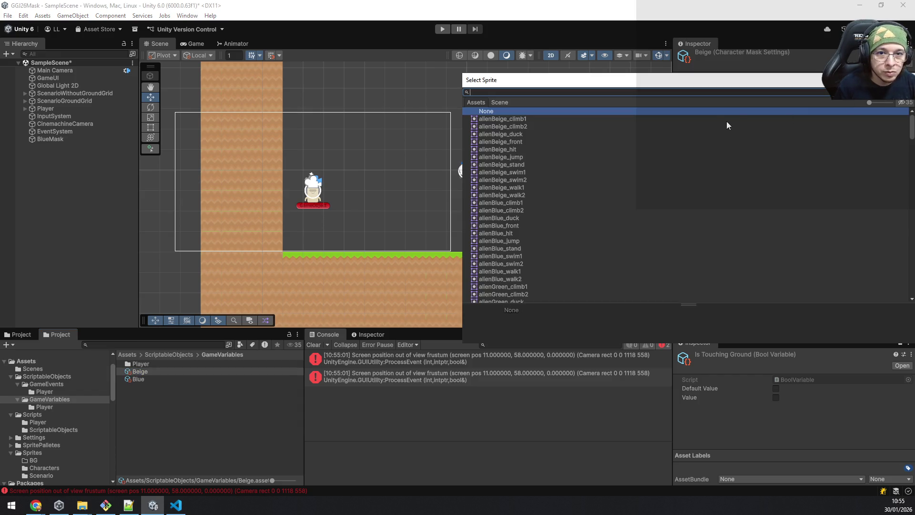
{"action": "type", "text": "mask"}
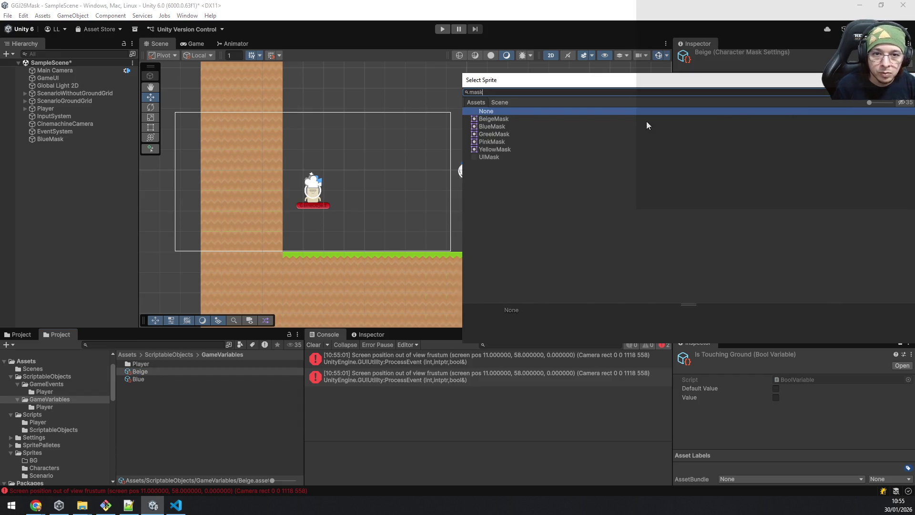
{"action": "double_click", "coordinate": [496, 120]}
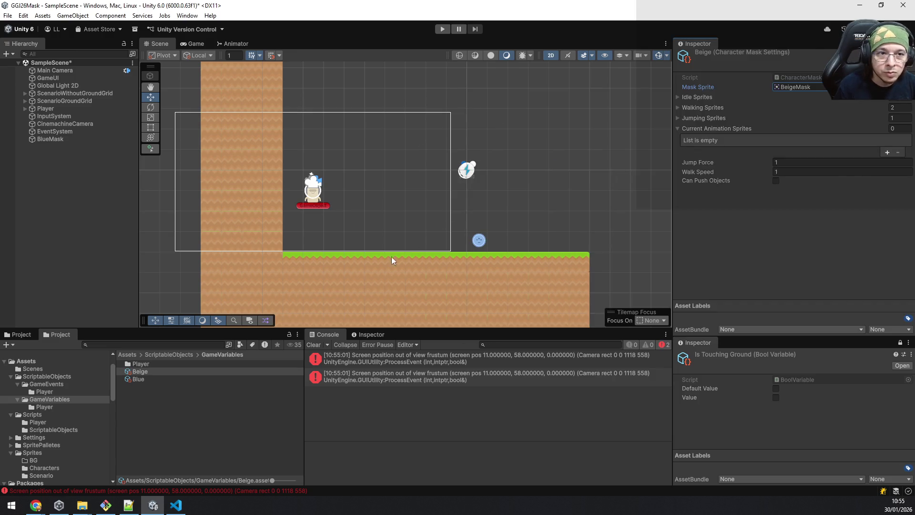
Assign the BlueMask sprite as the Blue mask settings' Mask Sprite
{"action": "left_click", "coordinate": [145, 377]}
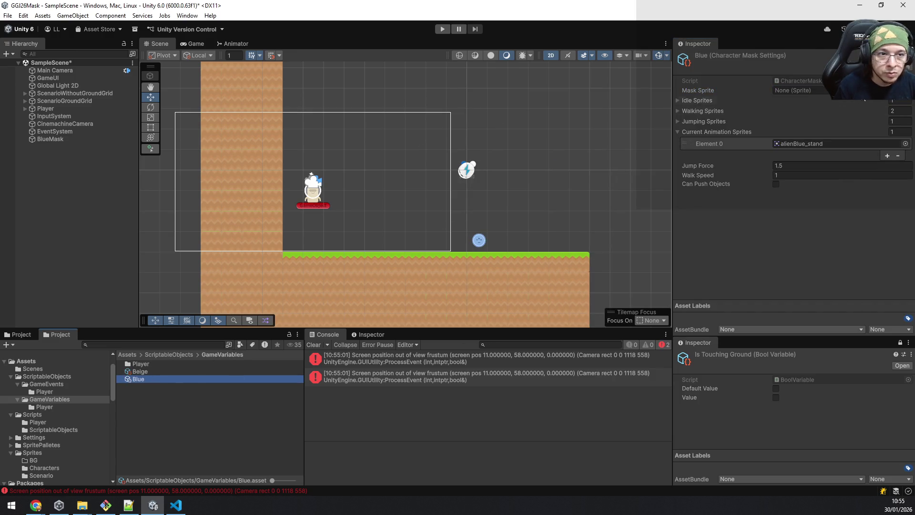
{"action": "left_click", "coordinate": [906, 90]}
{"action": "type", "text": "ma"}
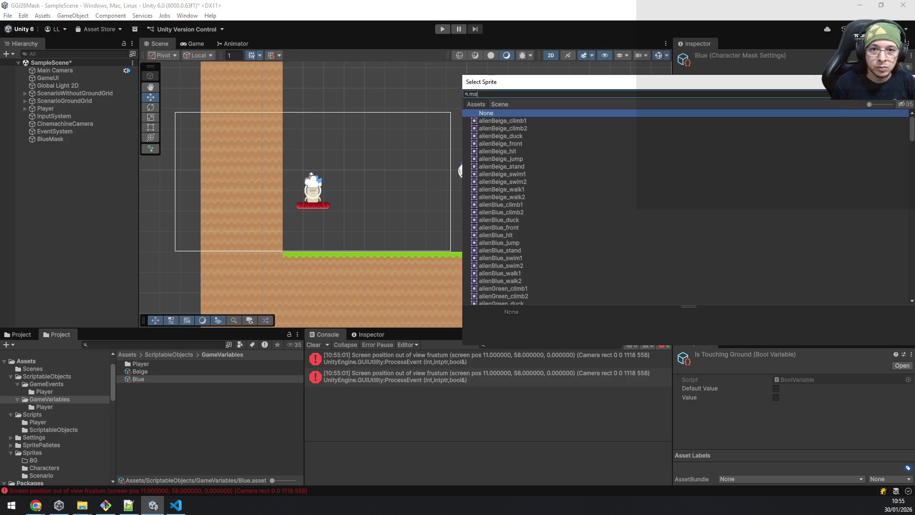
{"action": "type", "text": "sk"}
{"action": "double_click", "coordinate": [509, 128]}
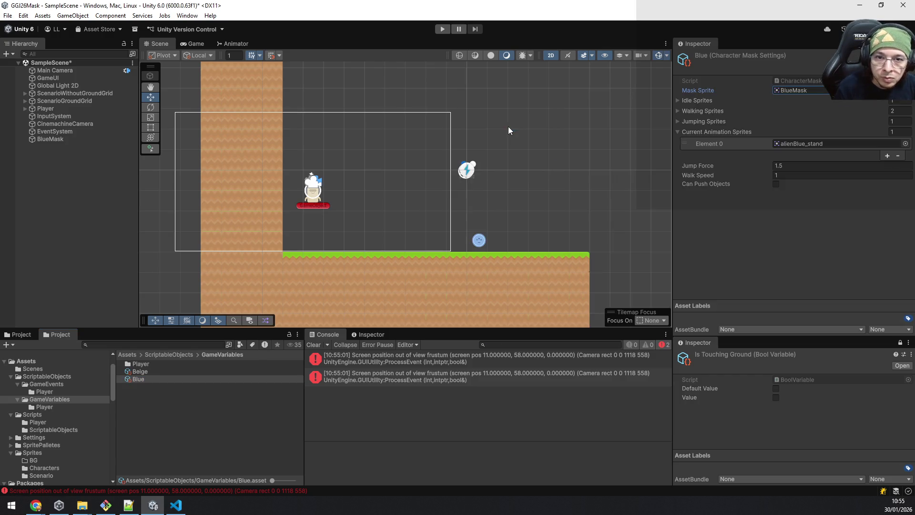
Clear the asset selection, save the scene, and inspect the BlueMask object in the Hierarchy
{"action": "left_click", "coordinate": [210, 416]}
{"action": "key", "text": "ctrl+s"}
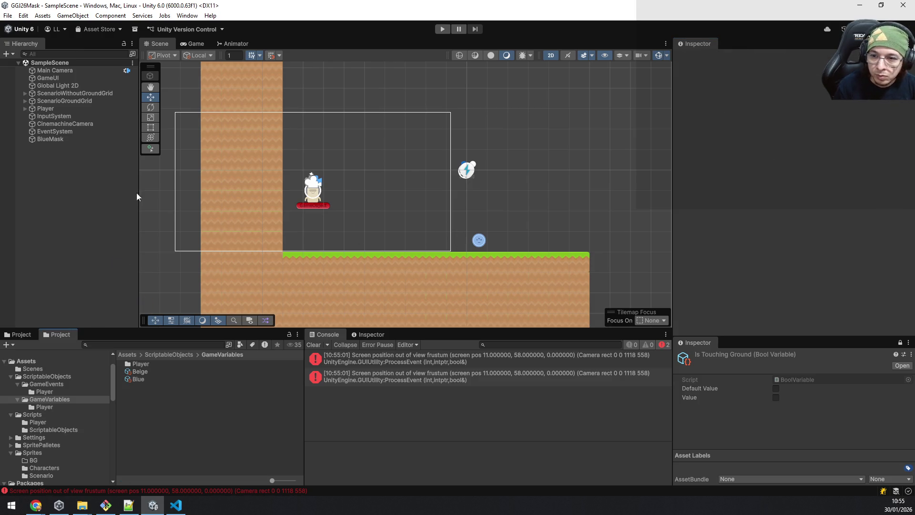
{"action": "left_click", "coordinate": [61, 138]}
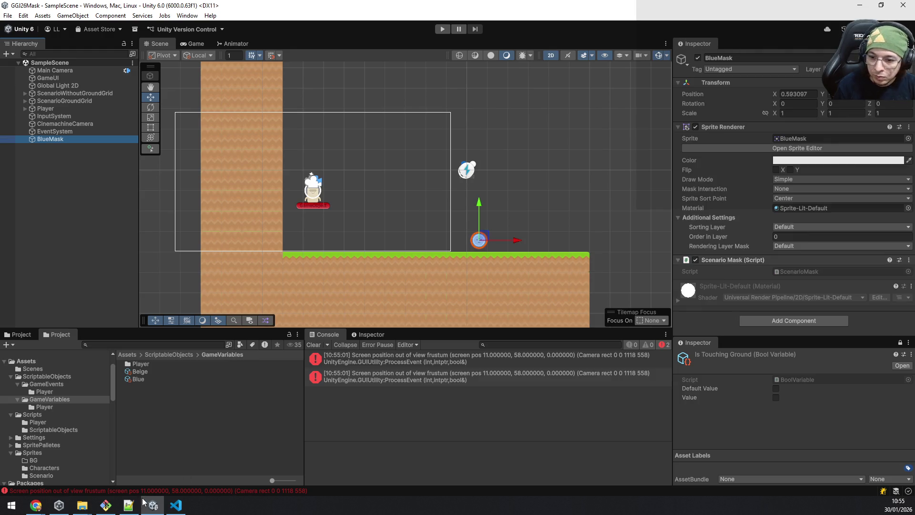
{"action": "left_click", "coordinate": [176, 506]}
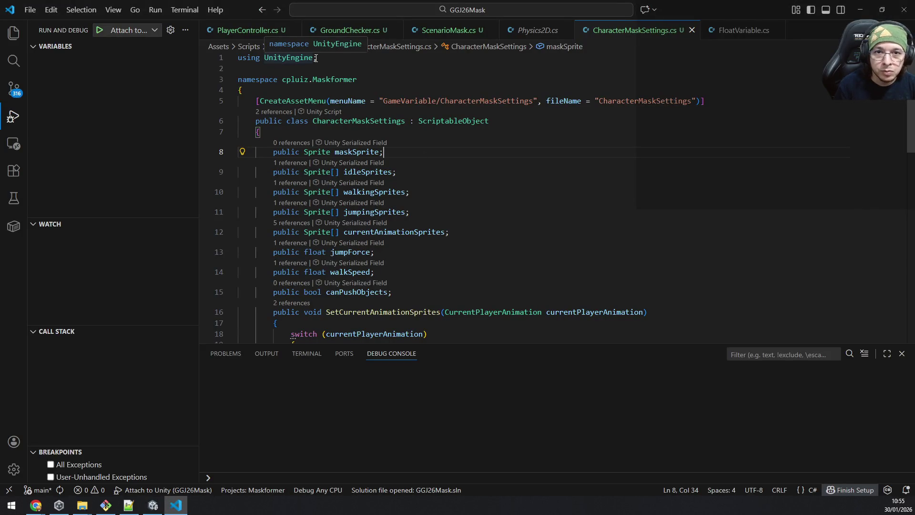
Copy the maskSettings field declaration from PlayerController.cs, then bring up ScenarioMask.cs
{"action": "left_click_drag", "start_coordinate": [422, 89], "coordinate": [405, 85]}
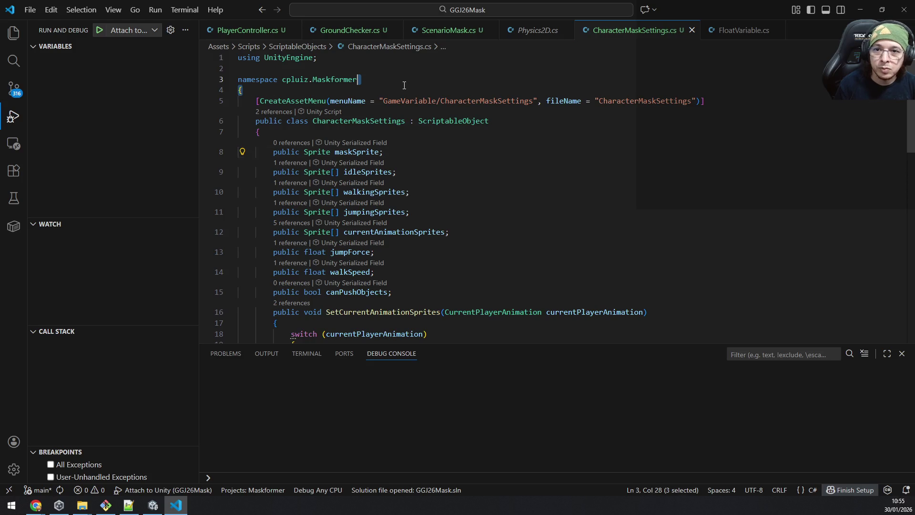
{"action": "key", "text": "shift+Home"}
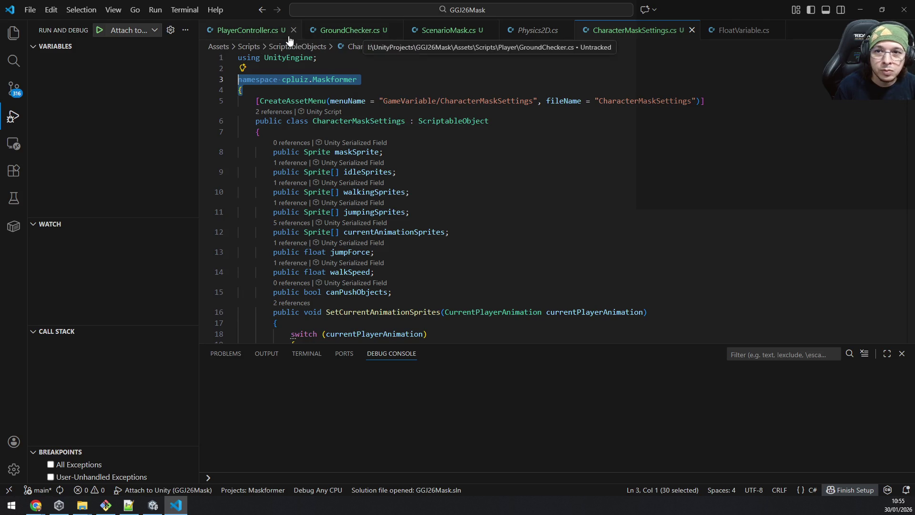
{"action": "left_click", "coordinate": [244, 30]}
{"action": "scroll", "coordinate": [472, 127], "scroll_direction": "up", "scroll_amount": 15}
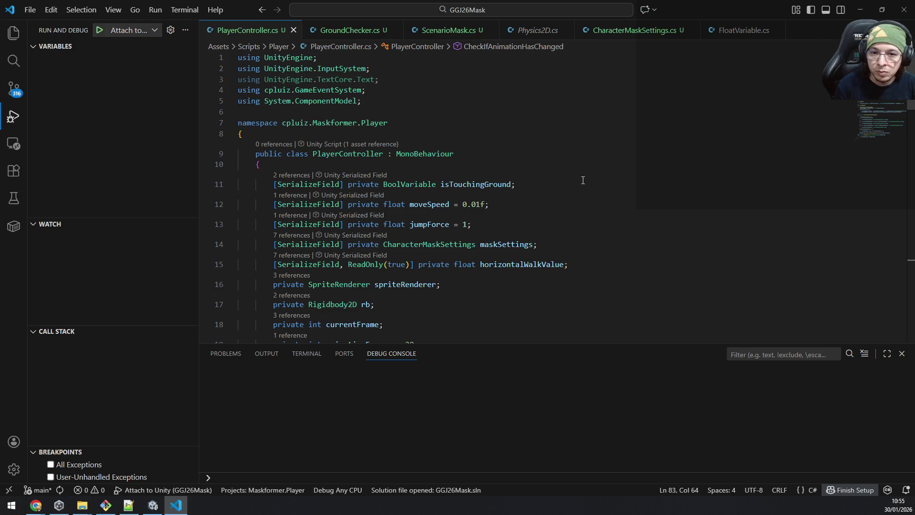
{"action": "left_click", "coordinate": [593, 242]}
{"action": "key", "text": "shift+Home"}
{"action": "key", "text": "ctrl+c"}
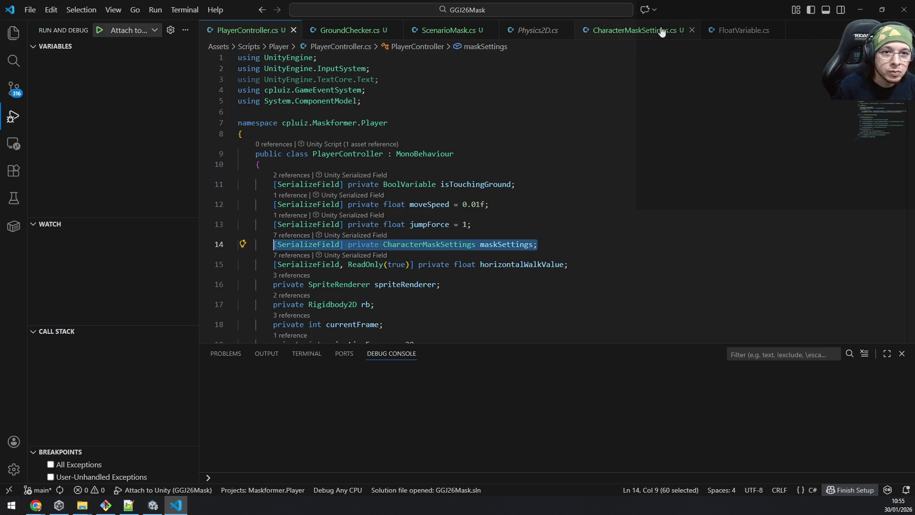
{"action": "left_click", "coordinate": [634, 31]}
{"action": "left_click", "coordinate": [444, 31]}
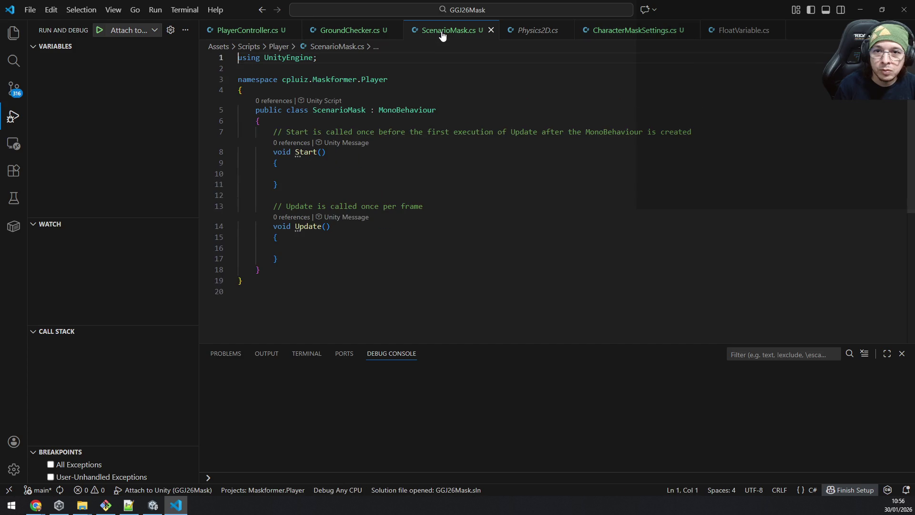
Replace the template Start and Update methods with the pasted maskSettings field and a private SpriteRenderer field
{"action": "left_click", "coordinate": [352, 253]}
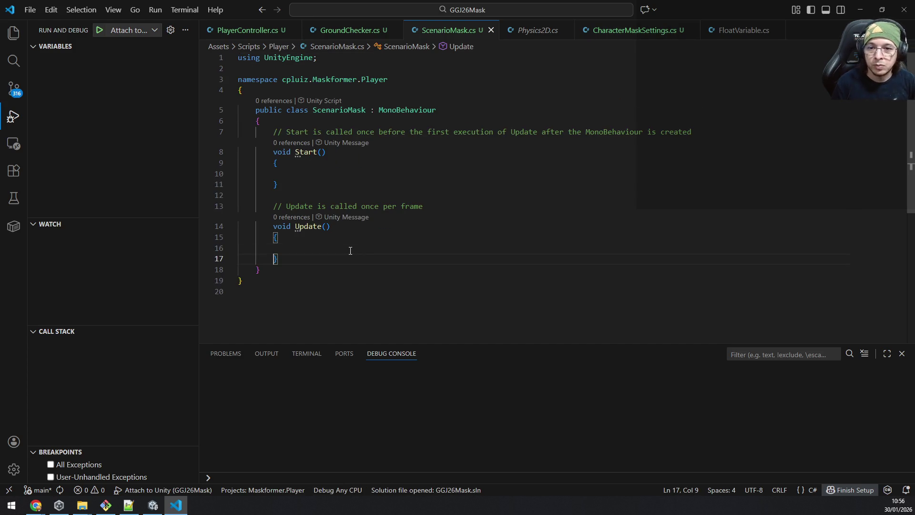
{"action": "key", "text": "shift+Up"}
{"action": "key", "text": "shift+Up"}
{"action": "key", "text": "shift+Up"}
{"action": "key", "text": "shift+Home"}
{"action": "key", "text": "shift+Up"}
{"action": "key", "text": "shift+Up"}
{"action": "key", "text": "shift+Up"}
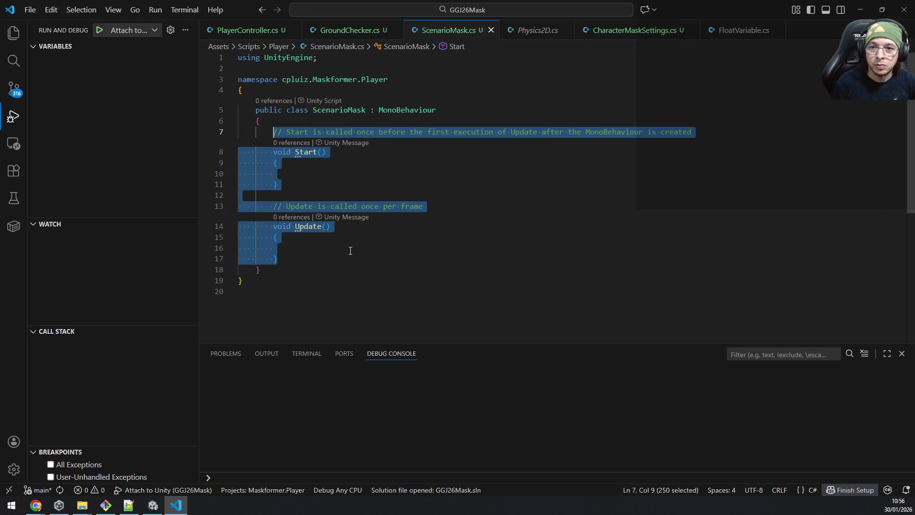
{"action": "key", "text": "ctrl+v"}
{"action": "key", "text": "Return"}
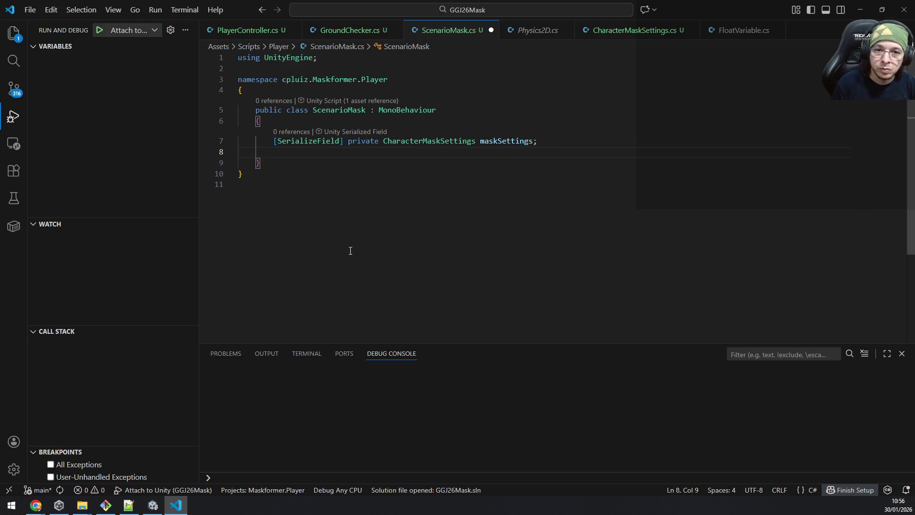
{"action": "type", "text": "void"}
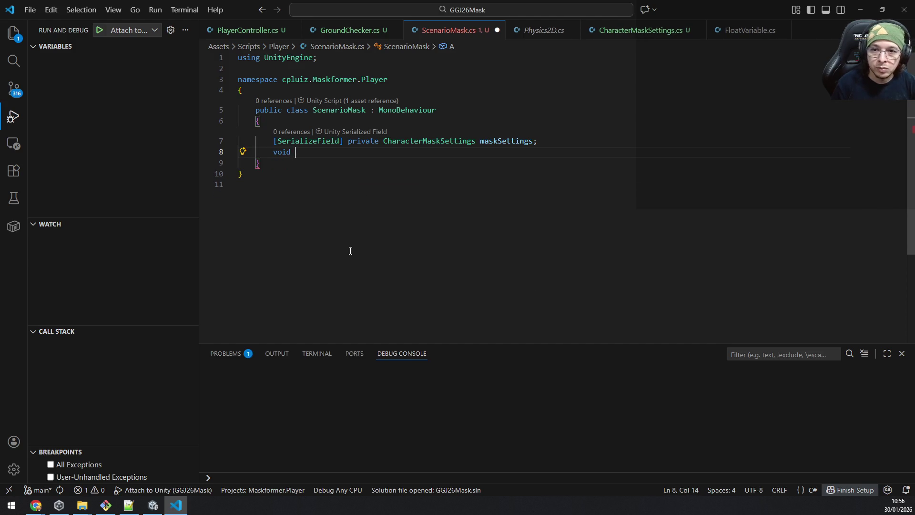
{"action": "key", "text": "BackSpace"}
{"action": "key", "text": "BackSpace"}
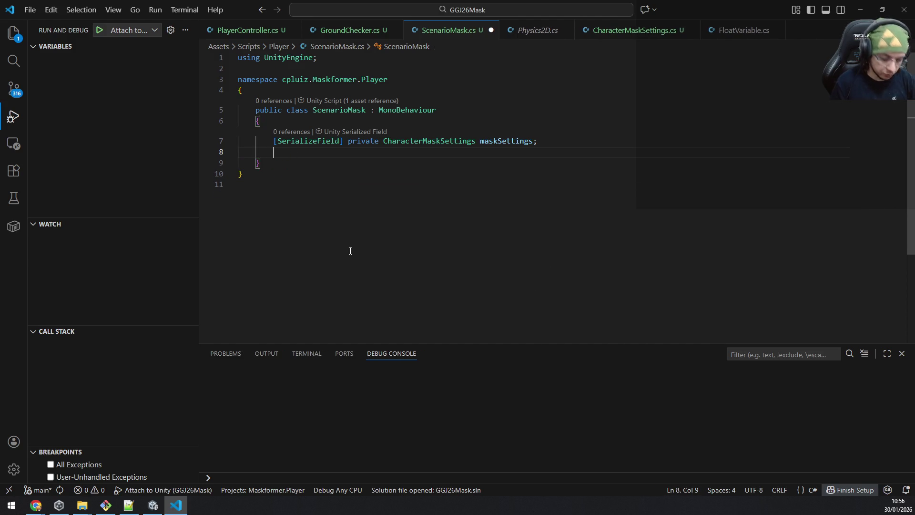
{"action": "type", "text": "private "}
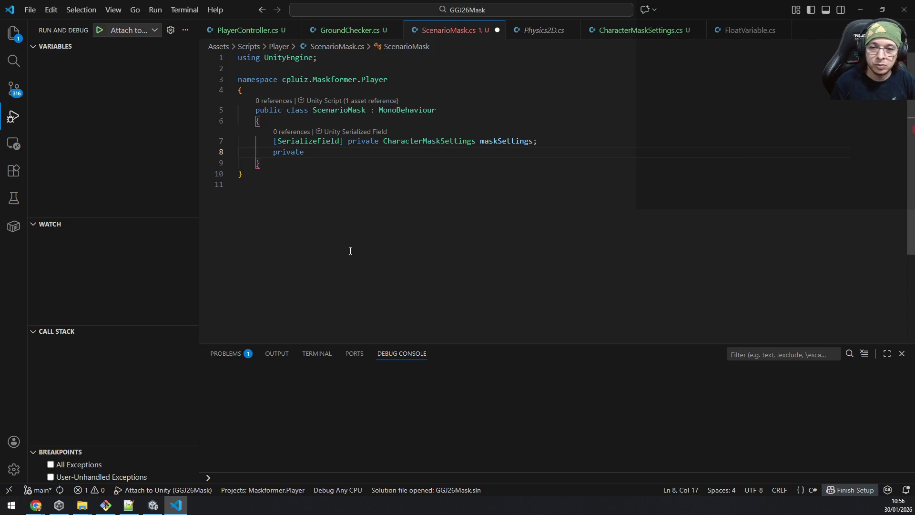
{"action": "type", "text": "SpriteRenderer"}
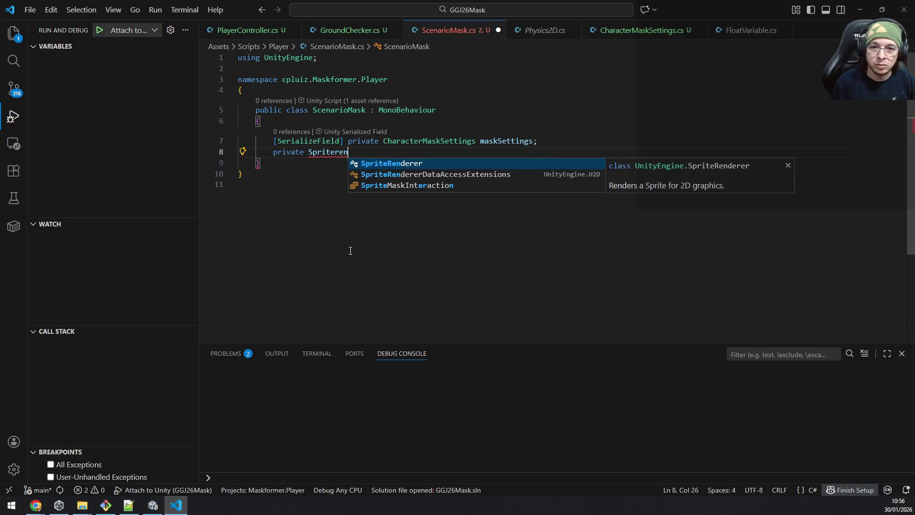
Add [RequireComponent(typeof(SpriteRenderer))] above the ScenarioMask class
{"action": "key", "text": "Up"}
{"action": "key", "text": "Up"}
{"action": "key", "text": "Up"}
{"action": "key", "text": "Down"}
{"action": "key", "text": "Return"}
{"action": "type", "text": "[Requi"}
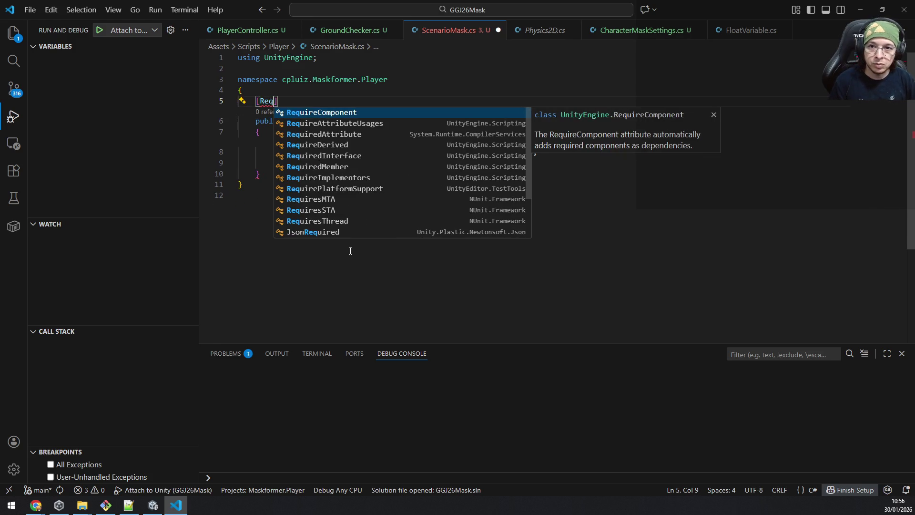
{"action": "key", "text": "Tab"}
{"action": "type", "text": "(Spri"}
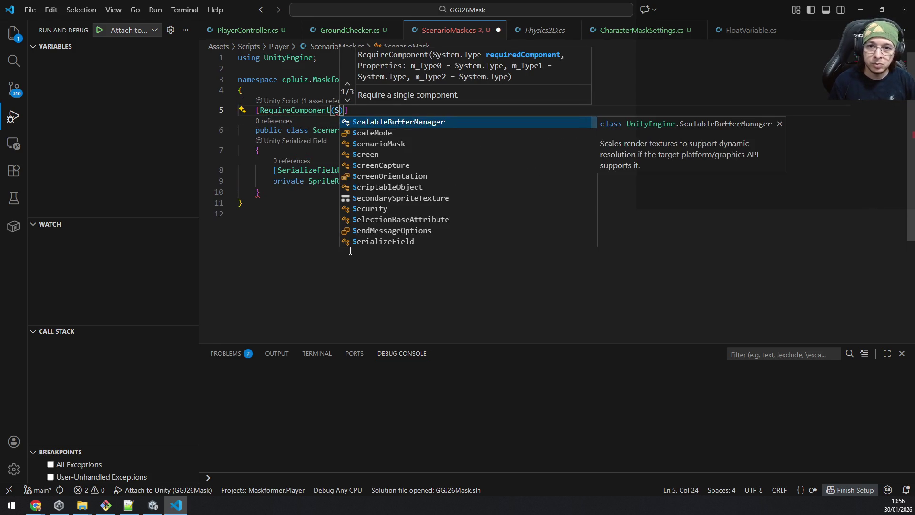
{"action": "type", "text": "teRen"}
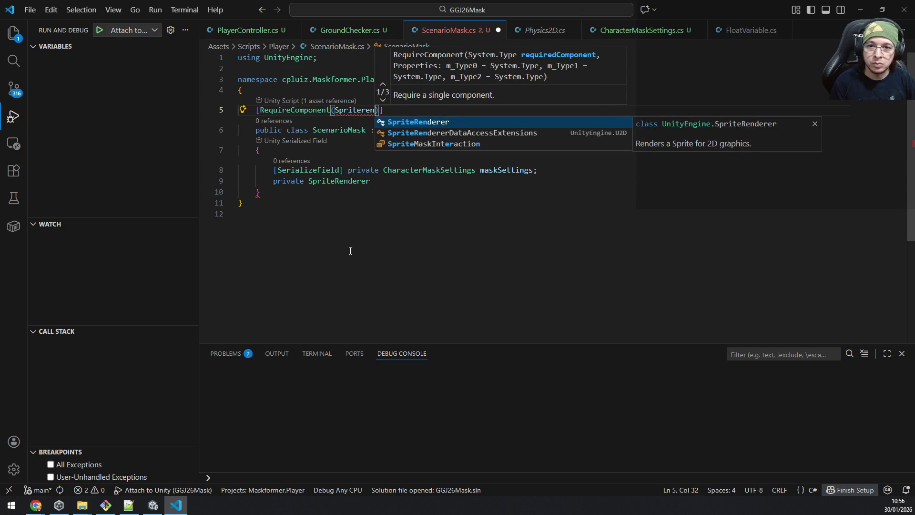
{"action": "key", "text": "Tab"}
{"action": "key", "text": "ctrl+BackSpace"}
{"action": "type", "text": "type"}
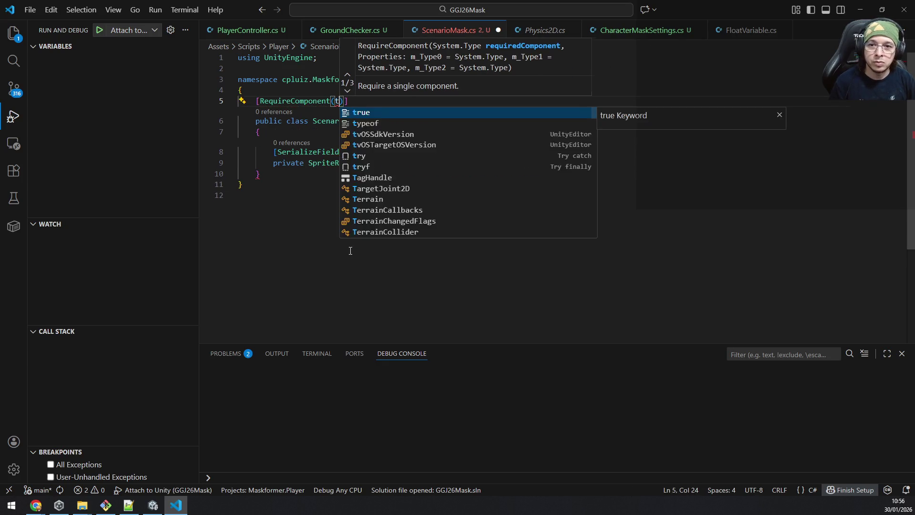
{"action": "type", "text": "of("}
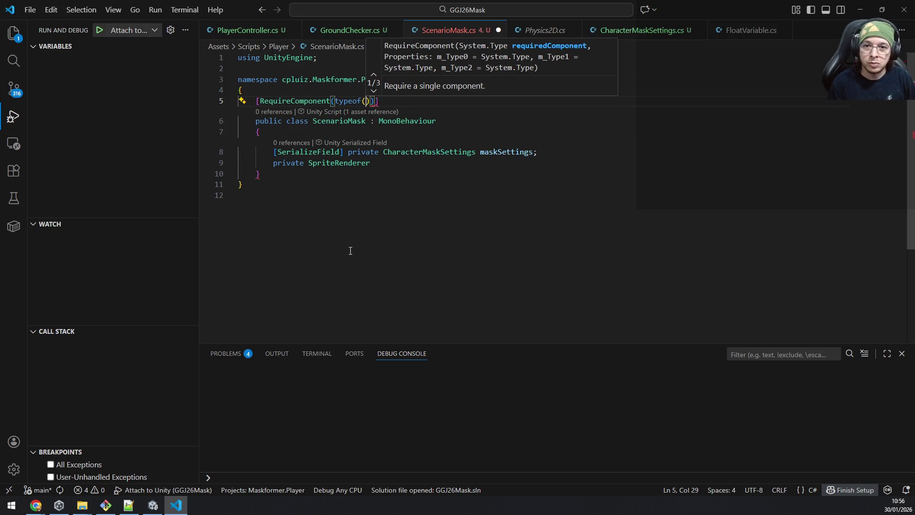
{"action": "type", "text": "SpriteRenderer)"}
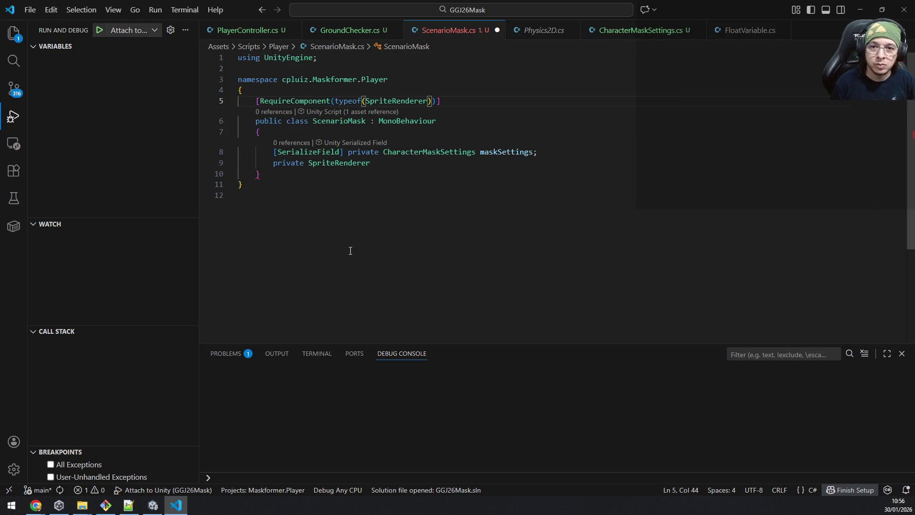
{"action": "key", "text": "Down"}
{"action": "key", "text": "Down"}
{"action": "key", "text": "Down"}
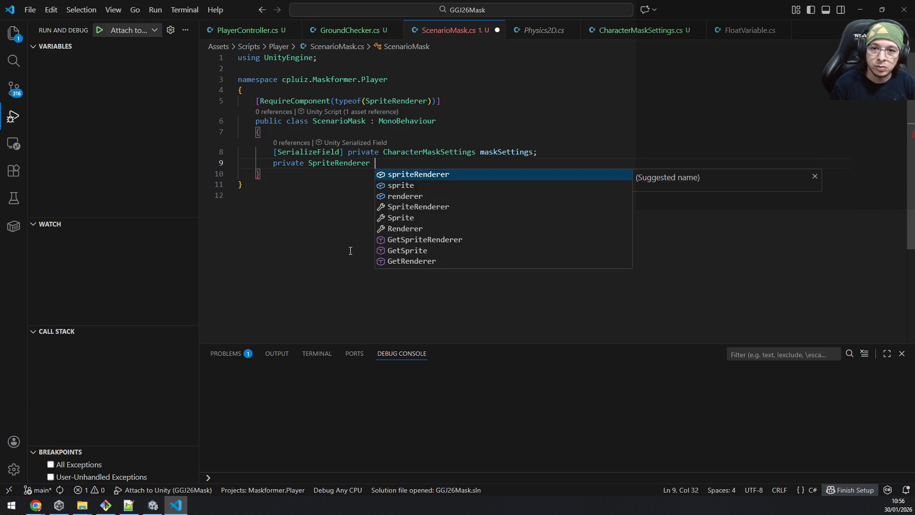
Name the field maskSpriteRenderer and add an Awake method assigning it GetComponent<SpriteRenderer>()
{"action": "type", "text": "maskSpriteRendwer"}
{"action": "key", "text": "BackSpace"}
{"action": "key", "text": "BackSpace"}
{"action": "key", "text": "BackSpace"}
{"action": "type", "text": "r;"}
{"action": "key", "text": "Return"}
{"action": "key", "text": "Return"}
{"action": "type", "text": "void Awa"}
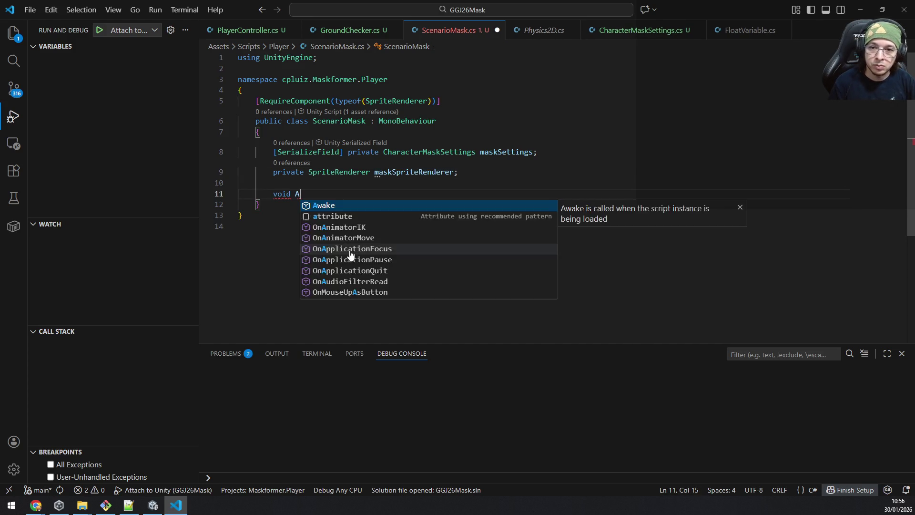
{"action": "key", "text": "Return"}
{"action": "type", "text": "mas"}
{"action": "key", "text": "Down"}
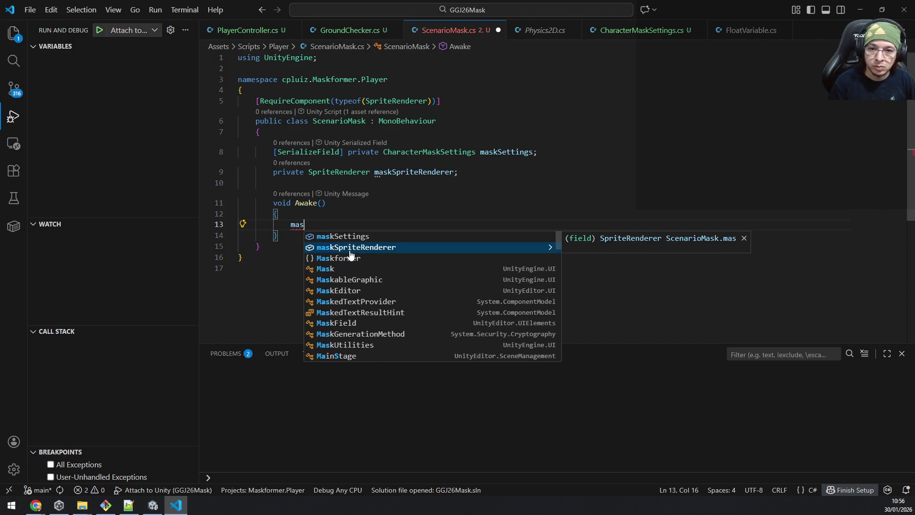
{"action": "key", "text": "Return"}
{"action": "type", "text": "= getcomp"}
{"action": "key", "text": "Return"}
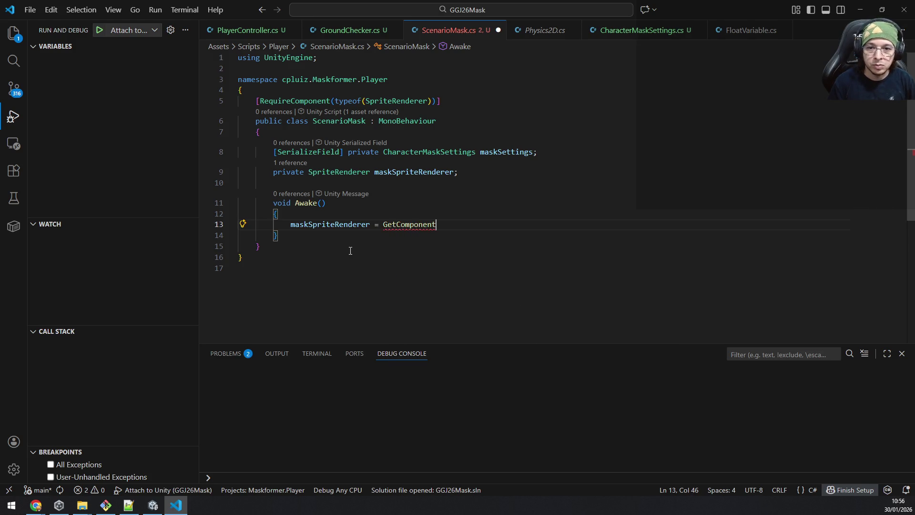
{"action": "type", "text": "<spritere"}
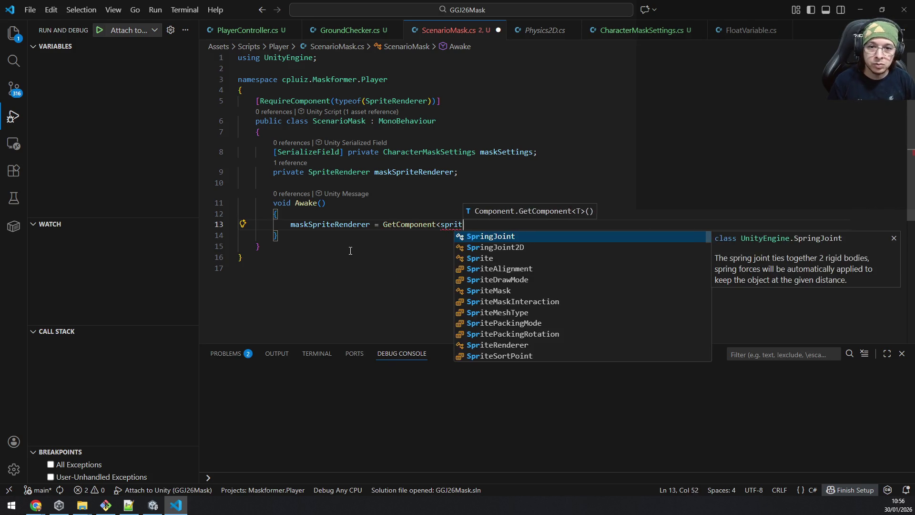
{"action": "key", "text": "Return"}
{"action": "type", "text": ">"}
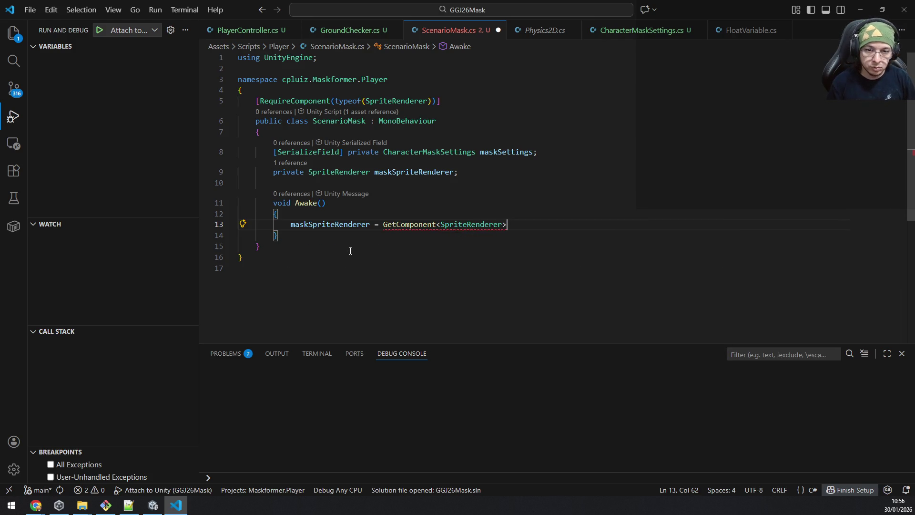
{"action": "type", "text": "();"}
In Awake, set maskSpriteRenderer.sprite = maskSettings.maskSprite and save ScenarioMask.cs
{"action": "key", "text": "Return"}
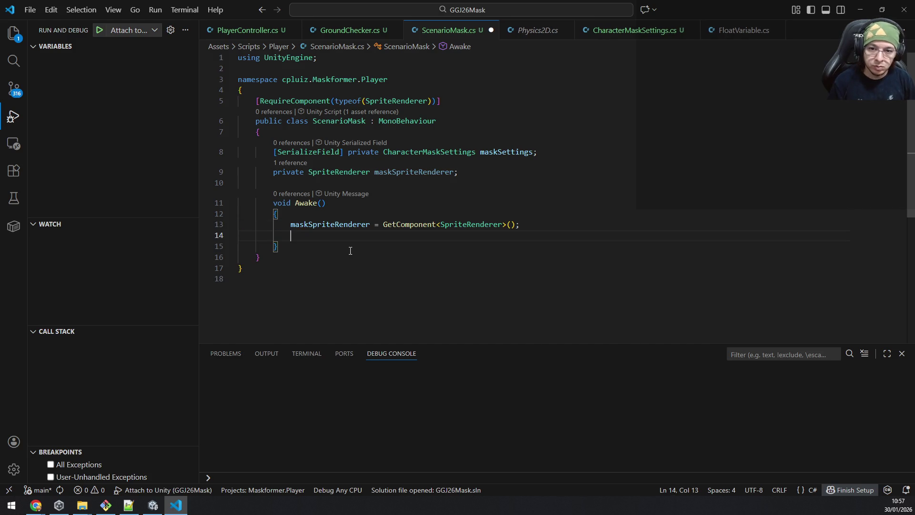
{"action": "type", "text": "maskSp"}
{"action": "key", "text": "Tab"}
{"action": "type", "text": ".sp"}
{"action": "key", "text": "Tab"}
{"action": "type", "text": "= mask"}
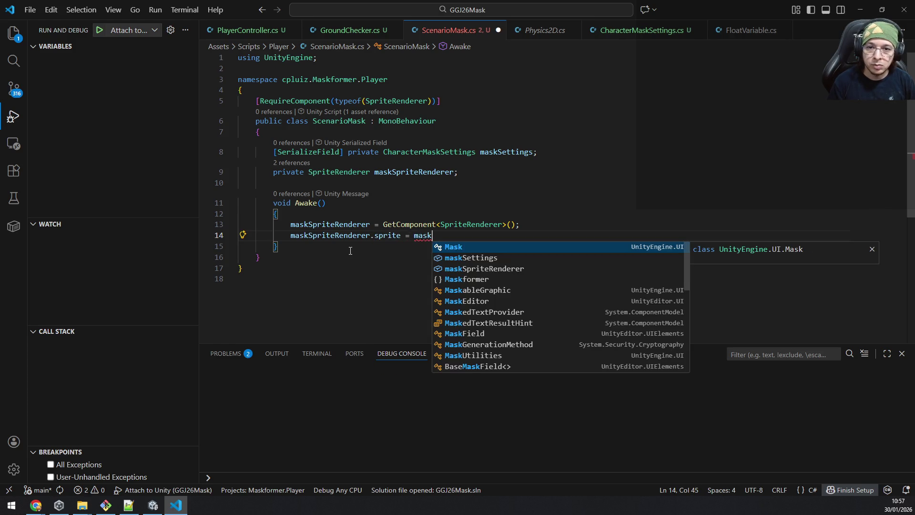
{"action": "type", "text": "S"}
{"action": "key", "text": "Tab"}
{"action": "type", "text": "."}
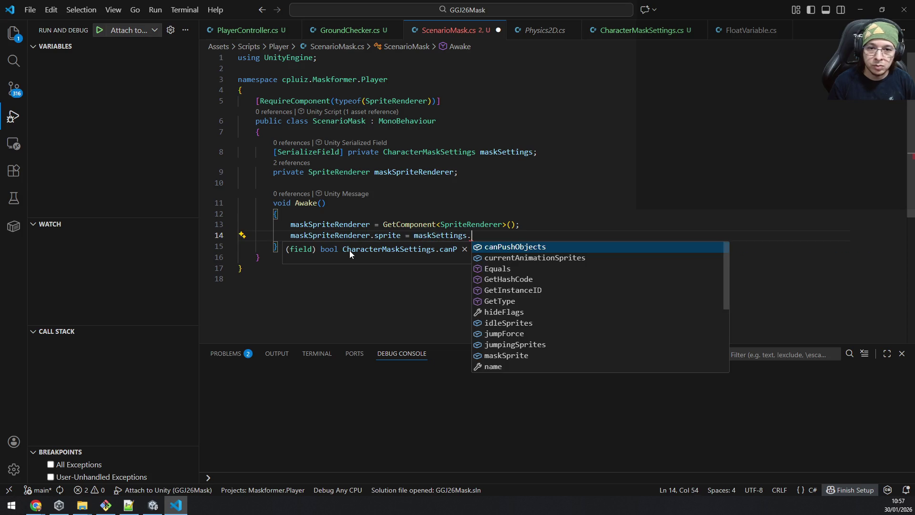
{"action": "type", "text": "mask"}
{"action": "key", "text": "Tab"}
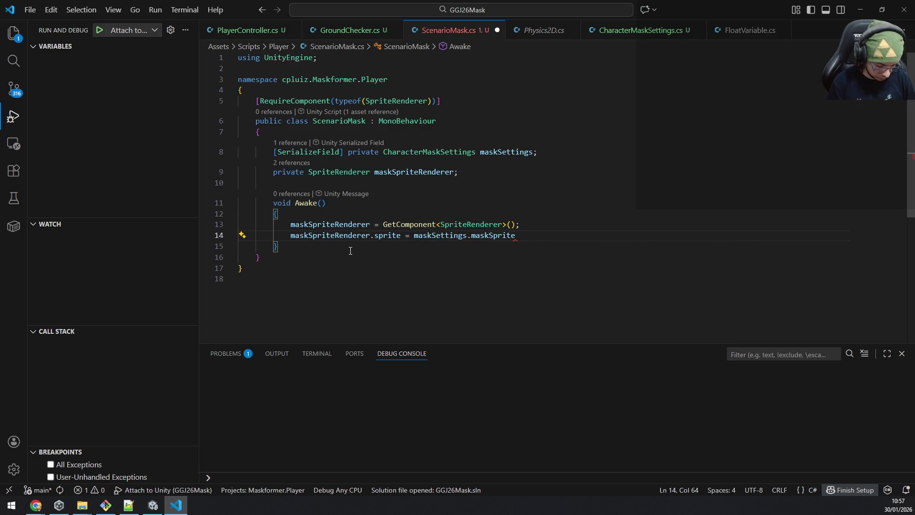
{"action": "type", "text": ";"}
{"action": "key", "text": "ctrl+s"}
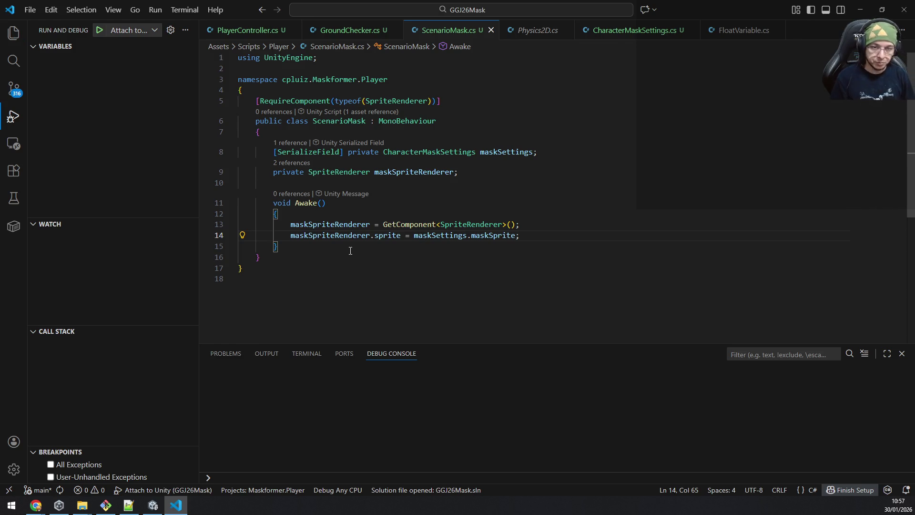
{"action": "left_click", "coordinate": [351, 250]}
Add an OnTriggerEnter2D method stub below Awake in ScenarioMask
{"action": "key", "text": "Return"}
{"action": "key", "text": "Return"}
{"action": "type", "text": "void"}
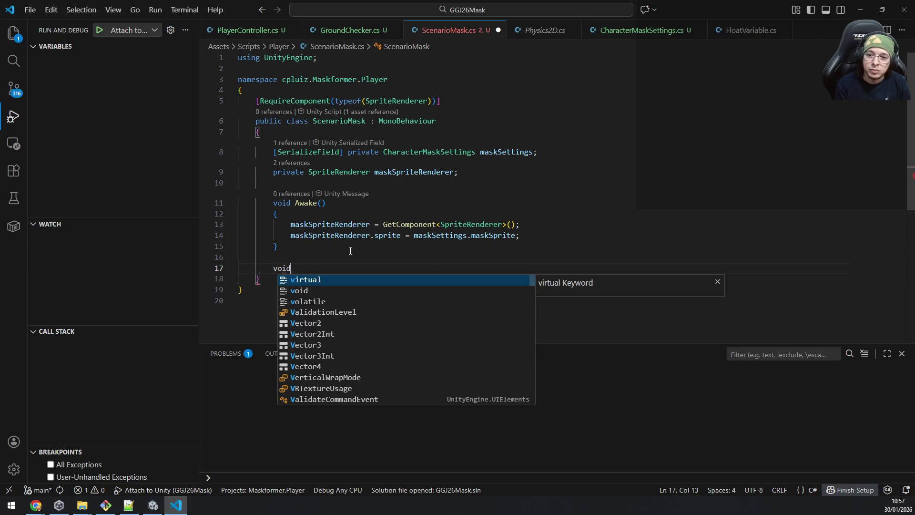
{"action": "type", "text": " OnTrigger"}
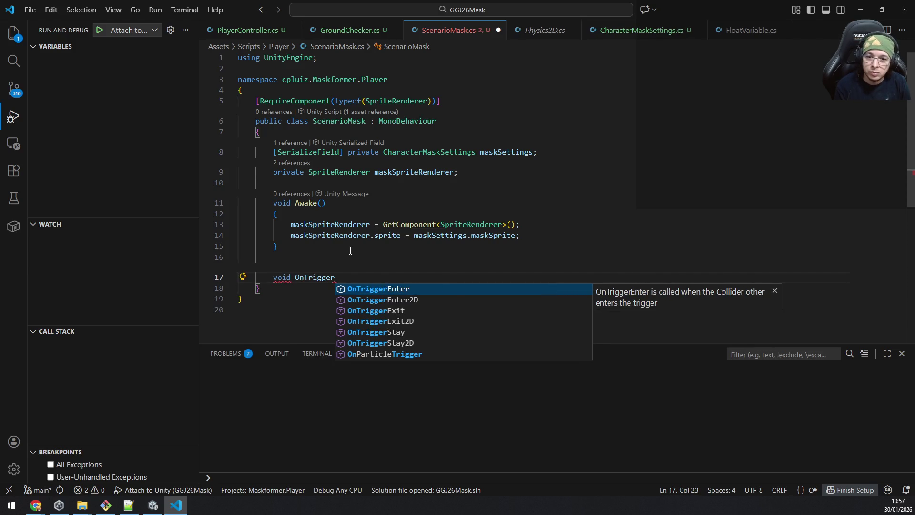
{"action": "key", "text": "Down"}
{"action": "key", "text": "Return"}
{"action": "key", "text": "Up"}
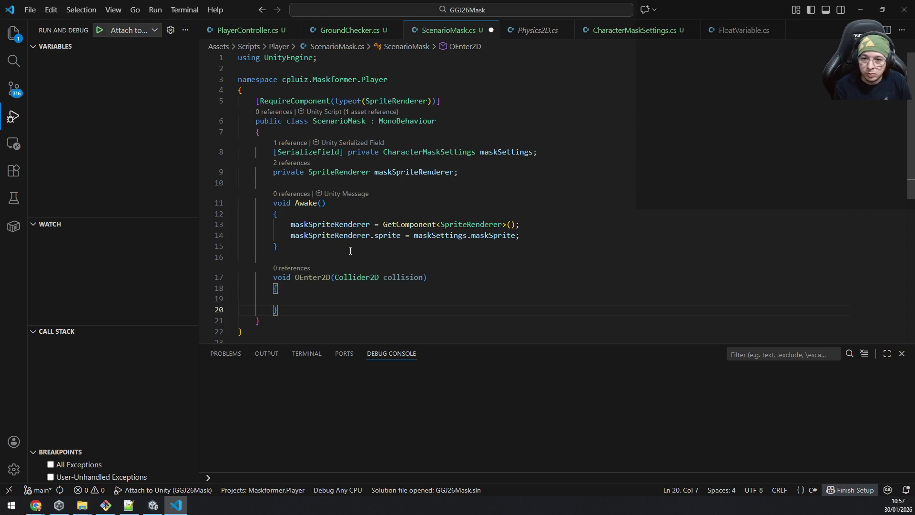
{"action": "key", "text": "End"}
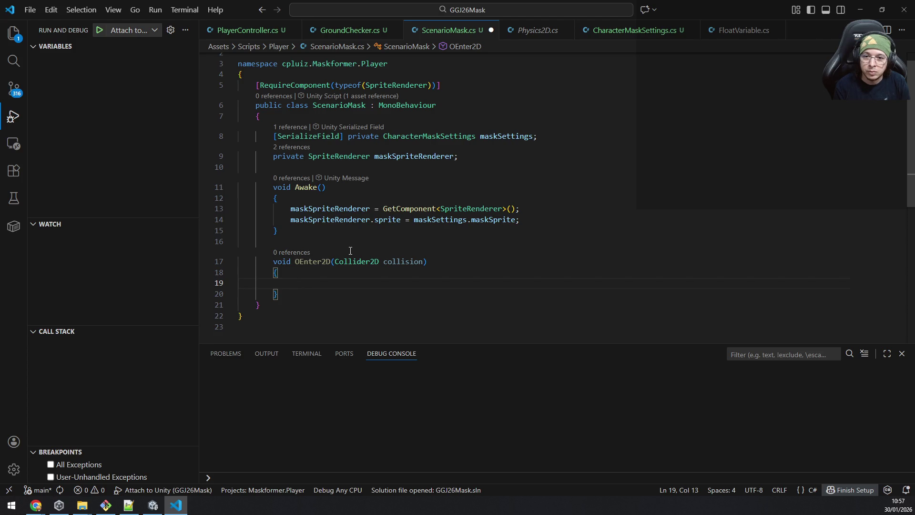
{"action": "key", "text": "ctrl+z"}
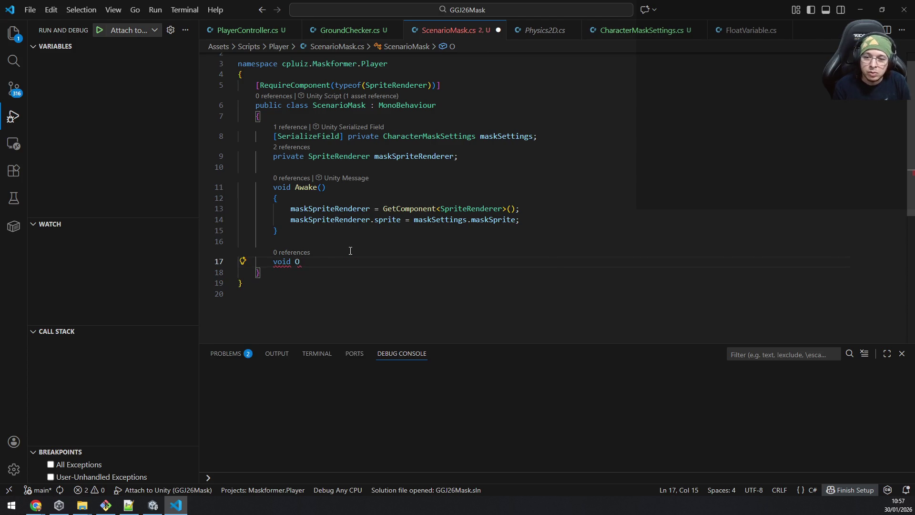
{"action": "type", "text": "ntri"}
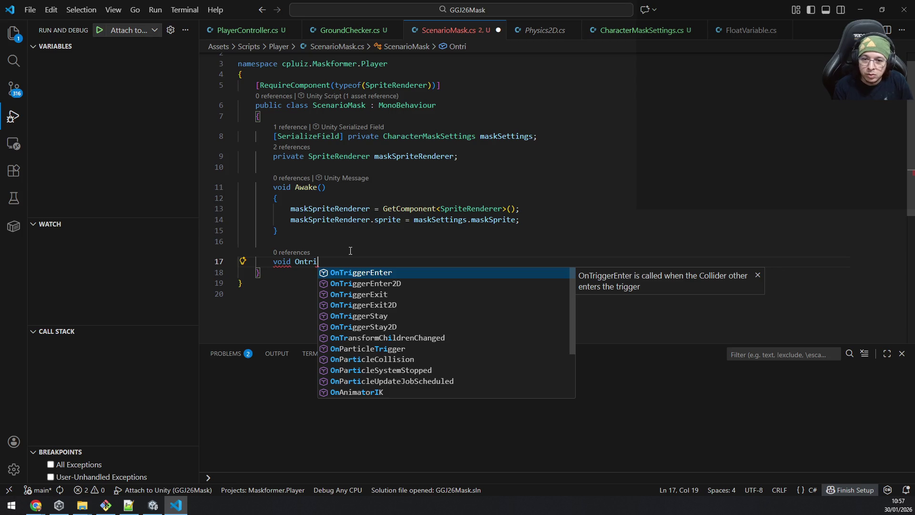
{"action": "key", "text": "Down"}
{"action": "key", "text": "Return"}
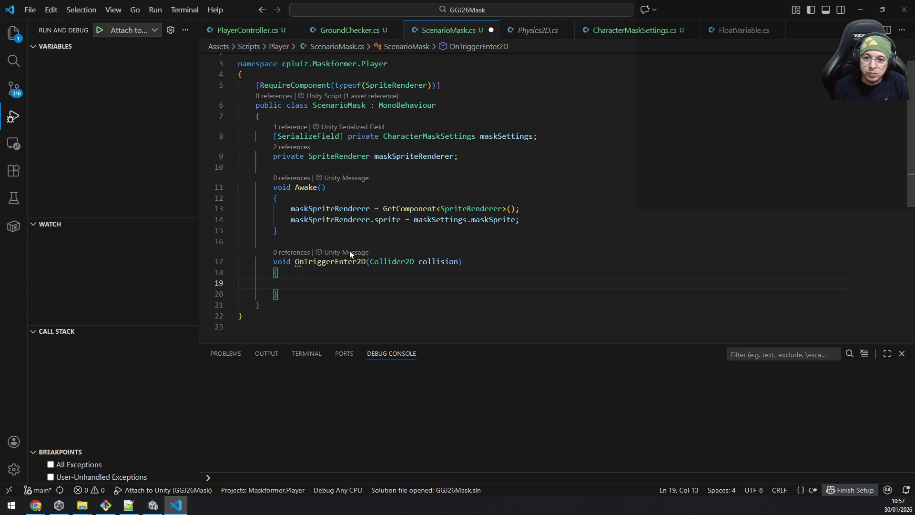
Inside OnTriggerEnter2D, add an if (collision.CompareTag("Player")) block
{"action": "type", "text": "if"}
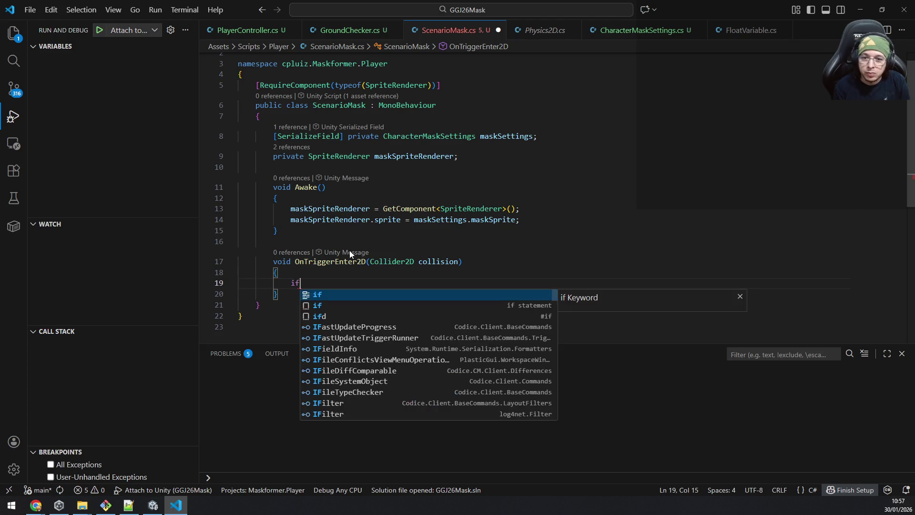
{"action": "type", "text": "(collision.gett"}
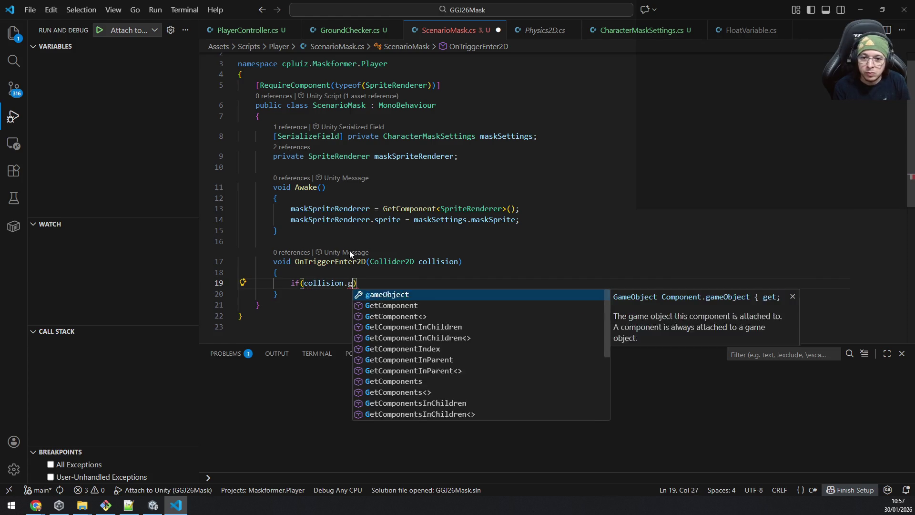
{"action": "key", "text": "BackSpace"}
{"action": "key", "text": "BackSpace"}
{"action": "key", "text": "BackSpace"}
{"action": "type", "text": "ga"}
{"action": "key", "text": "Tab"}
{"action": "type", "text": ".gett"}
{"action": "key", "text": "BackSpace"}
{"action": "key", "text": "BackSpace"}
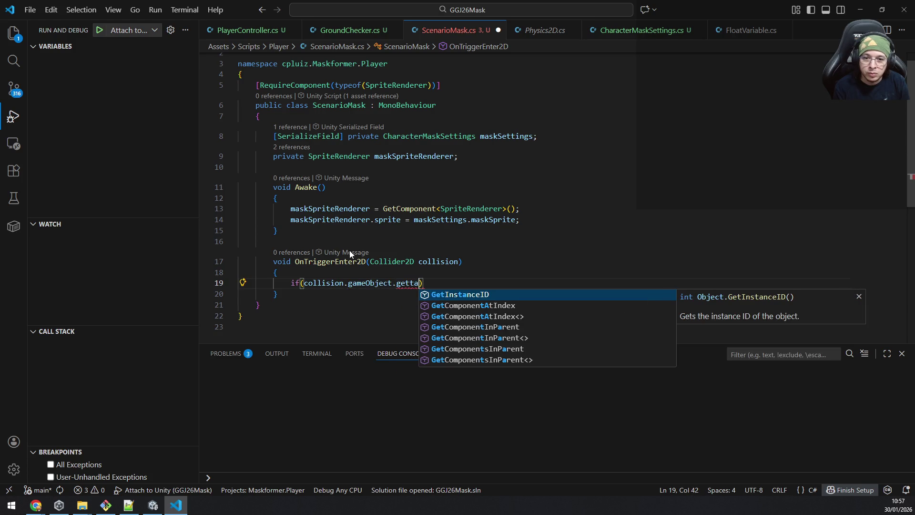
{"action": "key", "text": "BackSpace"}
{"action": "key", "text": "BackSpace"}
{"action": "key", "text": "BackSpace"}
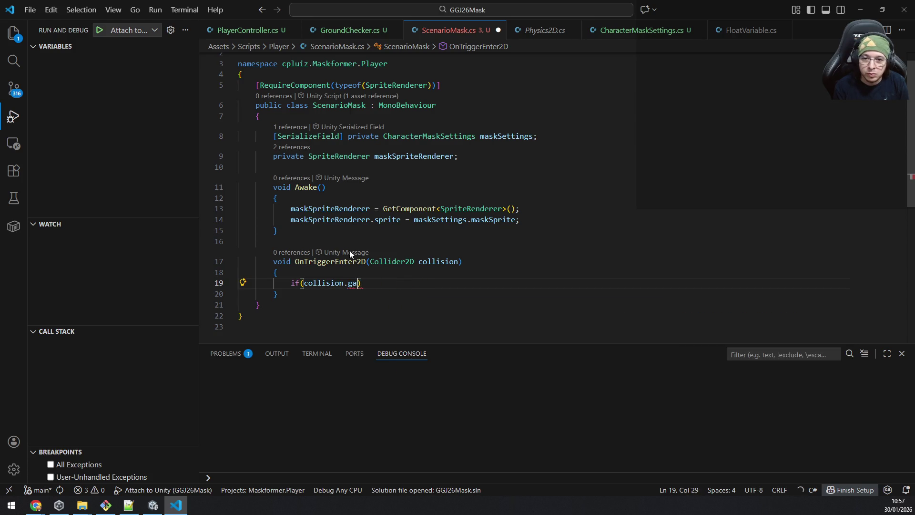
{"action": "key", "text": "ctrl+space"}
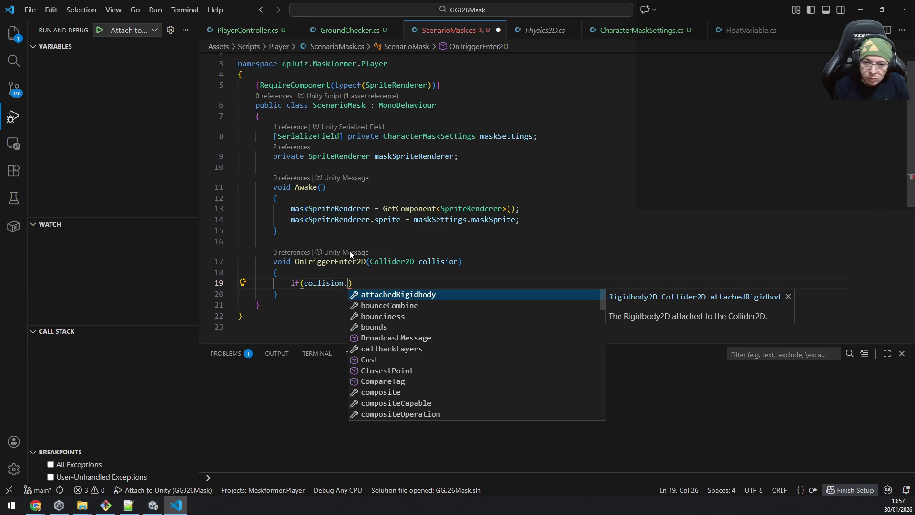
{"action": "type", "text": "tag"}
{"action": "key", "text": "Down"}
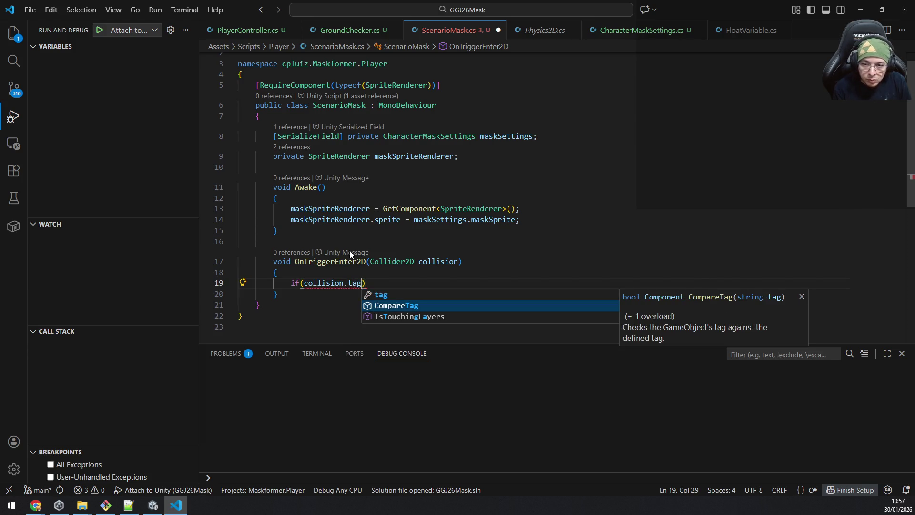
{"action": "key", "text": "Tab"}
{"action": "type", "text": "(\"Player\"))"}
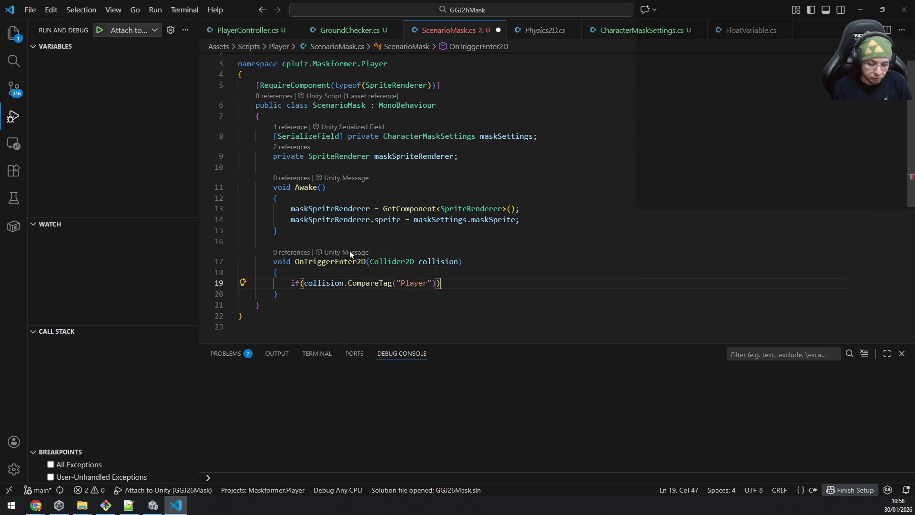
{"action": "type", "text": "{"}
{"action": "key", "text": "Return"}
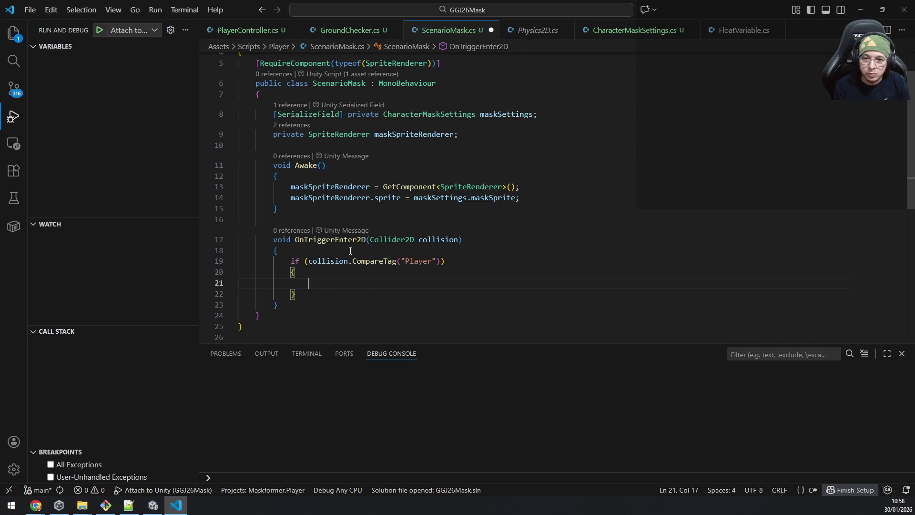
In the if block, call collision.GetComponent<PlayerController>().AddMask();
{"action": "type", "text": "collision.getc"}
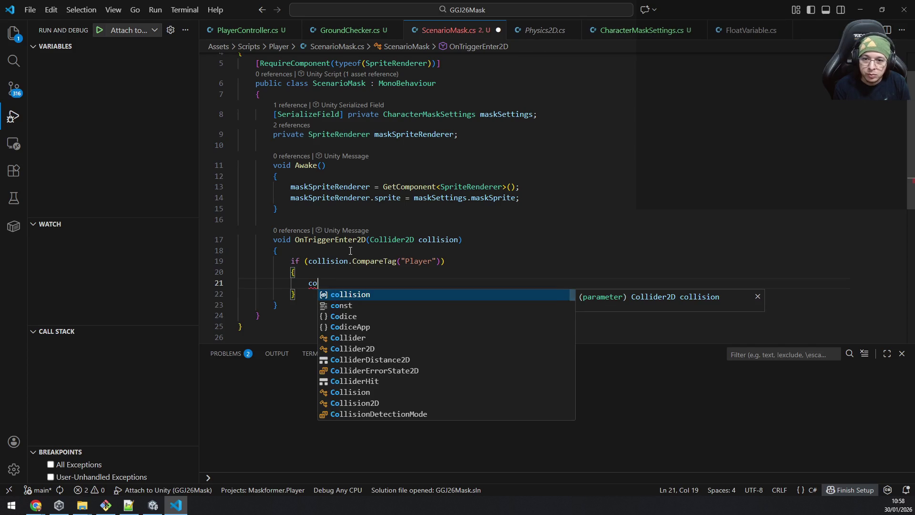
{"action": "key", "text": "Tab"}
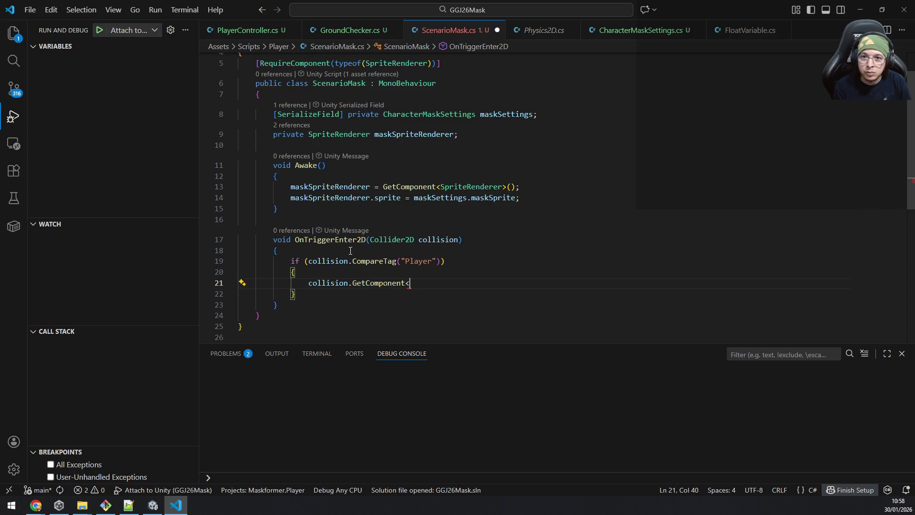
{"action": "type", "text": "Playerco"}
{"action": "key", "text": "Tab"}
{"action": "type", "text": ">()"}
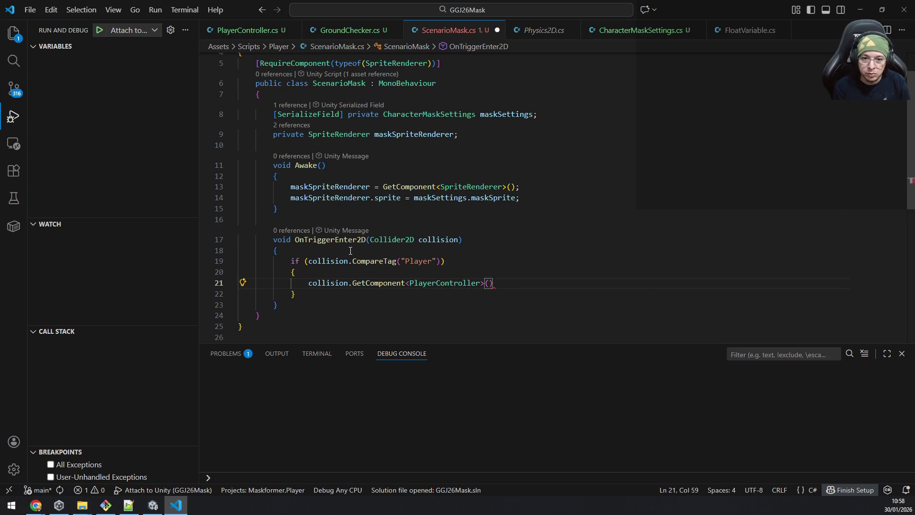
{"action": "type", "text": ".set"}
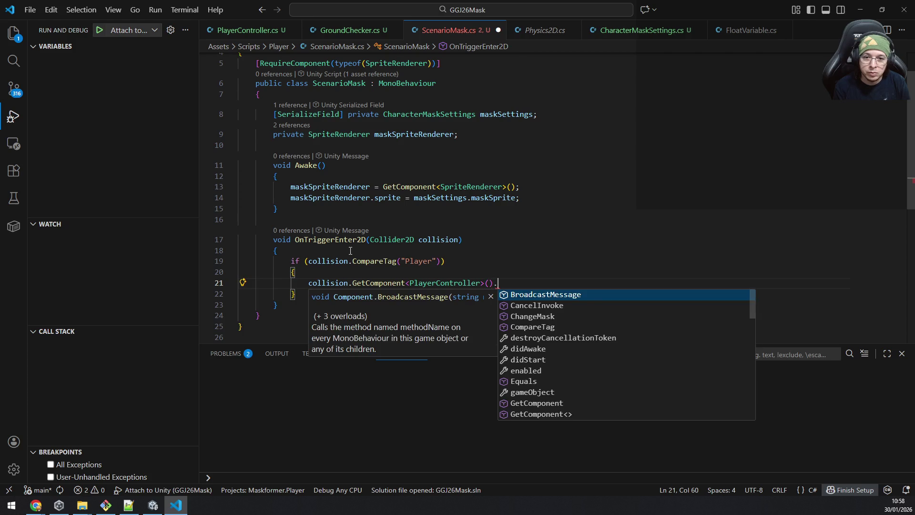
{"action": "key", "text": "BackSpace"}
{"action": "key", "text": "BackSpace"}
{"action": "key", "text": "BackSpace"}
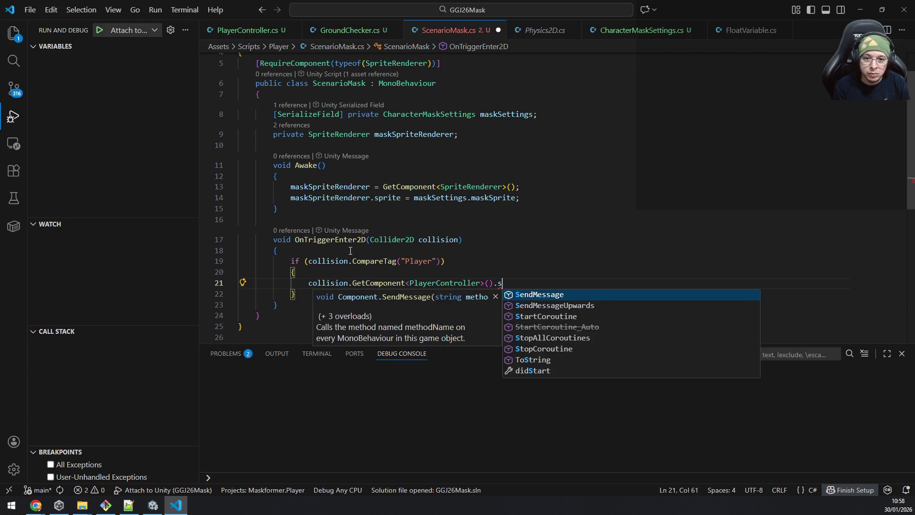
{"action": "type", "text": "Add"}
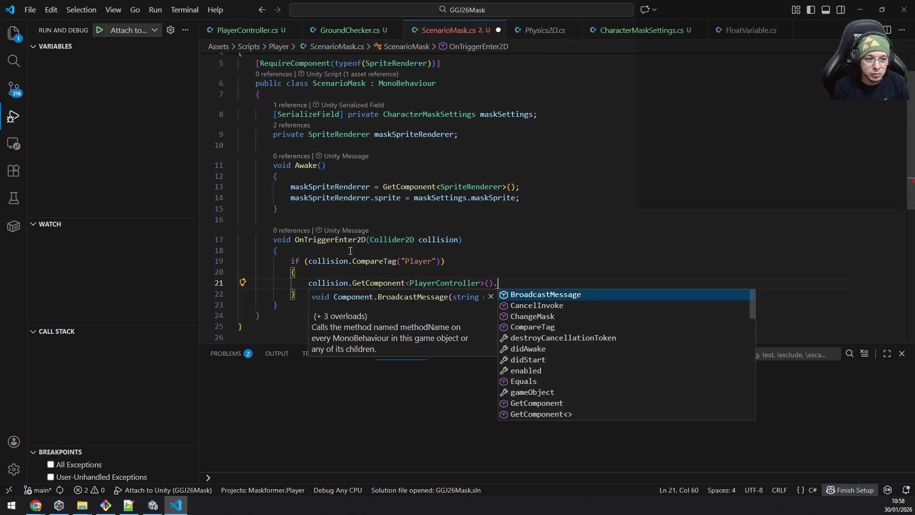
{"action": "type", "text": "Mask();"}
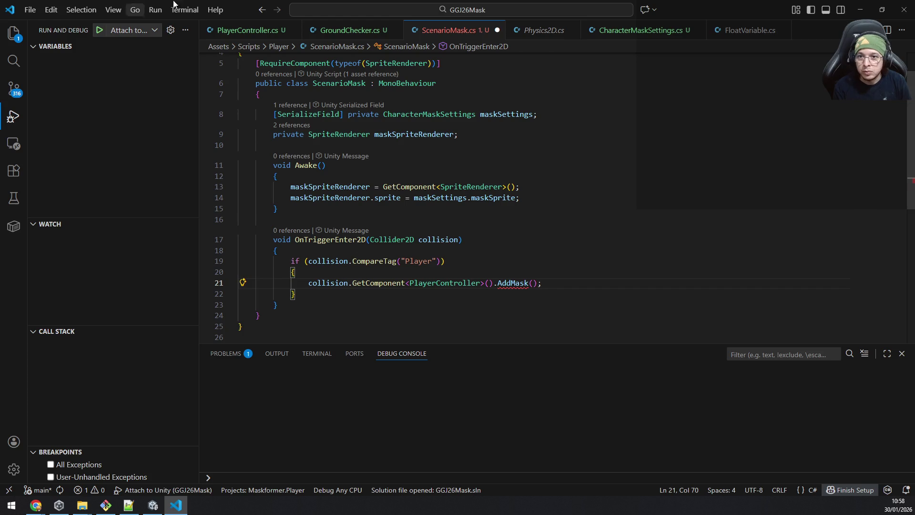
In PlayerController.cs, declare public void AddMaskToCollection(CharacterMaskSettings maskSettings) after ChangeMask
{"action": "left_click", "coordinate": [242, 29]}
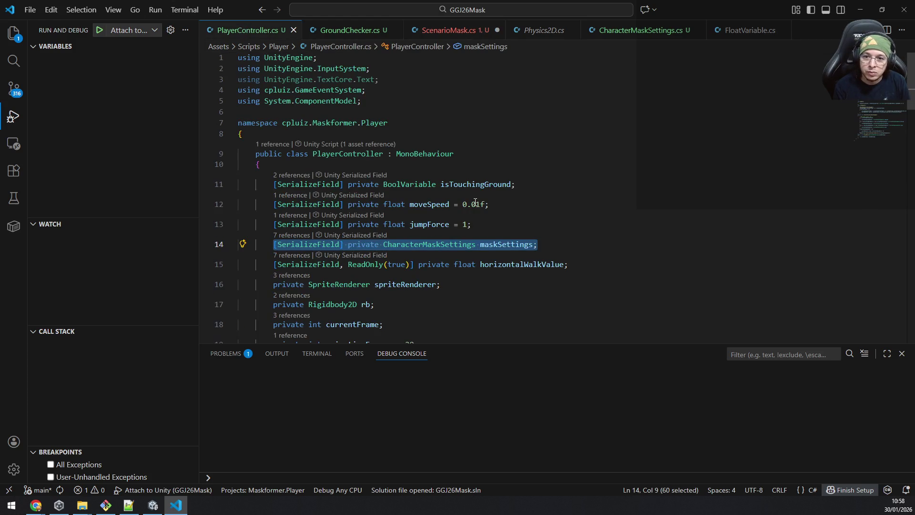
{"action": "scroll", "coordinate": [602, 263], "scroll_direction": "down", "scroll_amount": 8}
{"action": "scroll", "coordinate": [601, 263], "scroll_direction": "down", "scroll_amount": 15}
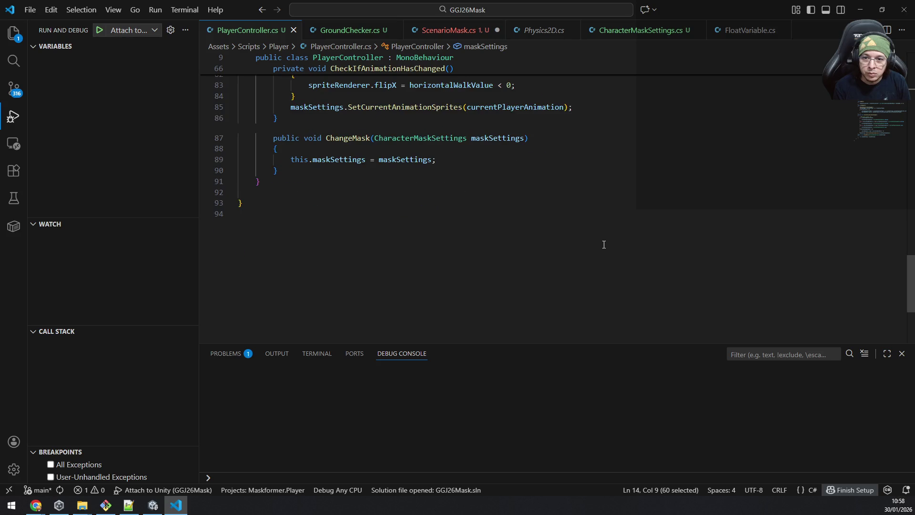
{"action": "left_click", "coordinate": [356, 181]}
{"action": "key", "text": "Up"}
{"action": "key", "text": "End"}
{"action": "key", "text": "Return"}
{"action": "type", "text": "public void Add"}
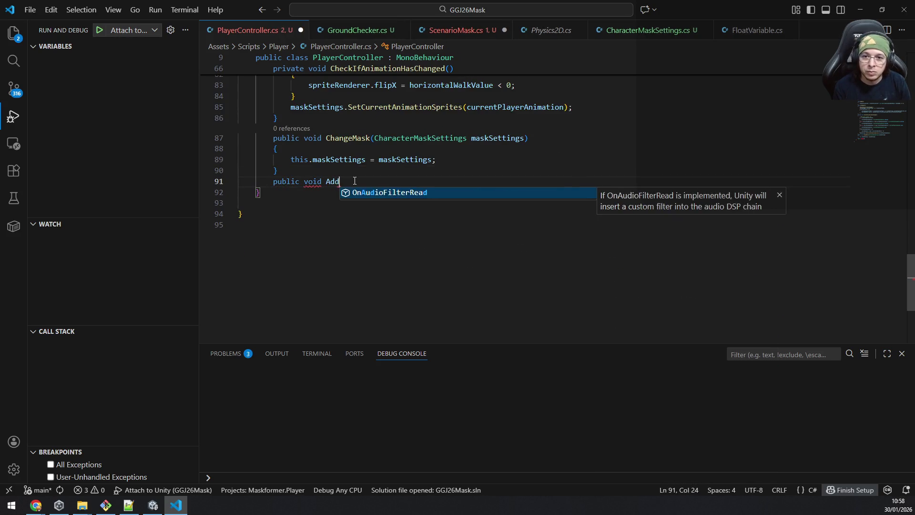
{"action": "type", "text": "MaskToCollec"}
{"action": "type", "text": "tion(ma"}
{"action": "type", "text": "sksettings"}
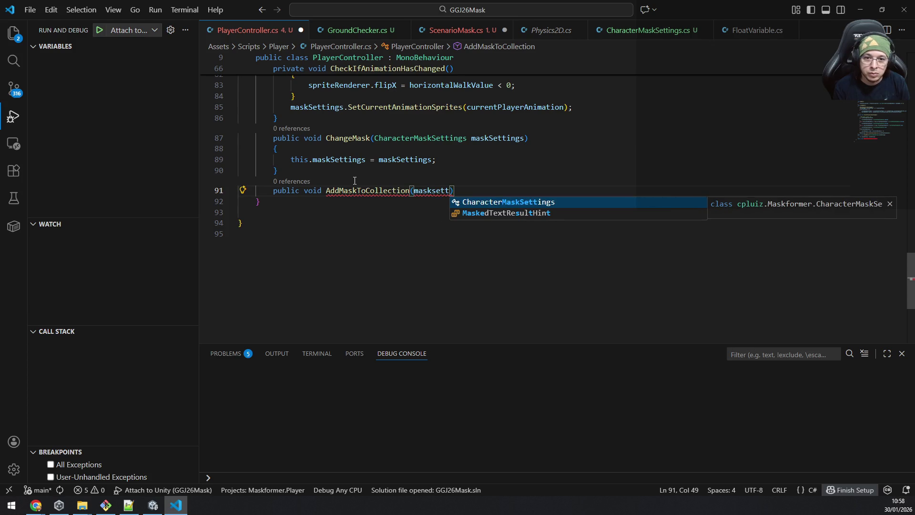
{"action": "key", "text": "Tab"}
{"action": "type", "text": "maskS"}
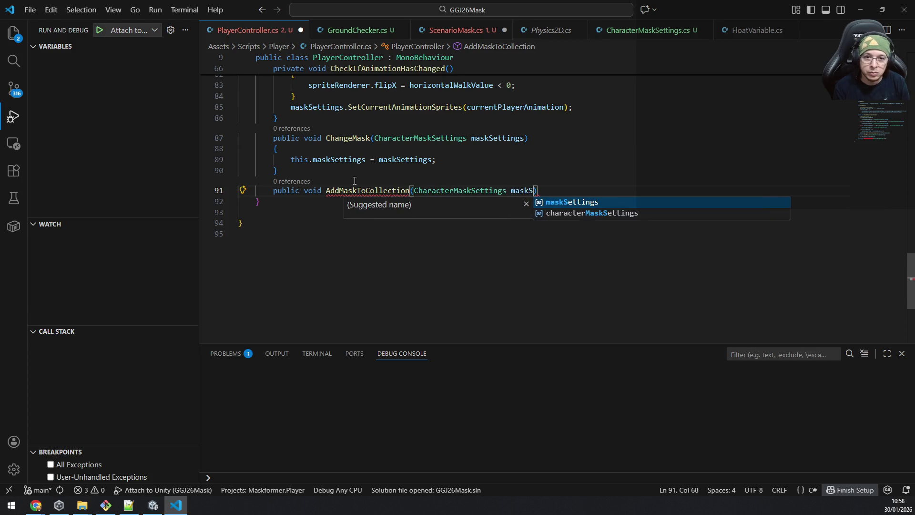
{"action": "key", "text": "Tab"}
Give AddMaskToCollection a body that calls ChangeMask(maskSettings)
{"action": "key", "text": "Return"}
{"action": "type", "text": "{"}
{"action": "key", "text": "Return"}
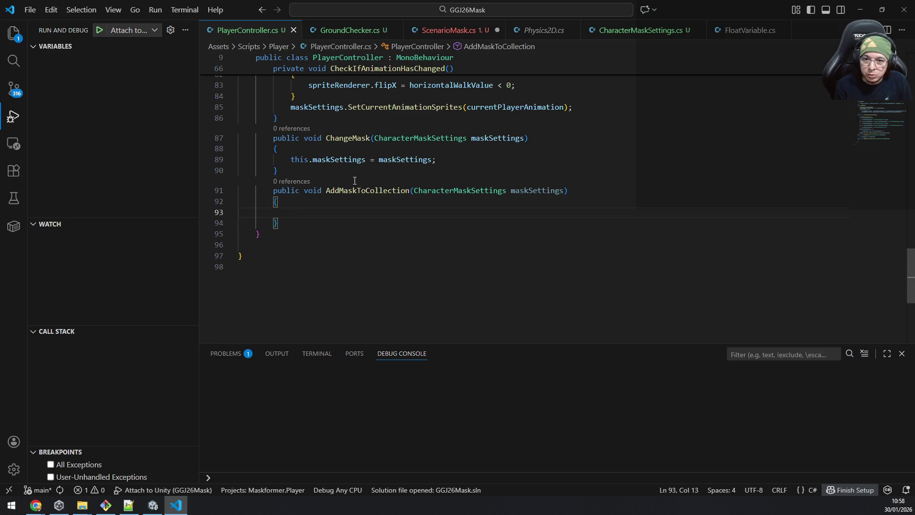
{"action": "type", "text": "ChangeM"}
{"action": "key", "text": "Tab"}
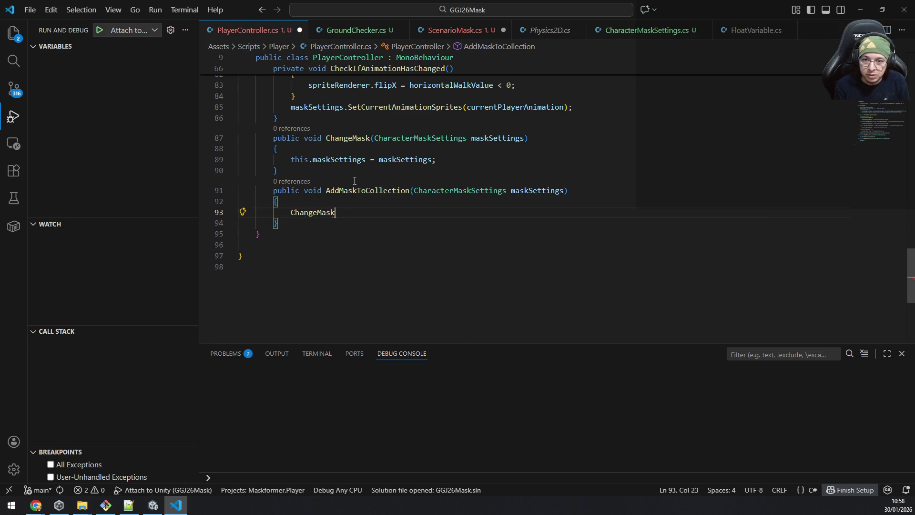
{"action": "type", "text": "("}
{"action": "type", "text": "maskSettings)"}
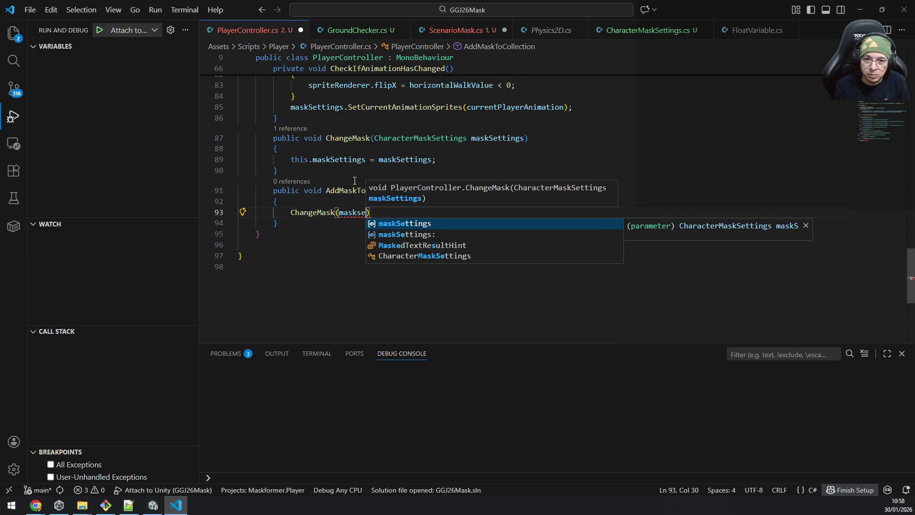
{"action": "type", "text": ";"}
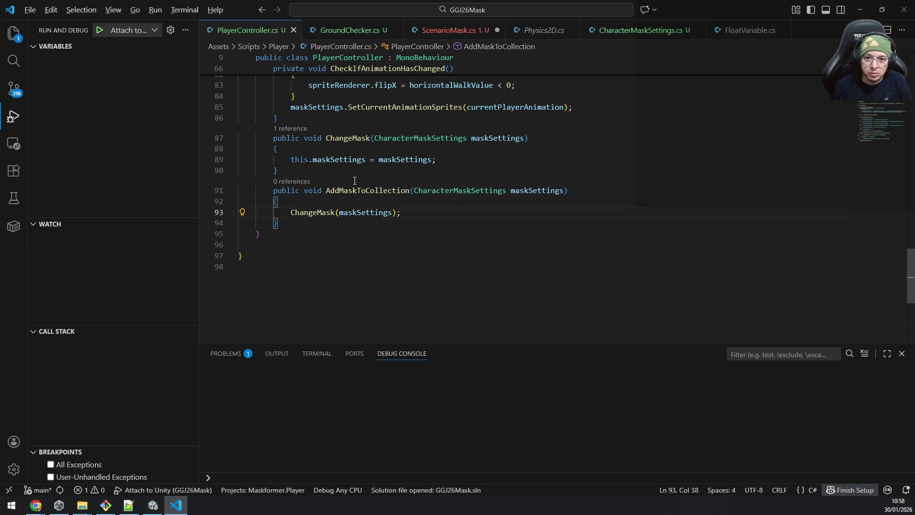
{"action": "key", "text": "alt+Tab"}
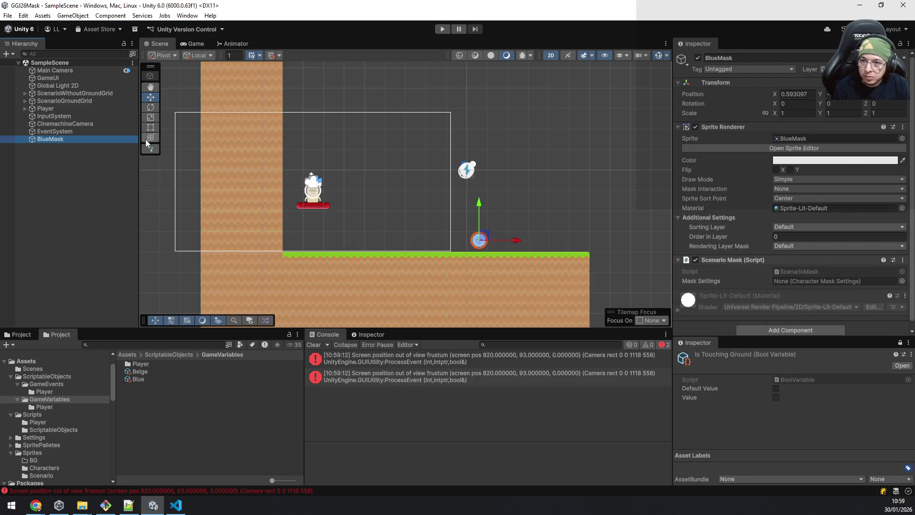
{"action": "scroll", "coordinate": [811, 207], "scroll_direction": "down", "scroll_amount": 1}
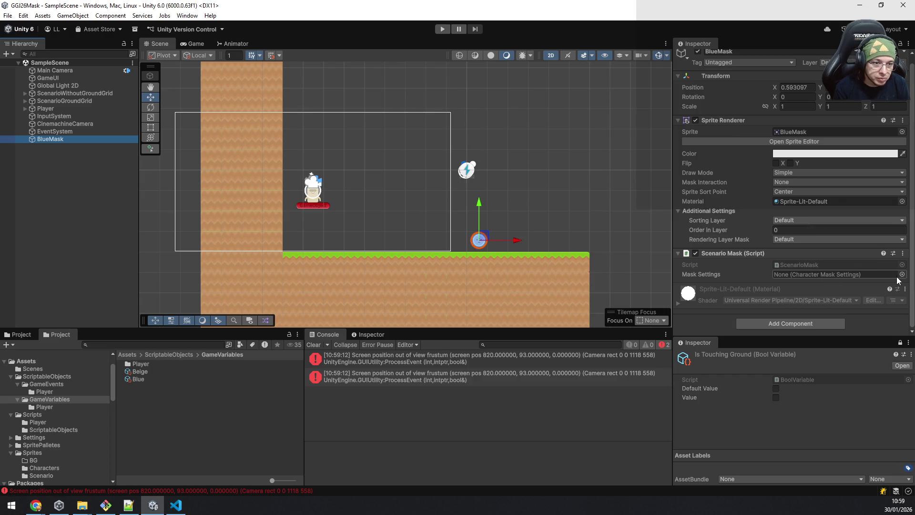
Set BlueMask's Mask Settings field to the Blue mask settings asset
{"action": "left_click", "coordinate": [902, 275]}
{"action": "left_click", "coordinate": [496, 275]}
{"action": "left_click", "coordinate": [496, 275]}
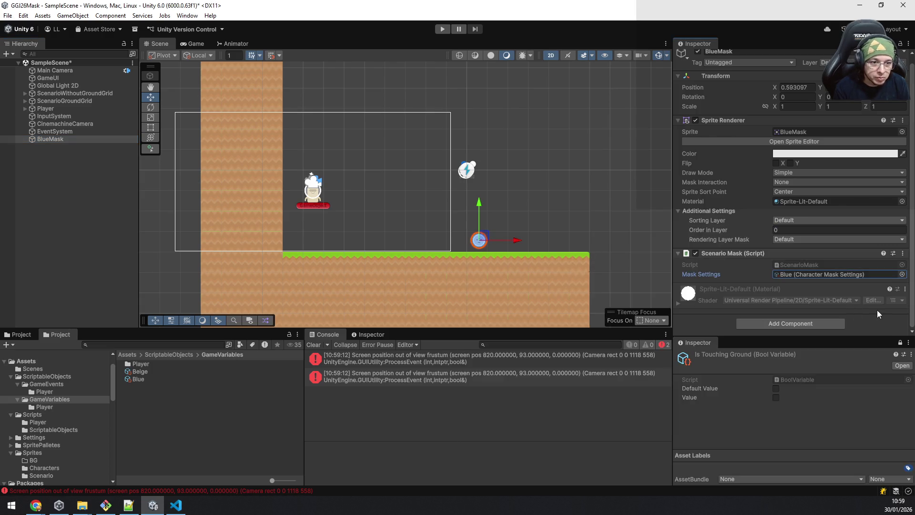
Add a Circle Collider 2D to BlueMask with Is Trigger ticked, then save the scene
{"action": "left_click", "coordinate": [828, 324]}
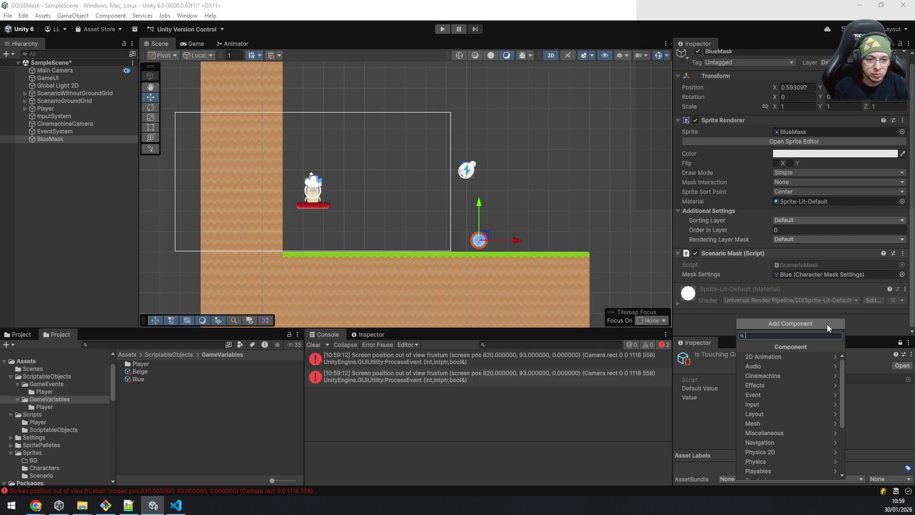
{"action": "type", "text": "circle"}
{"action": "key", "text": "Return"}
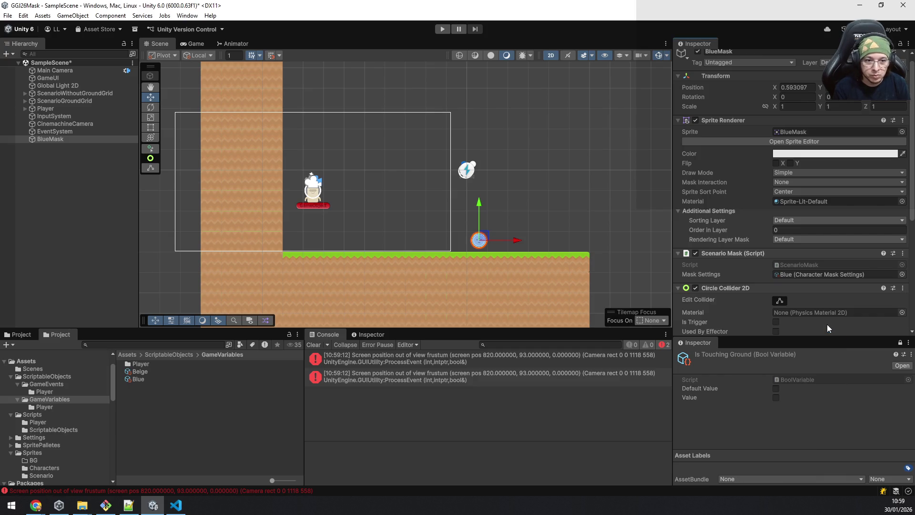
{"action": "scroll", "coordinate": [828, 324], "scroll_direction": "down", "scroll_amount": 3}
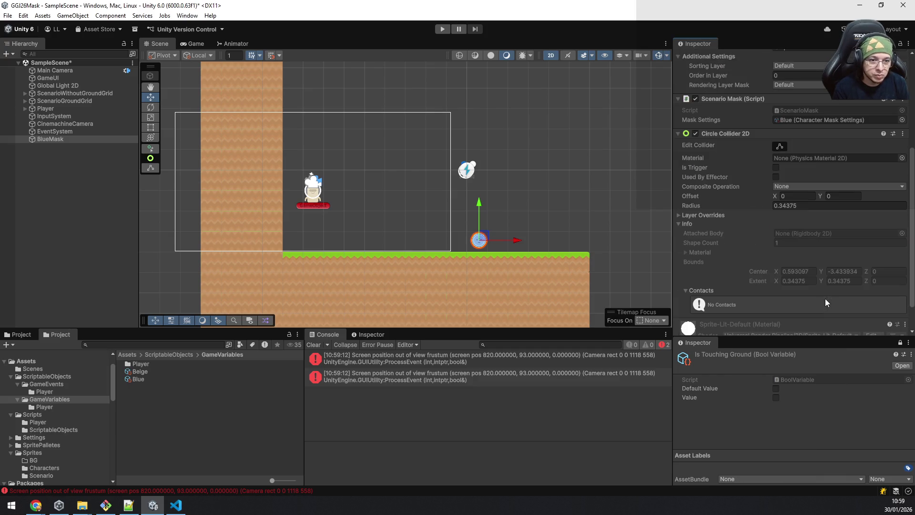
{"action": "left_click", "coordinate": [775, 169]}
{"action": "scroll", "coordinate": [782, 168], "scroll_direction": "up", "scroll_amount": 3}
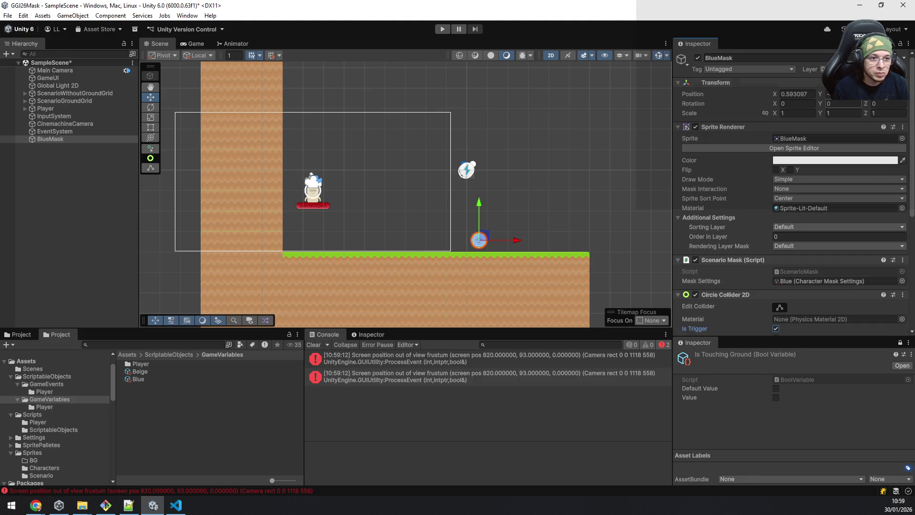
{"action": "key", "text": "ctrl+s"}
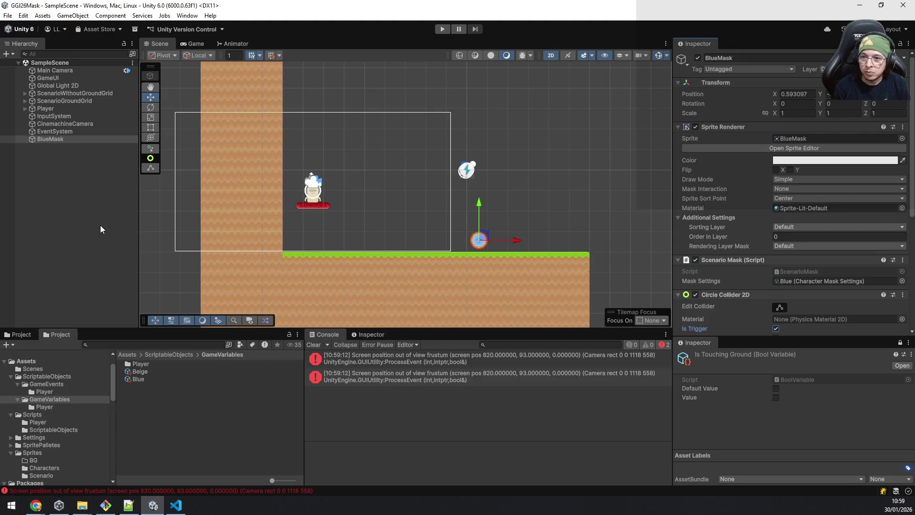
{"action": "left_click", "coordinate": [95, 219]}
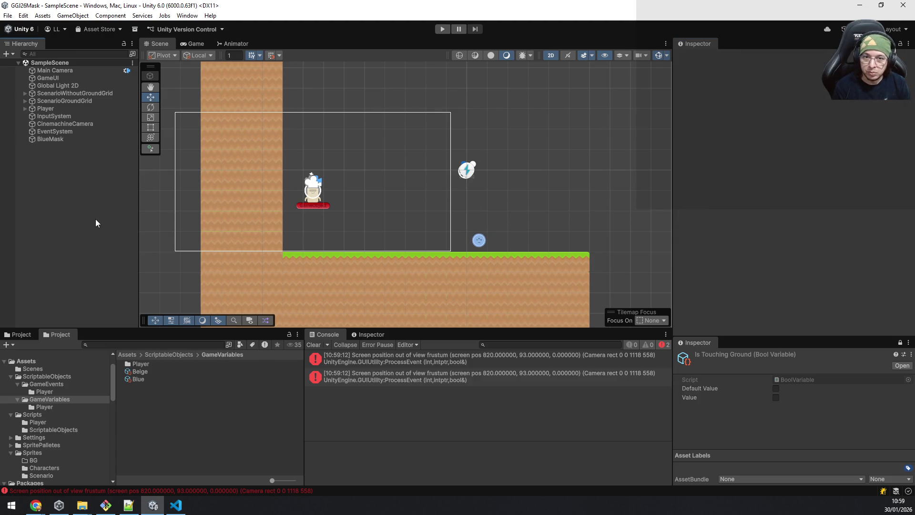
In Play mode, walk the character left and right past the blue orb with A/D, then select BlueMask
{"action": "left_click", "coordinate": [444, 29]}
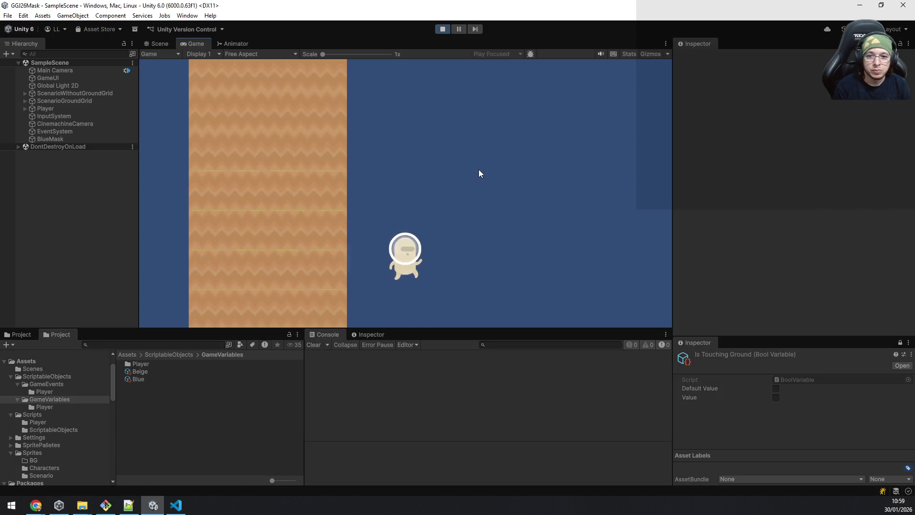
{"action": "key", "text": "d"}
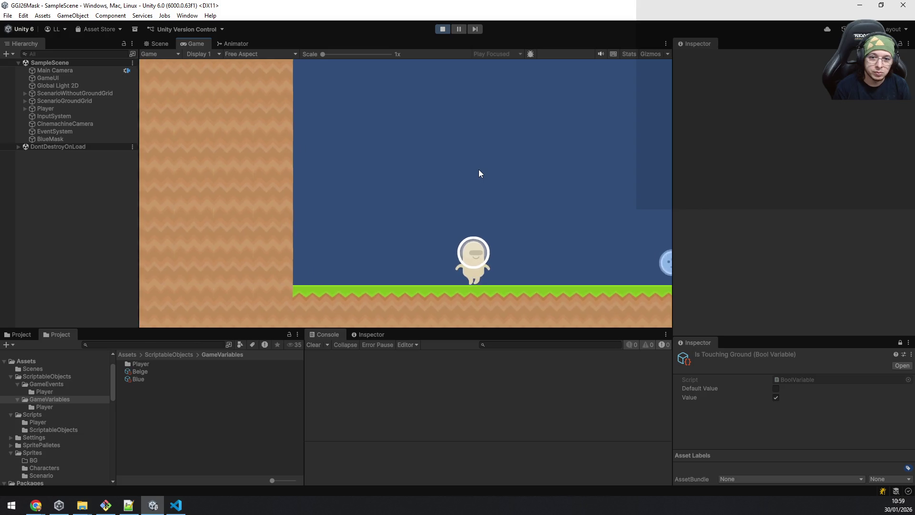
{"action": "key", "text": "d"}
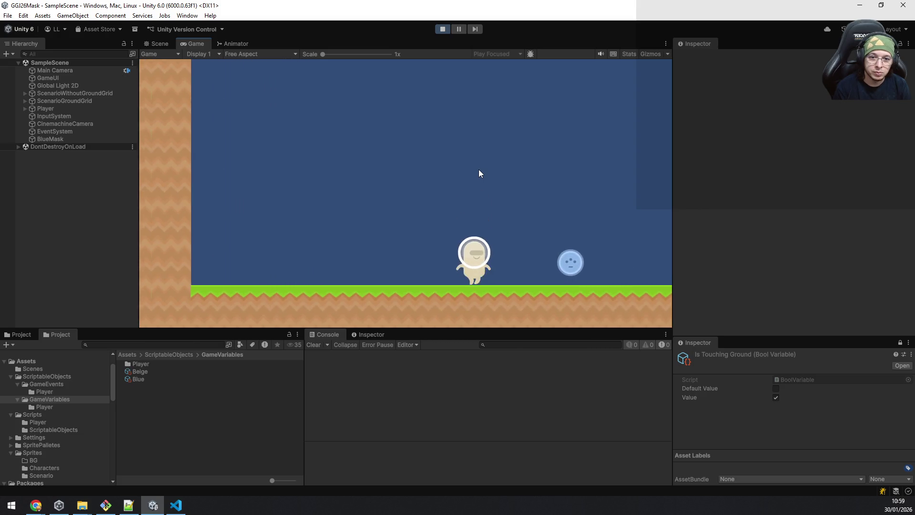
{"action": "key", "text": "d"}
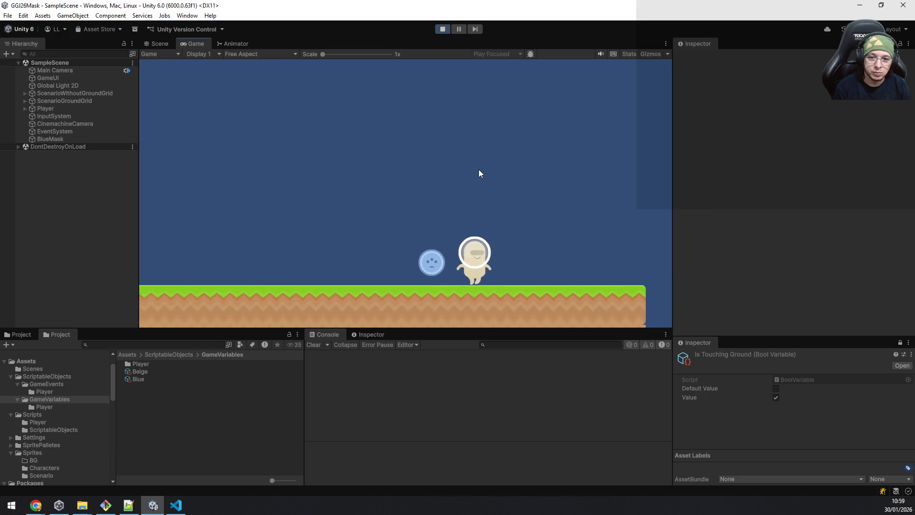
{"action": "key", "text": "a"}
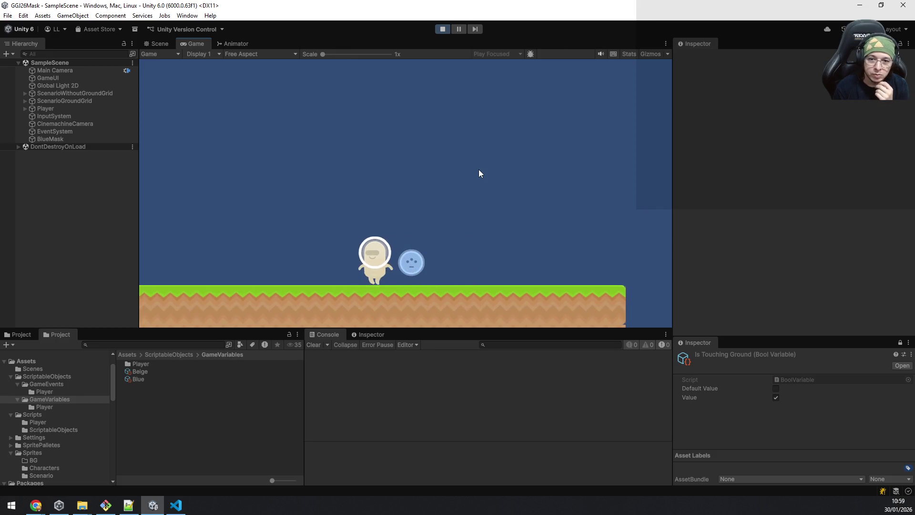
{"action": "key", "text": "d"}
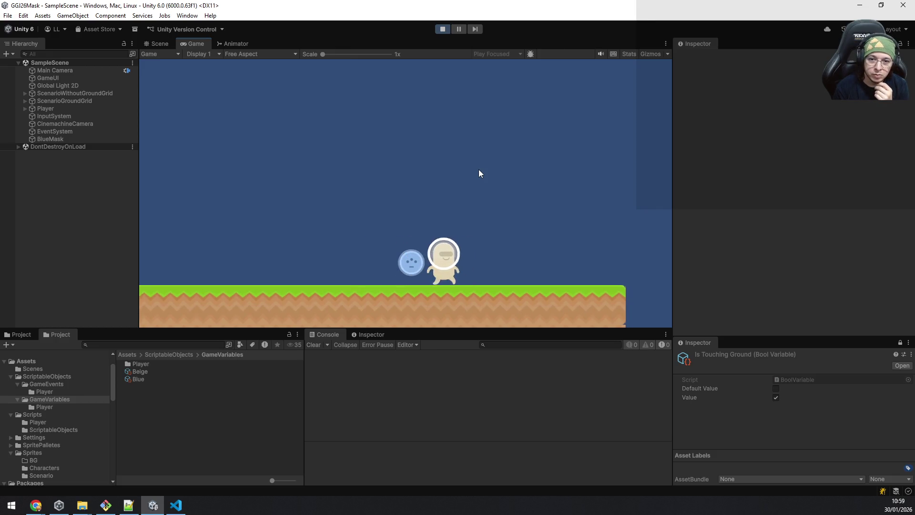
{"action": "key", "text": "a"}
{"action": "key", "text": "d"}
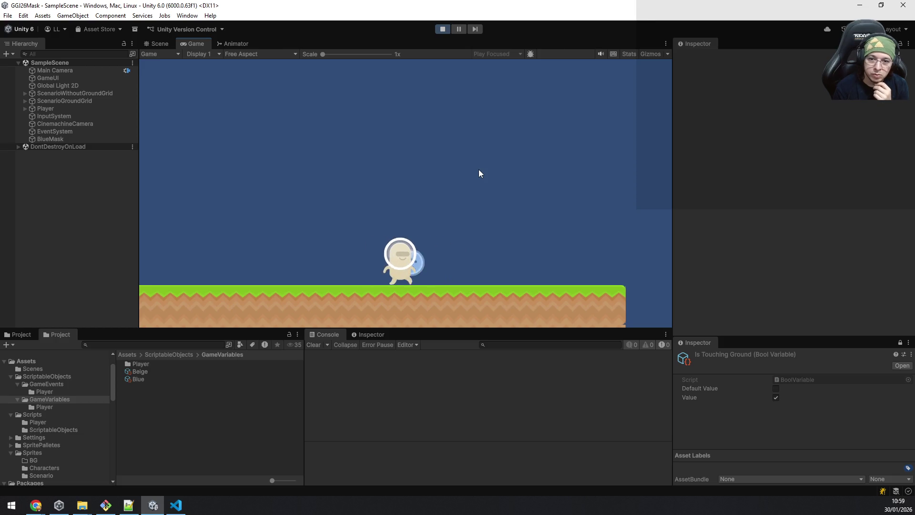
{"action": "key", "text": "a"}
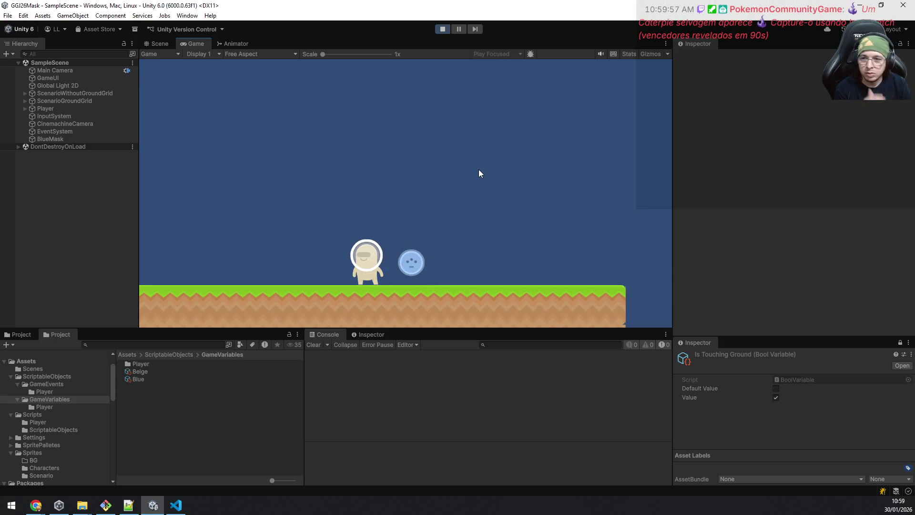
{"action": "left_click", "coordinate": [62, 138]}
{"action": "scroll", "coordinate": [767, 217], "scroll_direction": "down", "scroll_amount": 5}
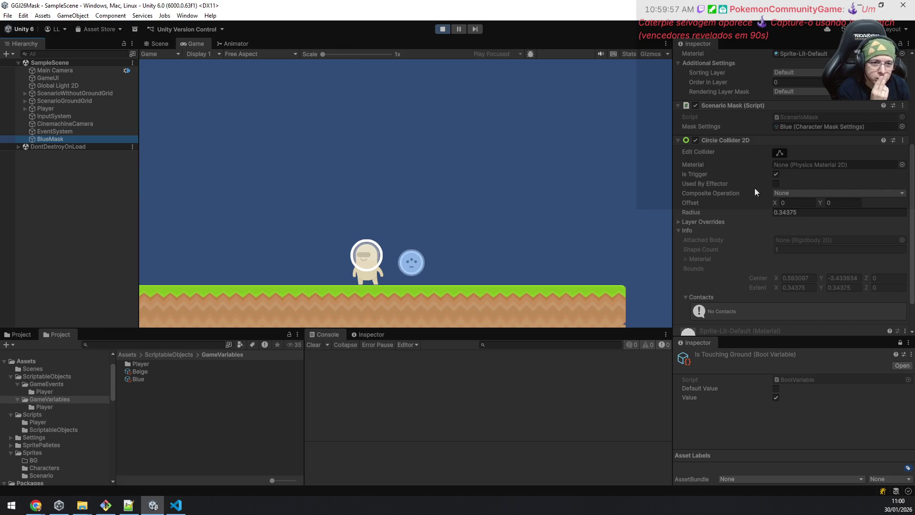
Playtest by walking and jumping the player back and forth around the blue mask orb
{"action": "scroll", "coordinate": [753, 186], "scroll_direction": "up", "scroll_amount": 5}
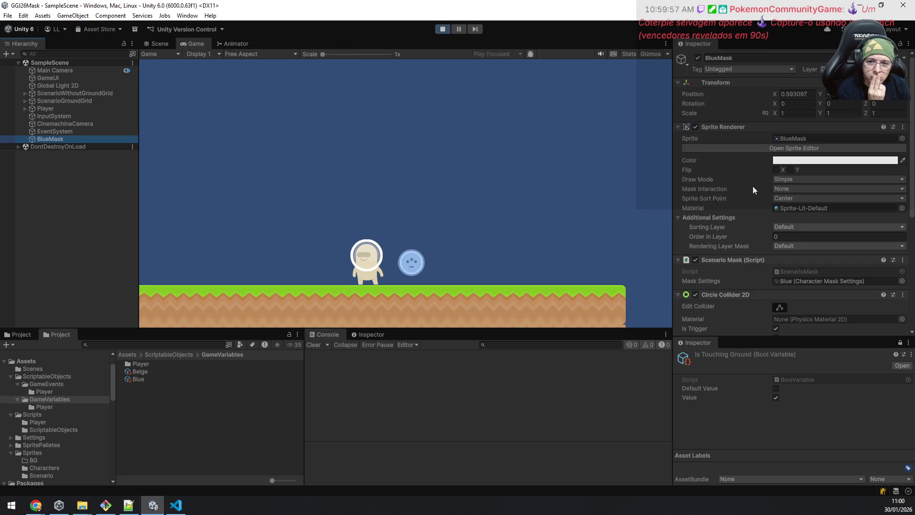
{"action": "scroll", "coordinate": [753, 188], "scroll_direction": "down", "scroll_amount": 5}
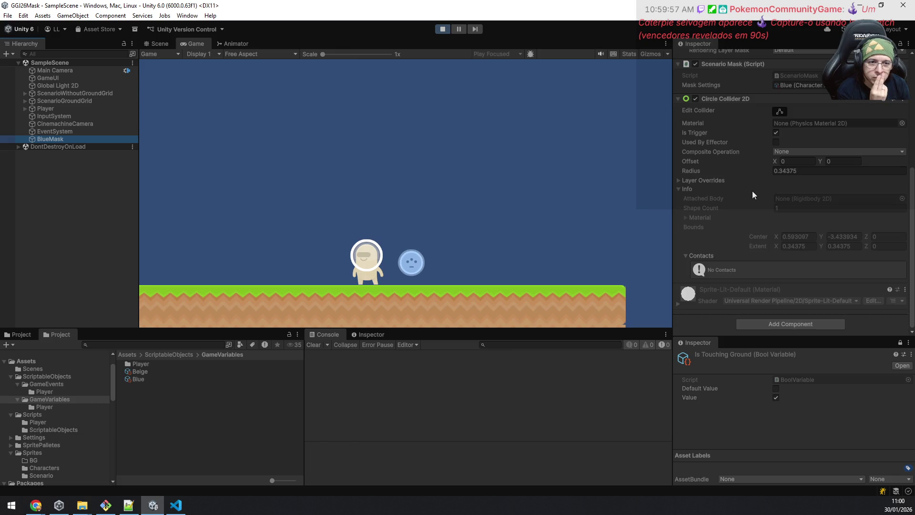
{"action": "left_click", "coordinate": [354, 195]}
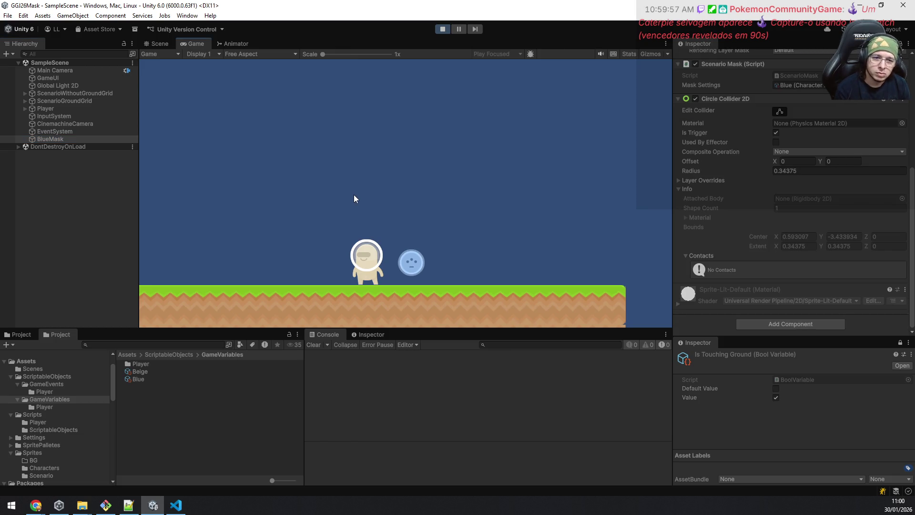
{"action": "key", "text": "d"}
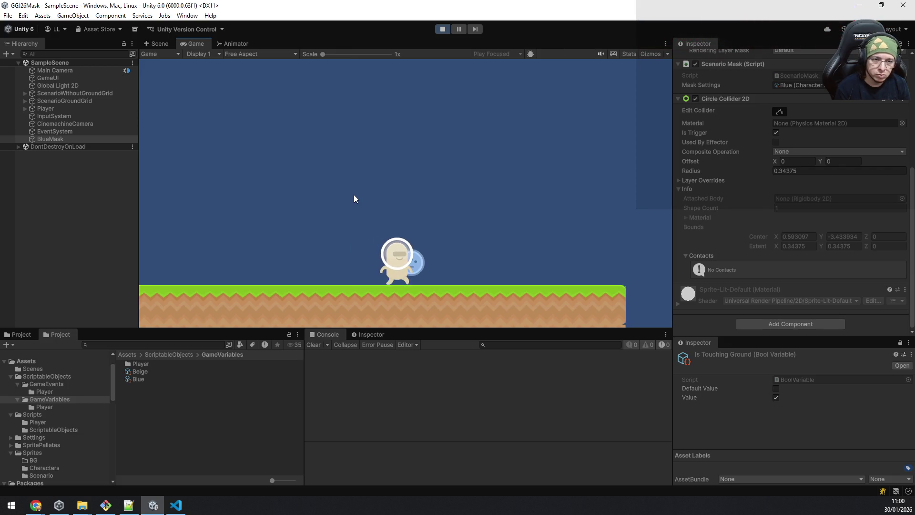
{"action": "key", "text": "a"}
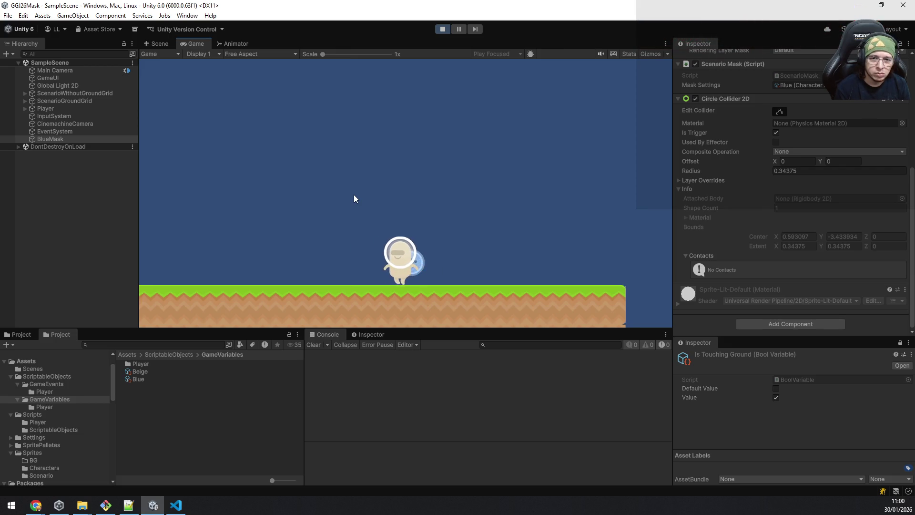
{"action": "key", "text": "d"}
{"action": "key", "text": "space"}
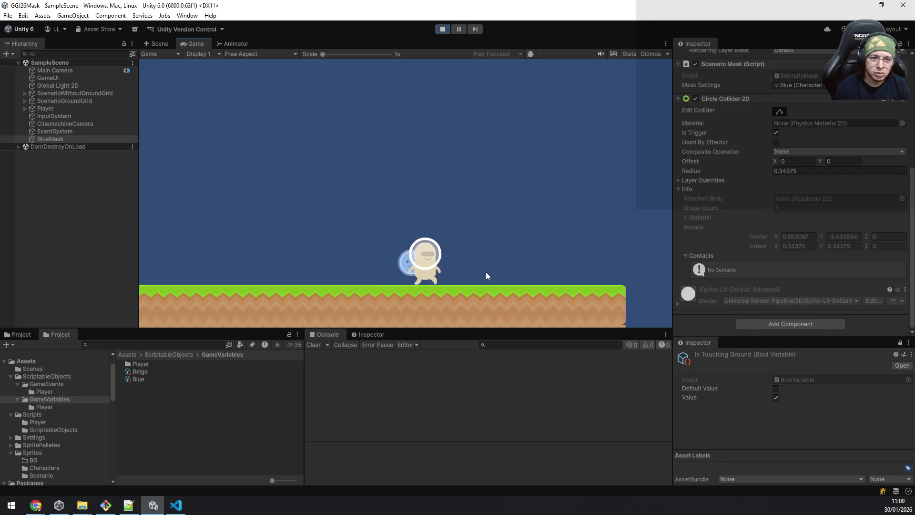
{"action": "key", "text": "a"}
{"action": "key", "text": "d"}
{"action": "key", "text": "a"}
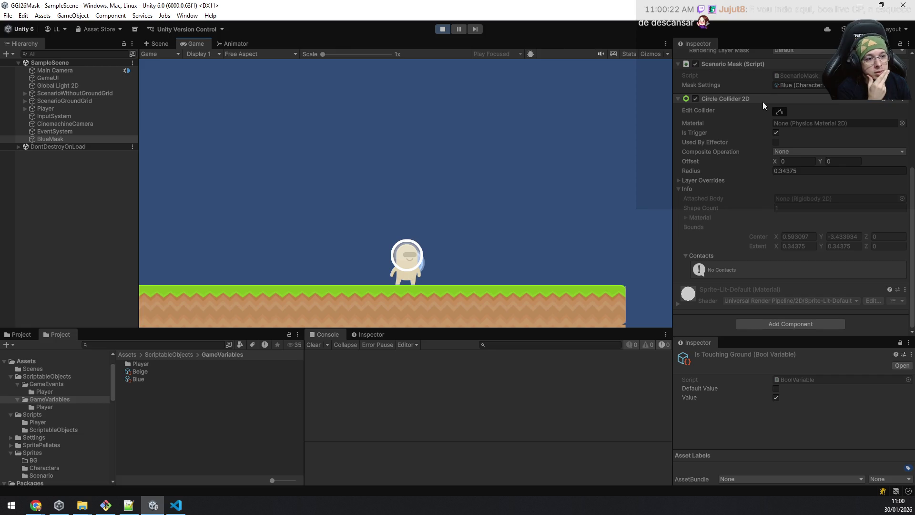
Reset BlueMask's Circle Collider 2D with Is Trigger on, then walk and jump the player over the orb
{"action": "right_click", "coordinate": [763, 102]}
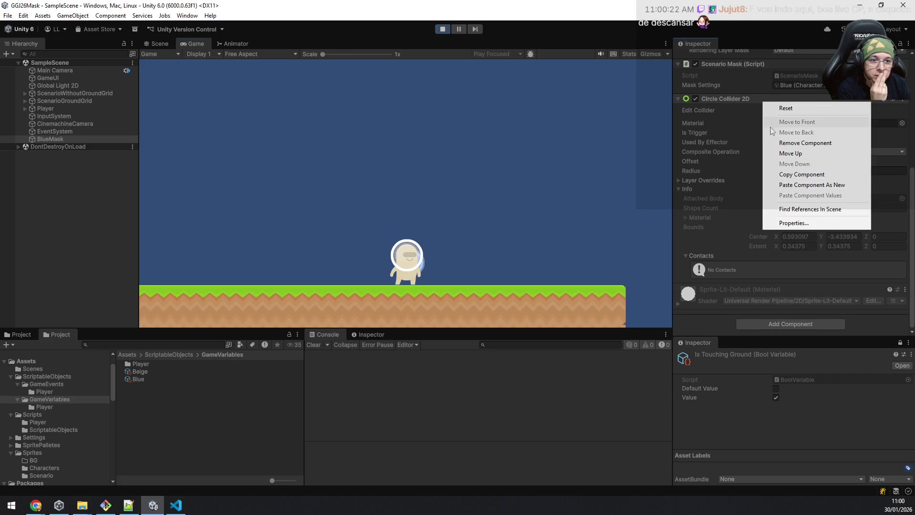
{"action": "left_click", "coordinate": [775, 110]}
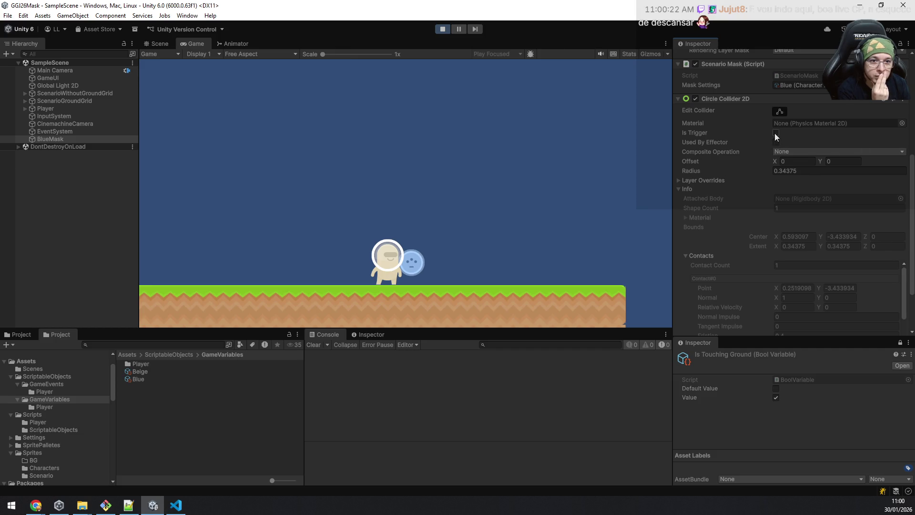
{"action": "left_click", "coordinate": [776, 132]}
{"action": "key", "text": "d"}
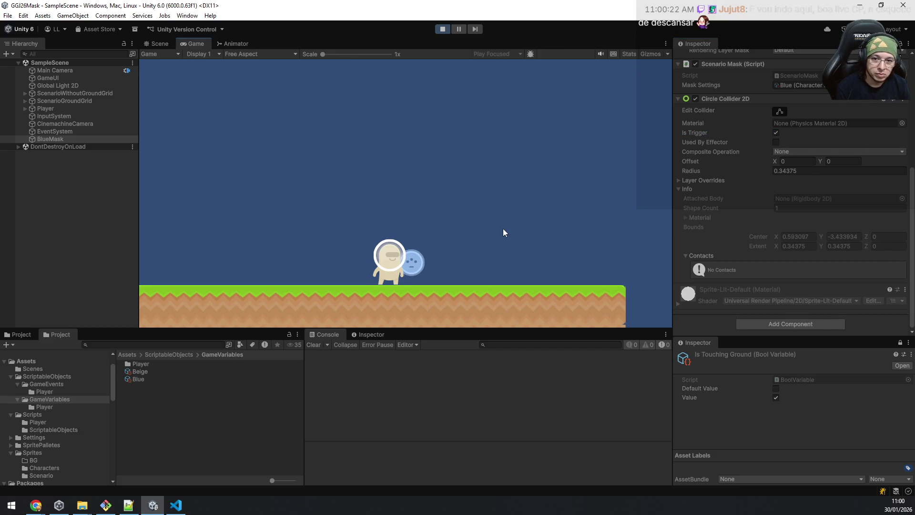
{"action": "key", "text": "a"}
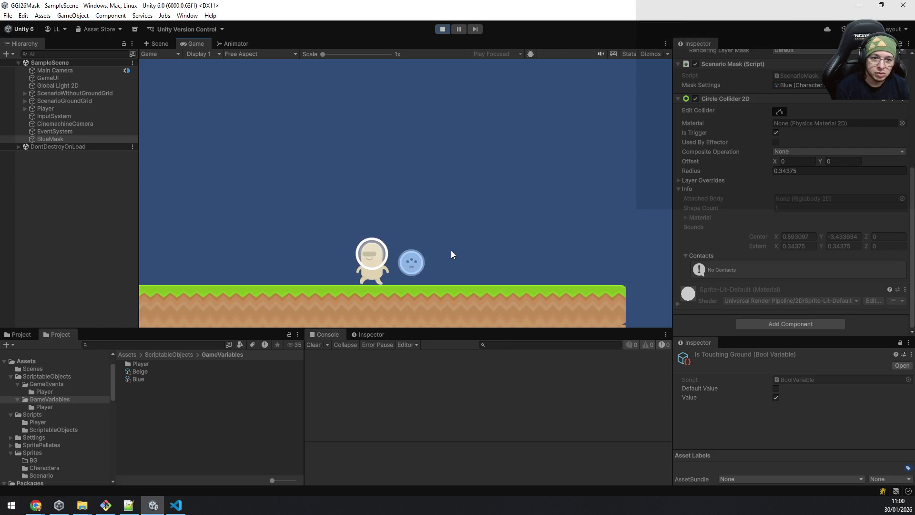
{"action": "key", "text": "d"}
{"action": "key", "text": "space"}
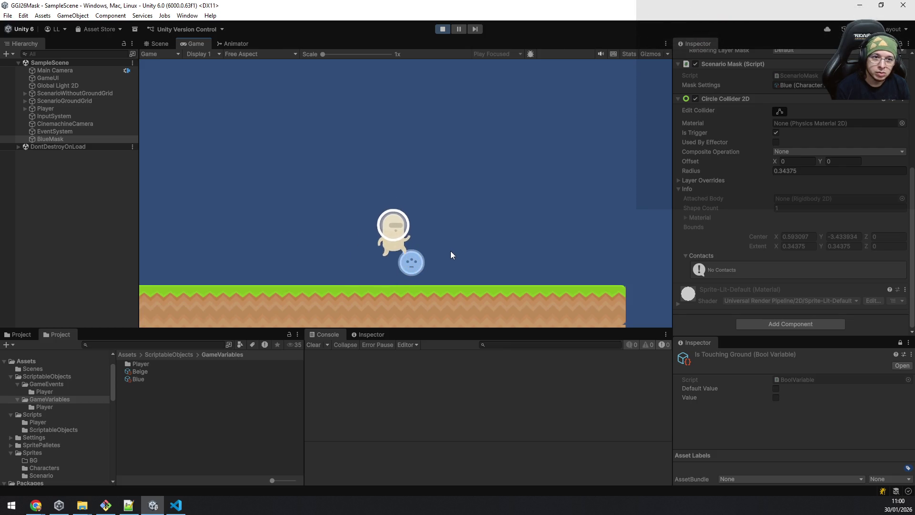
{"action": "left_click_drag", "start_coordinate": [911, 245], "coordinate": [907, 101]}
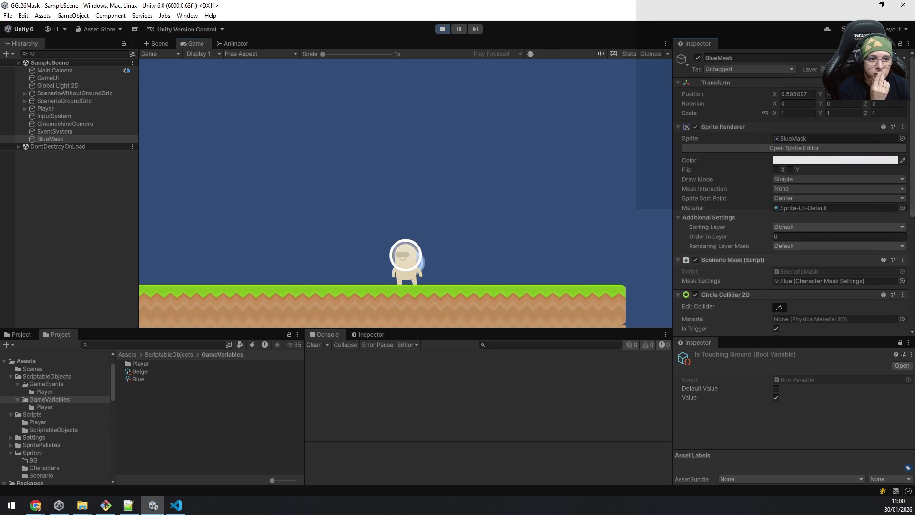
Change BlueMask's layer from Ground to Default
{"action": "left_click", "coordinate": [849, 69]}
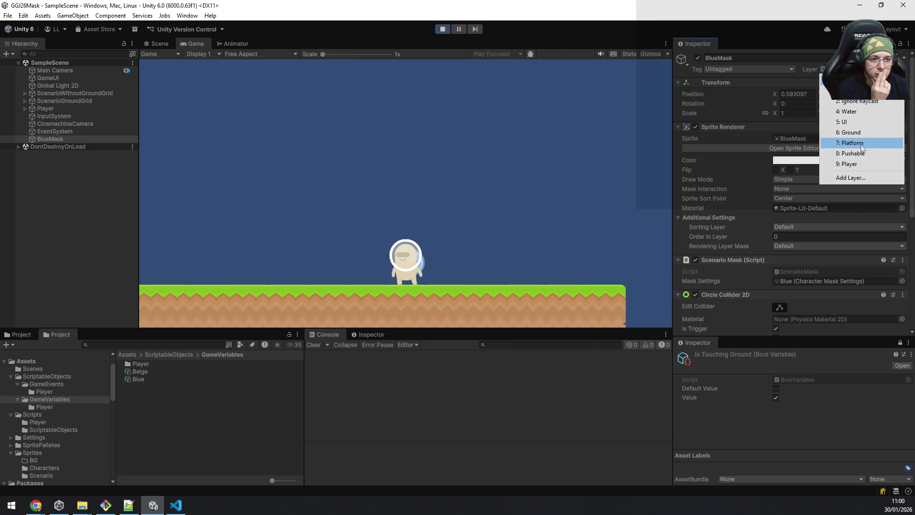
{"action": "left_click", "coordinate": [853, 133]}
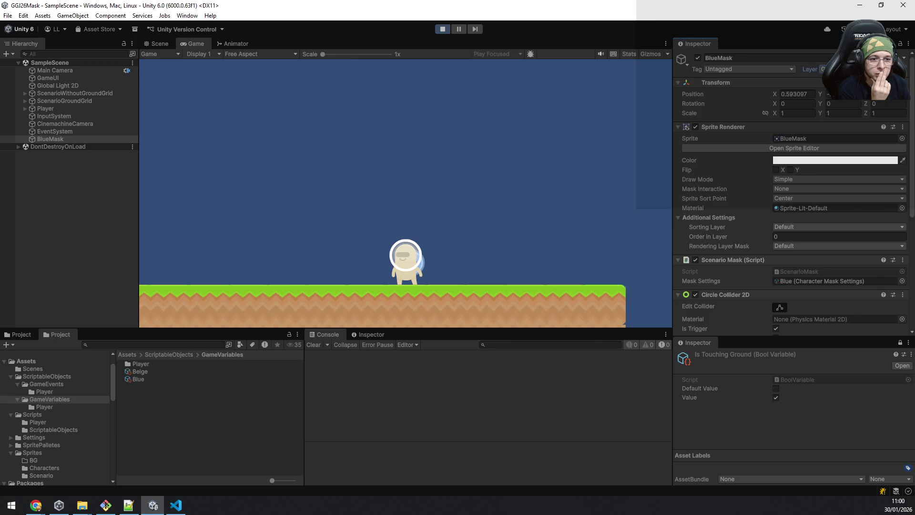
{"action": "scroll", "coordinate": [854, 154], "scroll_direction": "down", "scroll_amount": 6}
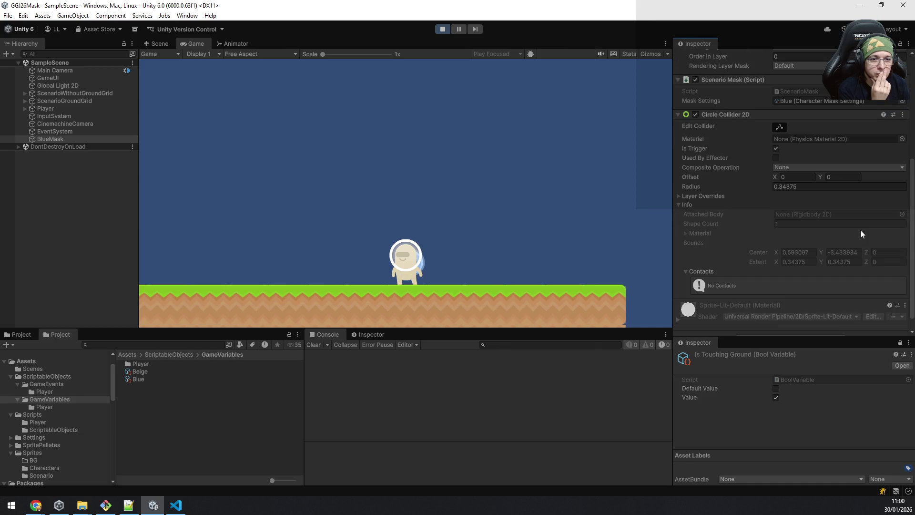
{"action": "scroll", "coordinate": [861, 233], "scroll_direction": "up", "scroll_amount": 6}
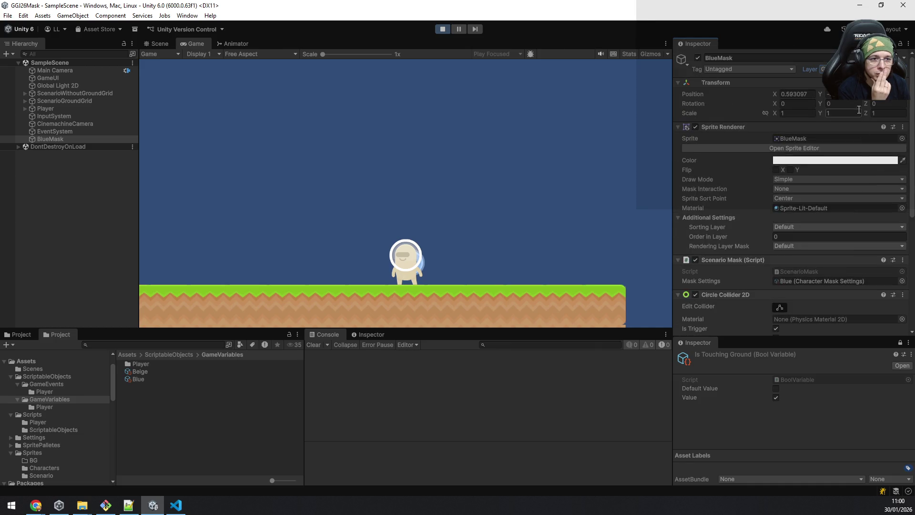
{"action": "left_click", "coordinate": [858, 69]}
{"action": "left_click", "coordinate": [853, 80]}
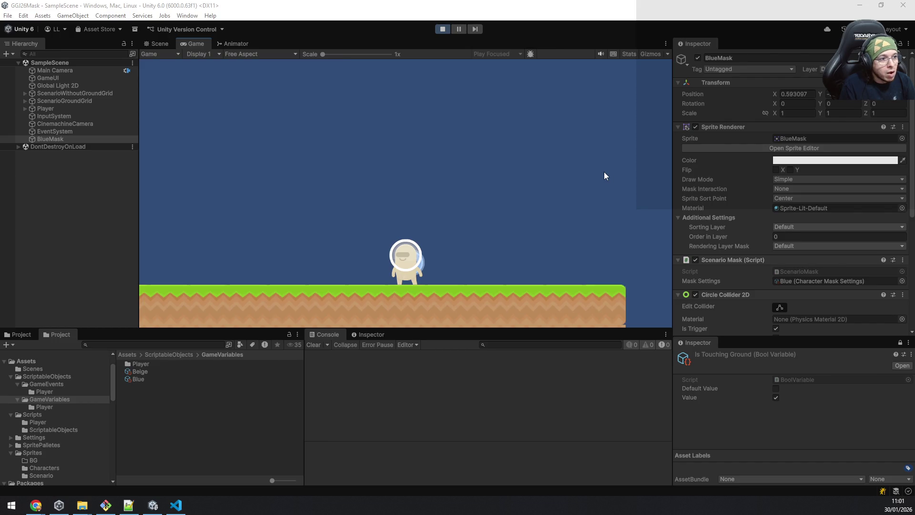
{"action": "key", "text": "alt+Tab"}
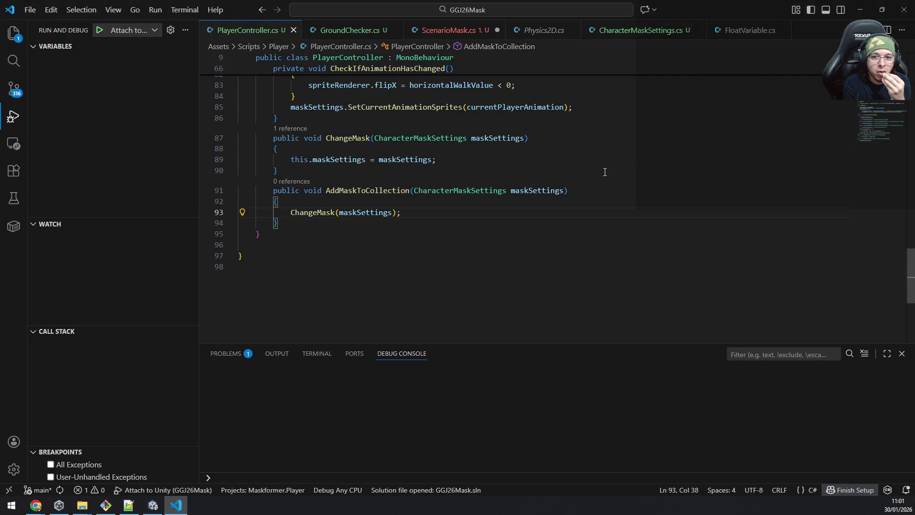
In ScenarioMask.cs, complete the call as AddMaskToCollection(maskSettings) and save the script
{"action": "key", "text": "ctrl+Tab"}
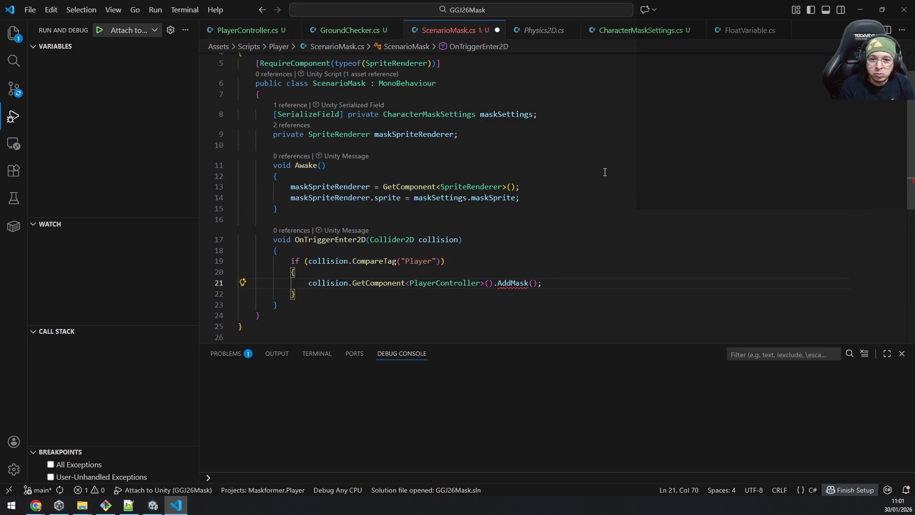
{"action": "key", "text": "Left"}
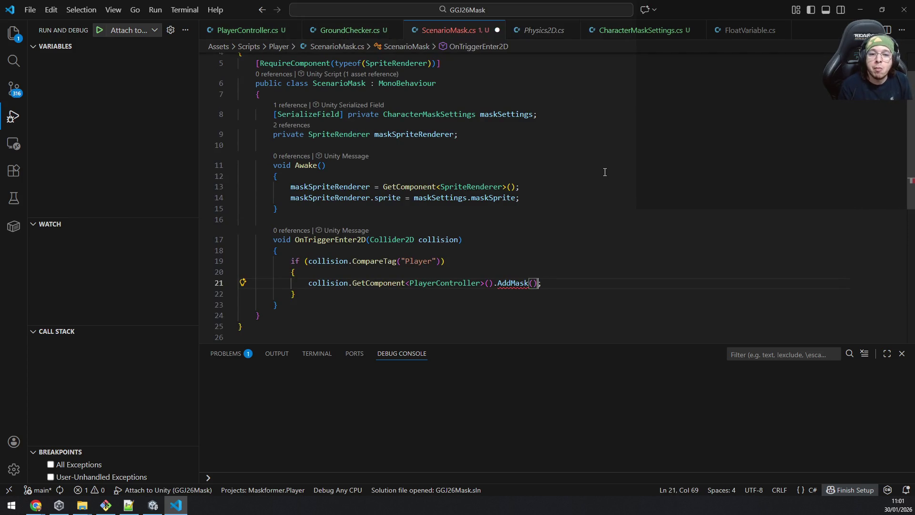
{"action": "type", "text": "T"}
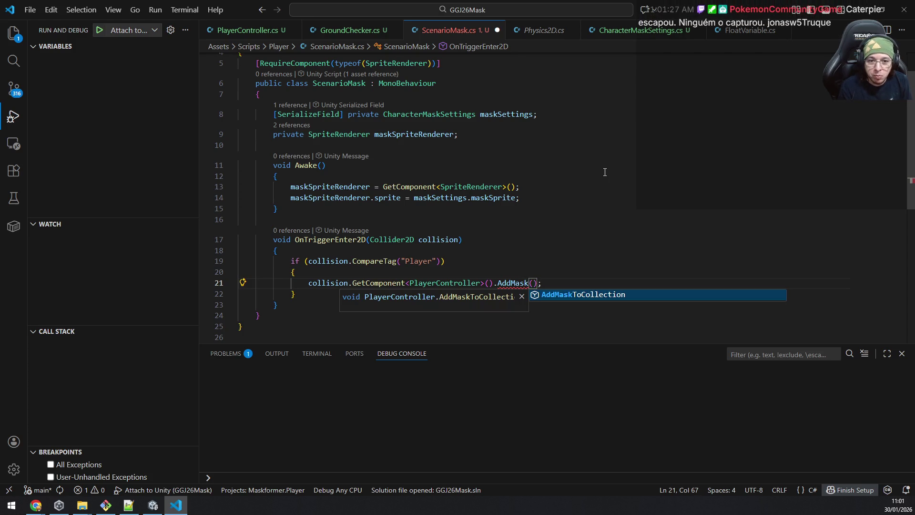
{"action": "key", "text": "Tab"}
{"action": "key", "text": "Right"}
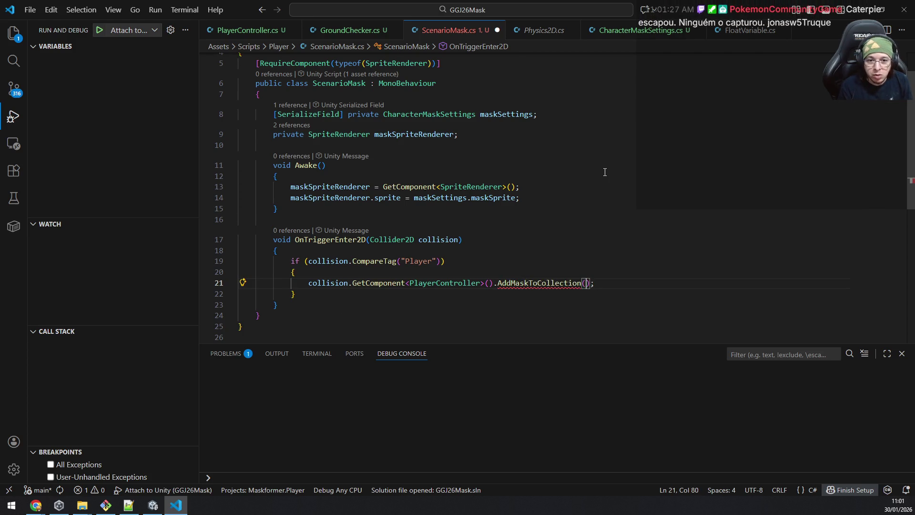
{"action": "key", "text": "ctrl+space"}
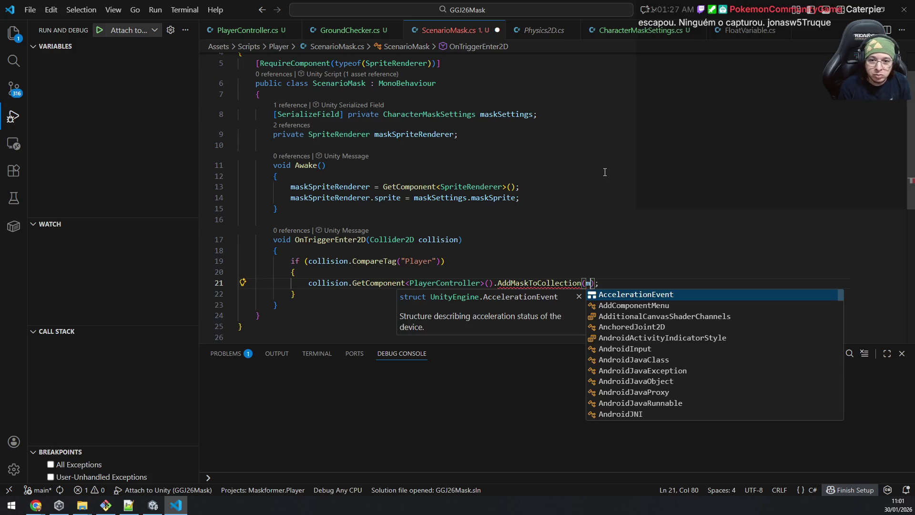
{"action": "type", "text": "maskse"}
{"action": "key", "text": "Tab"}
{"action": "key", "text": "ctrl+s"}
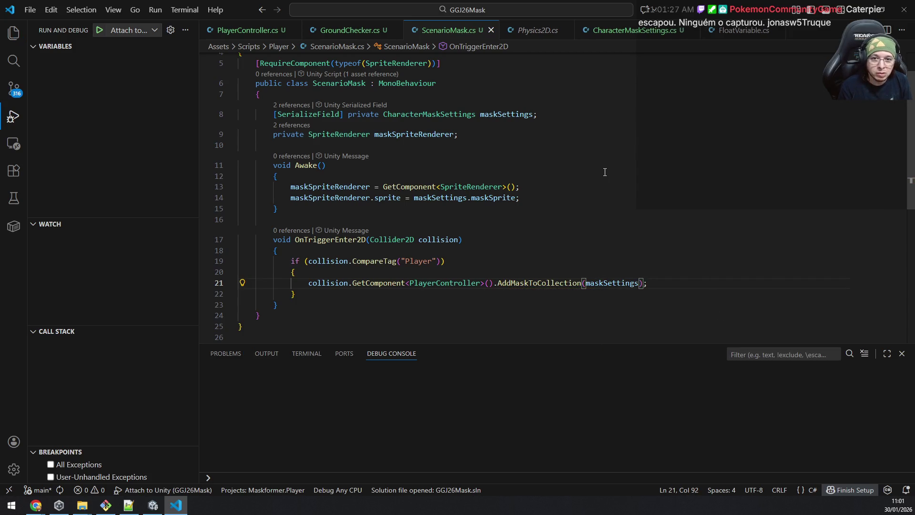
{"action": "key", "text": "alt+Tab"}
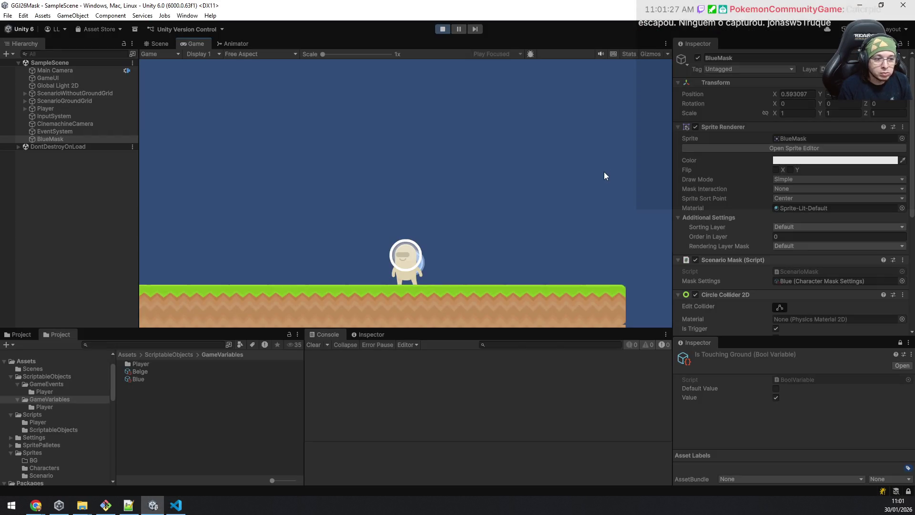
Stop the running game, then press Play again so the updated scripts reload
{"action": "left_click", "coordinate": [441, 31]}
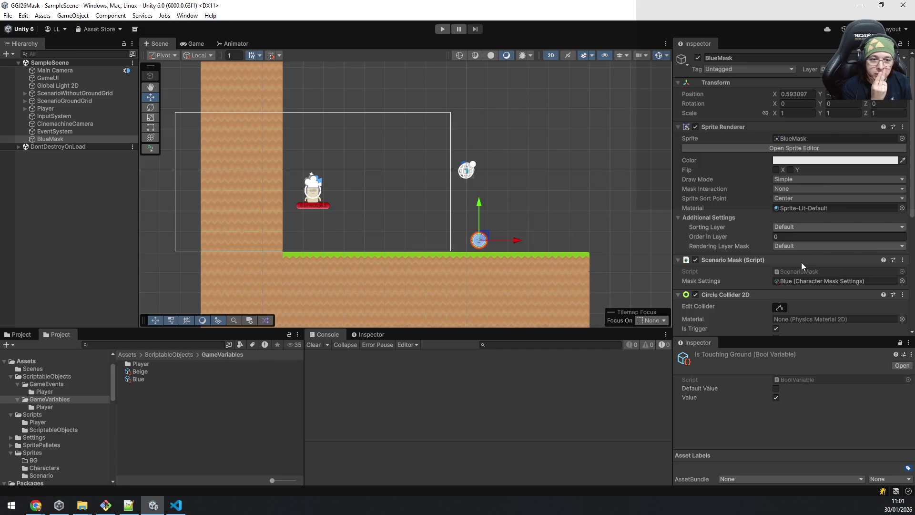
{"action": "scroll", "coordinate": [799, 288], "scroll_direction": "down", "scroll_amount": 5}
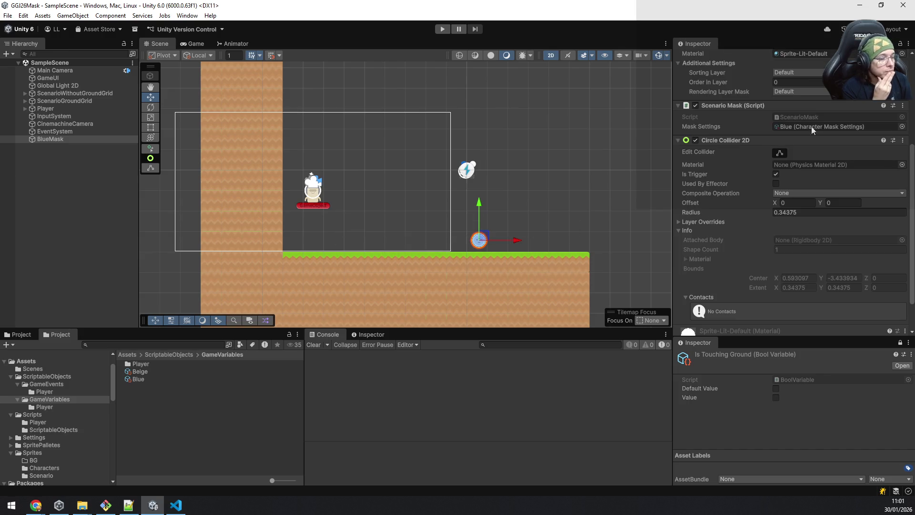
{"action": "left_click", "coordinate": [442, 30]}
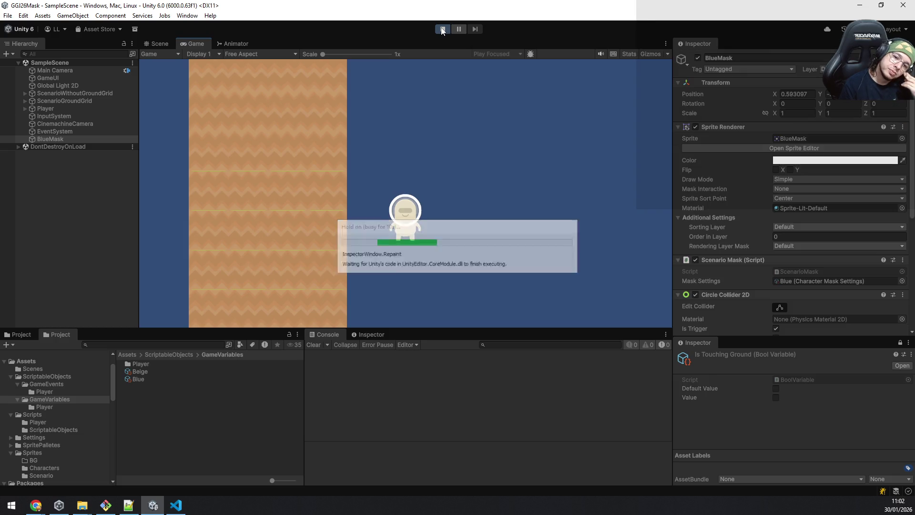
Walk the player right and jump repeatedly until it reaches the blue mask pickup
{"action": "key", "text": "d"}
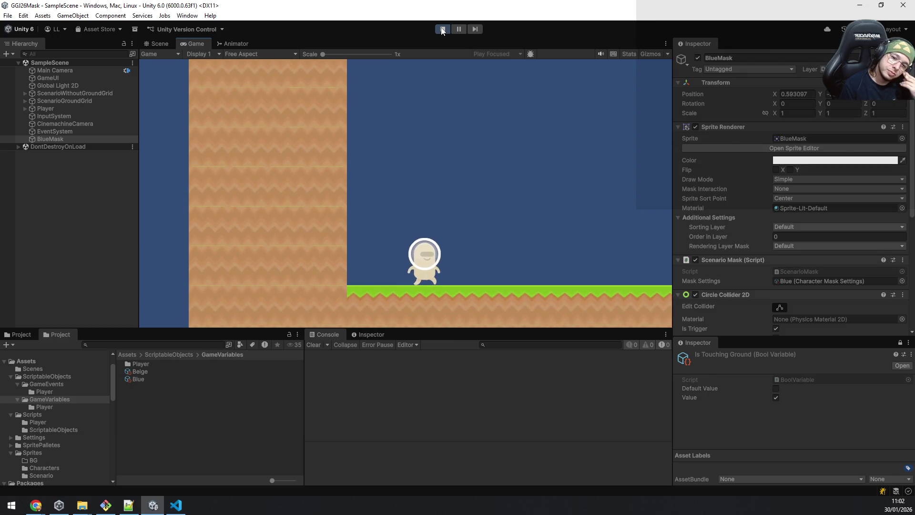
{"action": "key", "text": "space"}
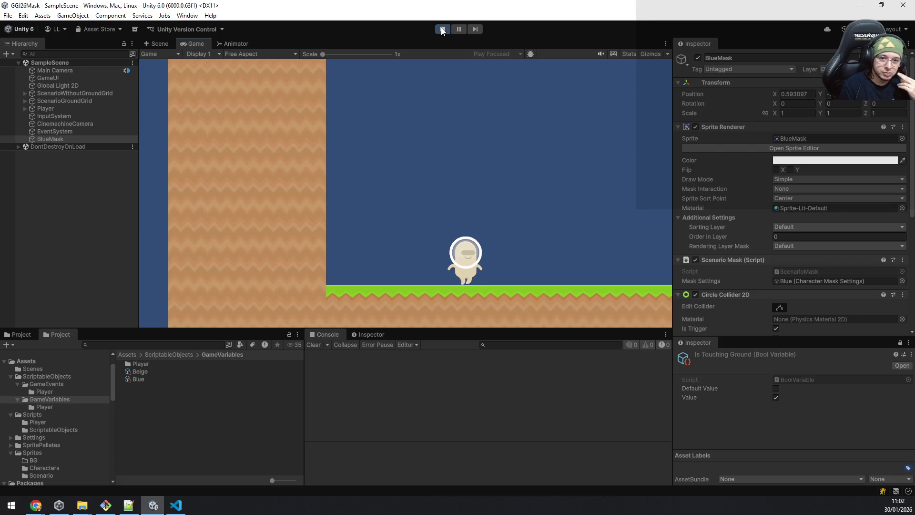
{"action": "key", "text": "space"}
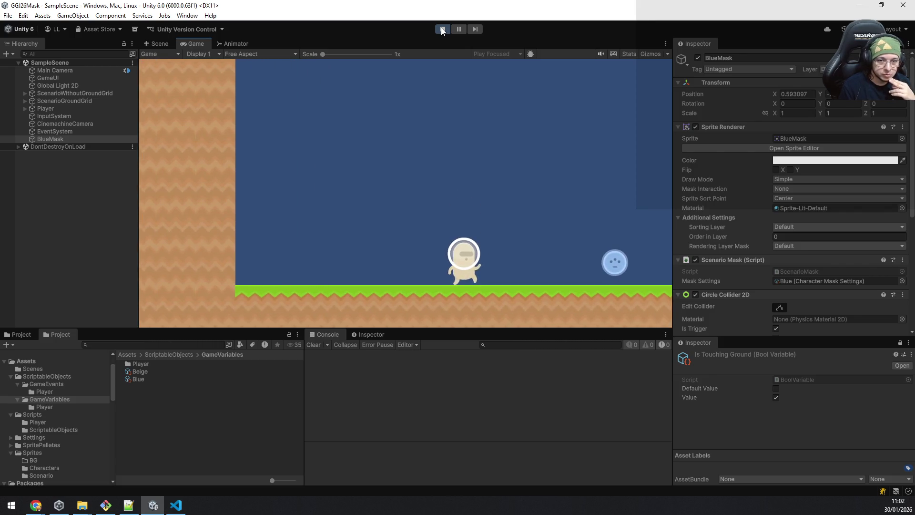
{"action": "key", "text": "space"}
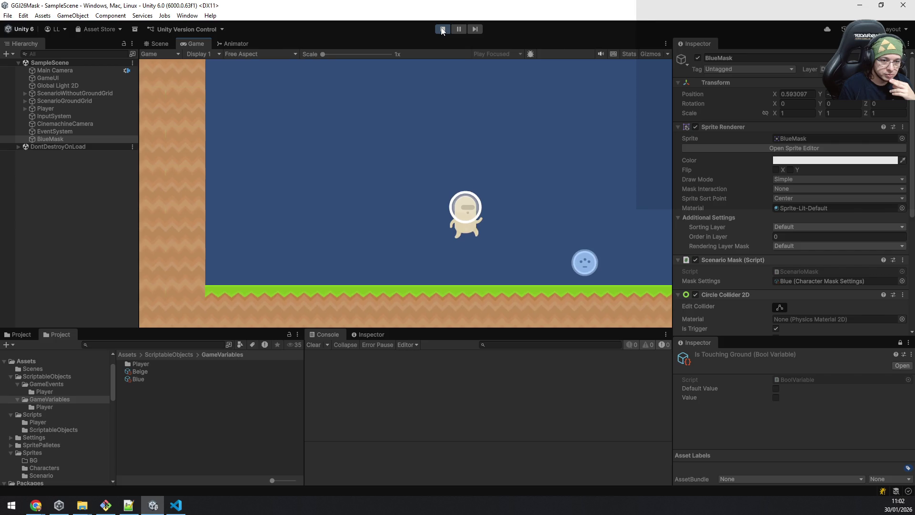
{"action": "key", "text": "space"}
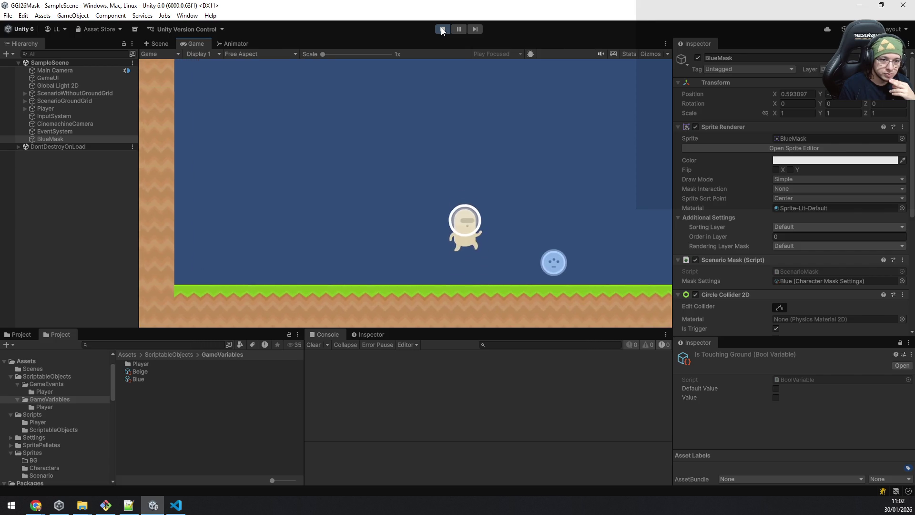
{"action": "key", "text": "space"}
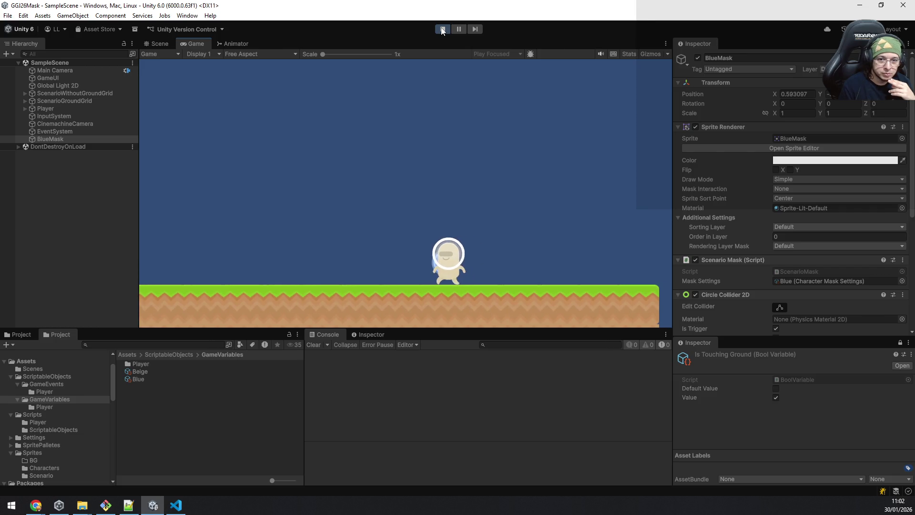
{"action": "key", "text": "space"}
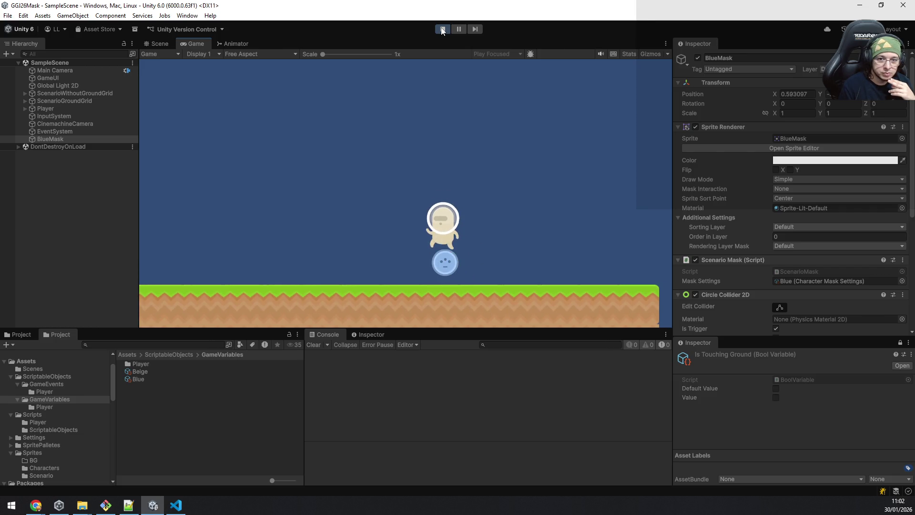
{"action": "key", "text": "alt+Tab"}
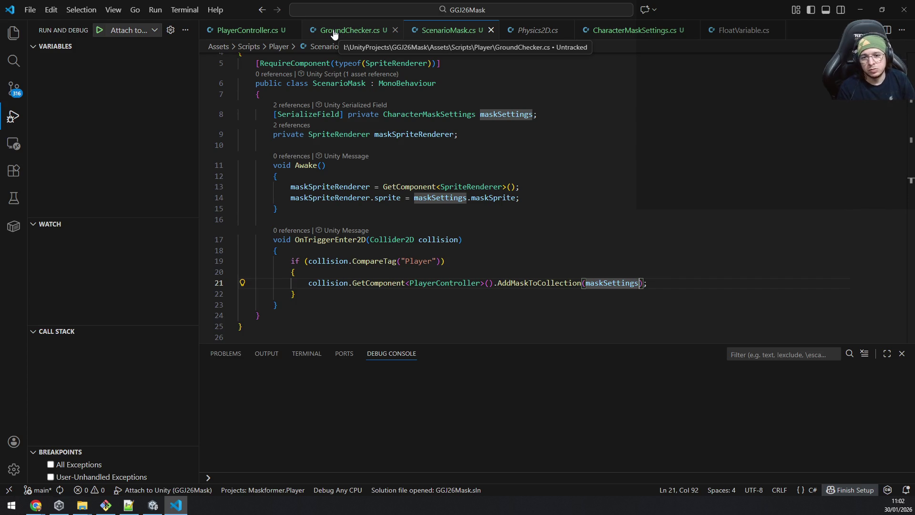
Add Debug.Log($"{collision.gameObject.name} entered collision trigger") at the top of OnTriggerEnter2D and save
{"action": "key", "text": "Up"}
{"action": "key", "text": "Up"}
{"action": "key", "text": "Up"}
{"action": "key", "text": "Return"}
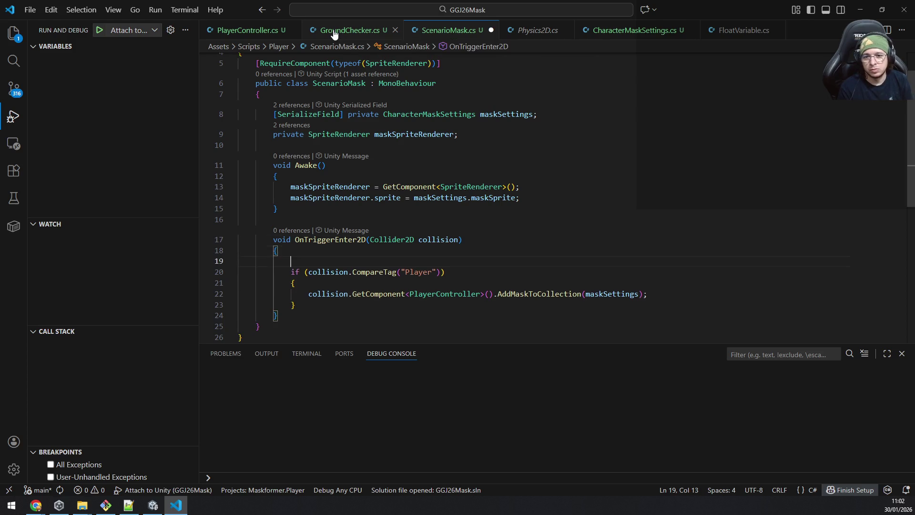
{"action": "type", "text": "Debug.lo"}
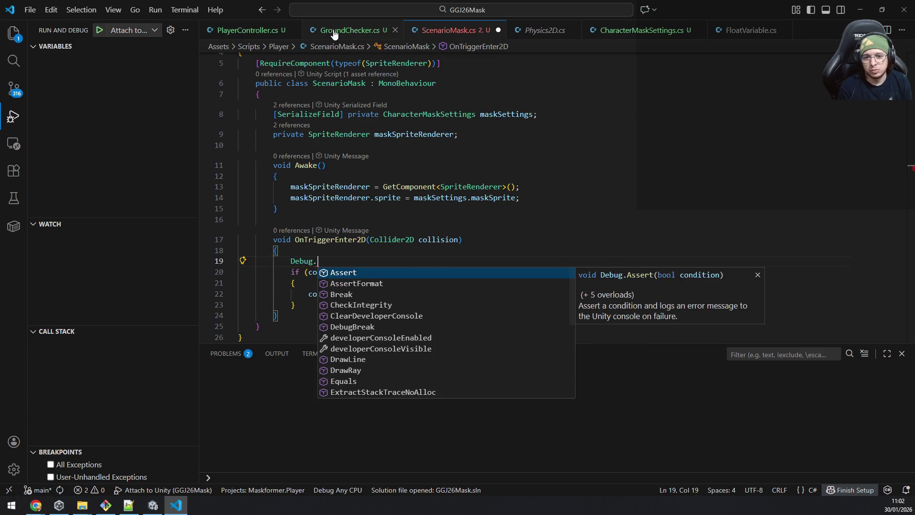
{"action": "key", "text": "Tab"}
{"action": "type", "text": "("}
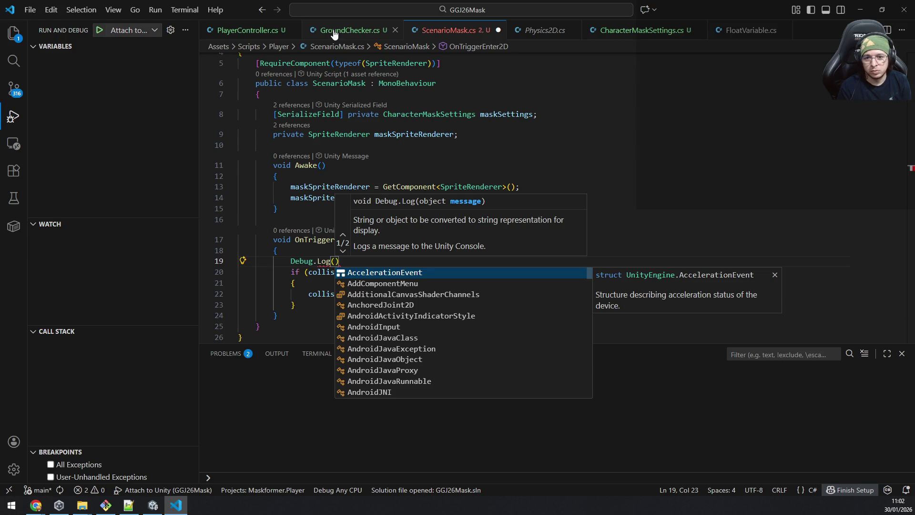
{"action": "type", "text": "\"T"}
{"action": "key", "text": "BackSpace"}
{"action": "key", "text": "Left"}
{"action": "type", "text": "$"}
{"action": "key", "text": "Right"}
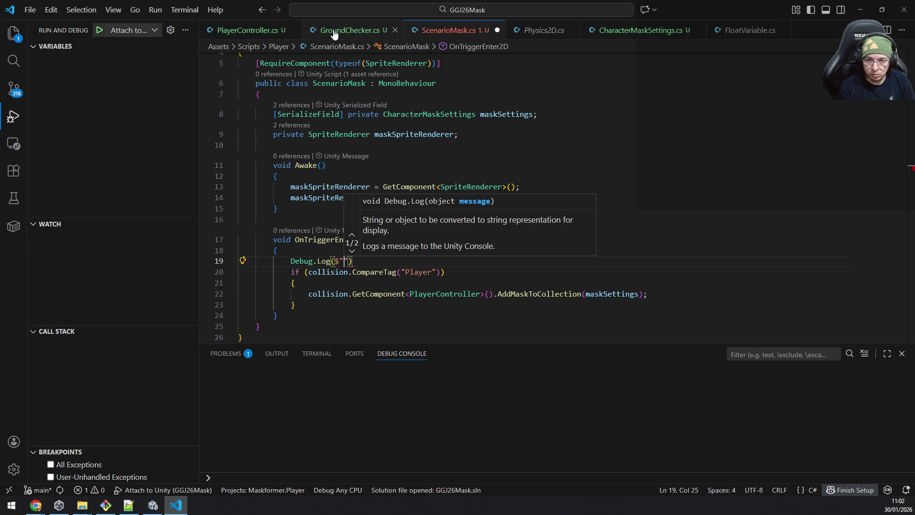
{"action": "type", "text": "{"}
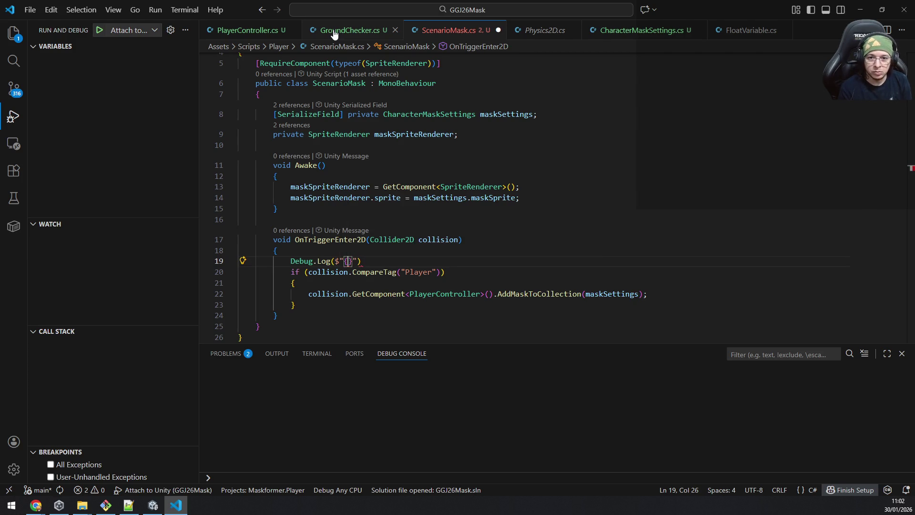
{"action": "type", "text": "collision.ga"}
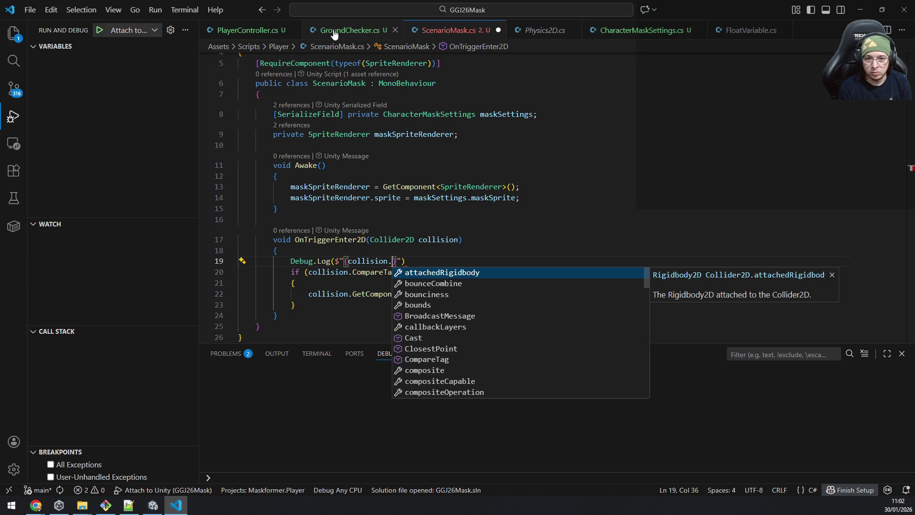
{"action": "type", "text": "meObject.name} "}
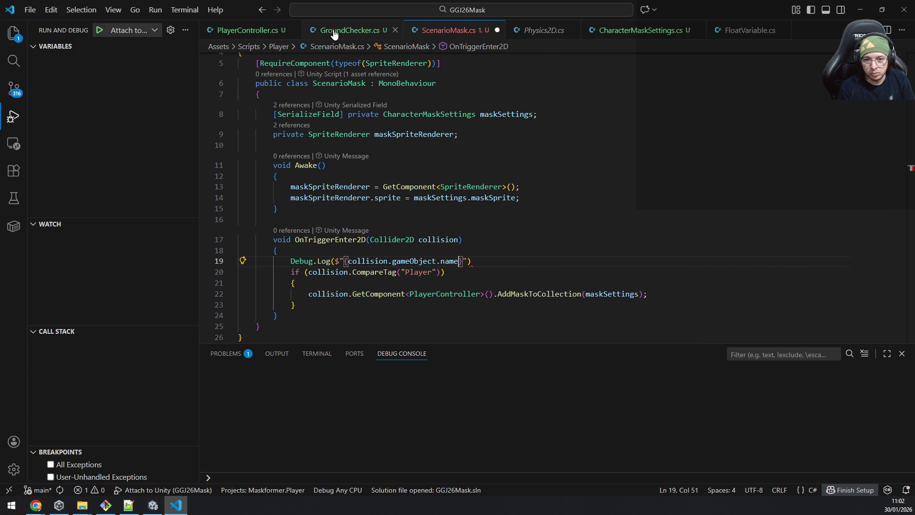
{"action": "type", "text": "entered col"}
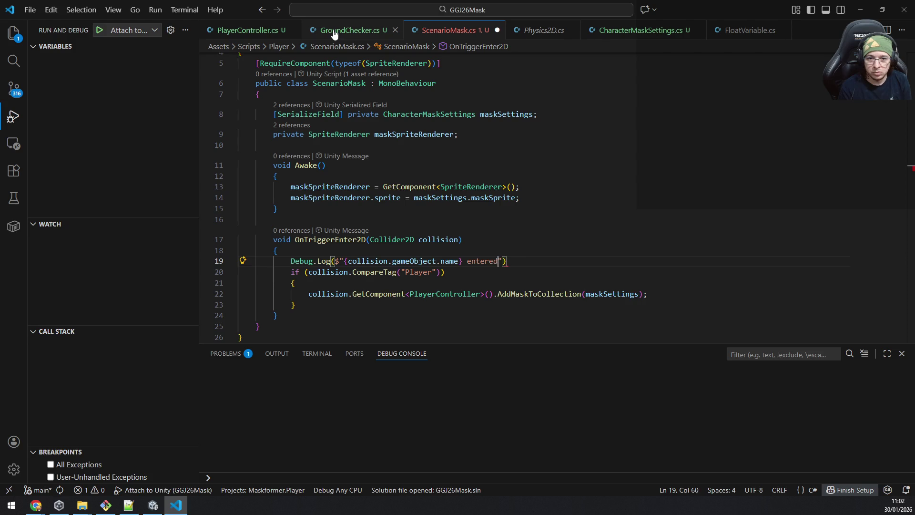
{"action": "type", "text": "lision trigger"}
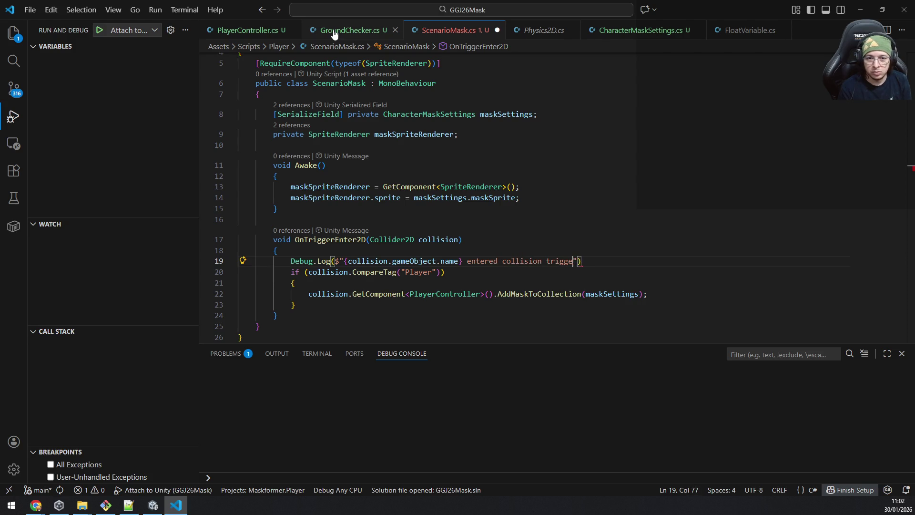
{"action": "key", "text": "ctrl+s"}
{"action": "key", "text": "alt+Tab"}
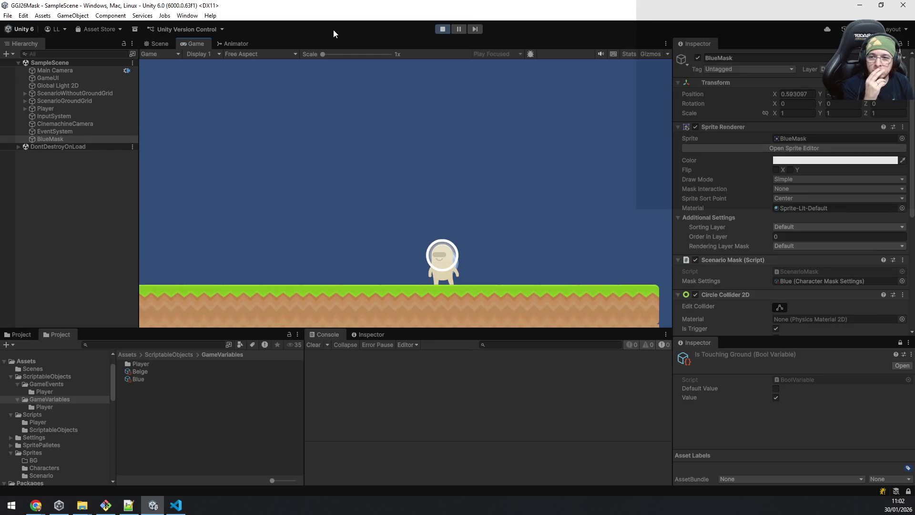
Reselect BlueMask, zoom in on it in the Scene view, and stop Play mode to reveal error CS1002
{"action": "left_click", "coordinate": [60, 131]}
{"action": "left_click", "coordinate": [62, 137]}
{"action": "left_click", "coordinate": [148, 45]}
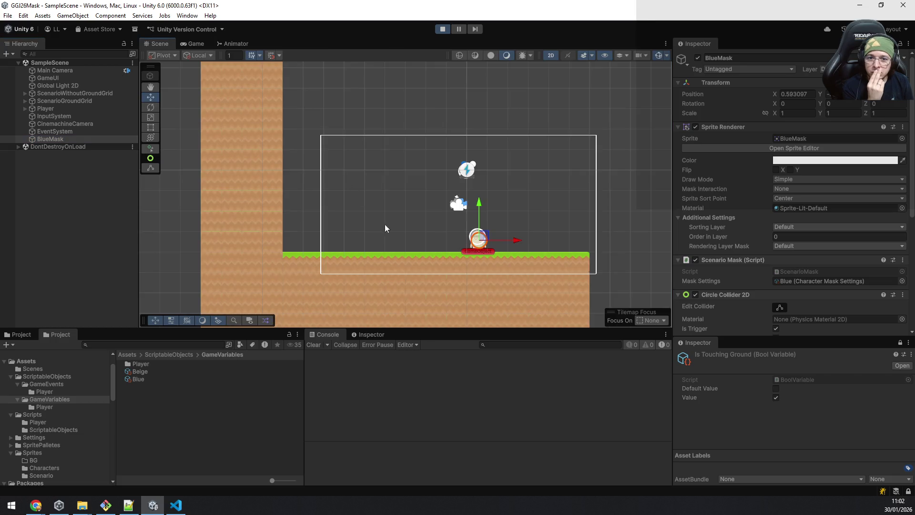
{"action": "scroll", "coordinate": [468, 235], "scroll_direction": "up", "scroll_amount": 5}
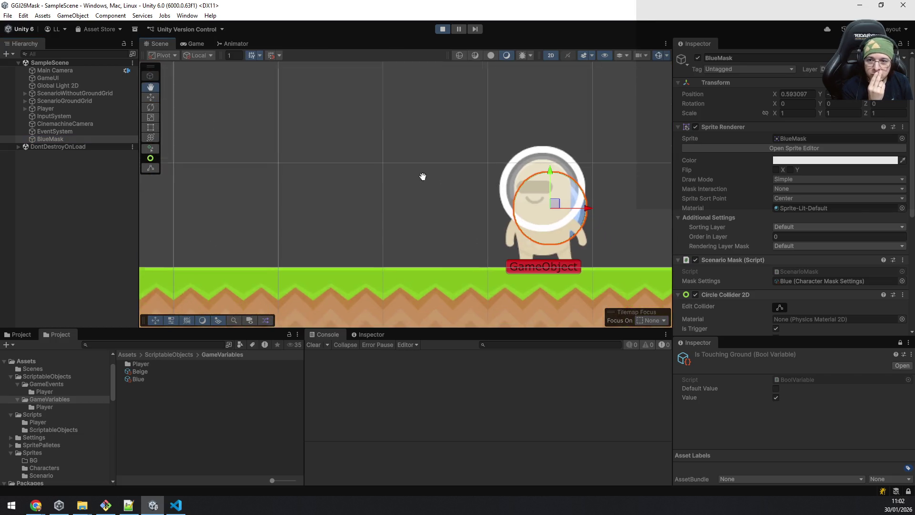
{"action": "left_click", "coordinate": [442, 29]}
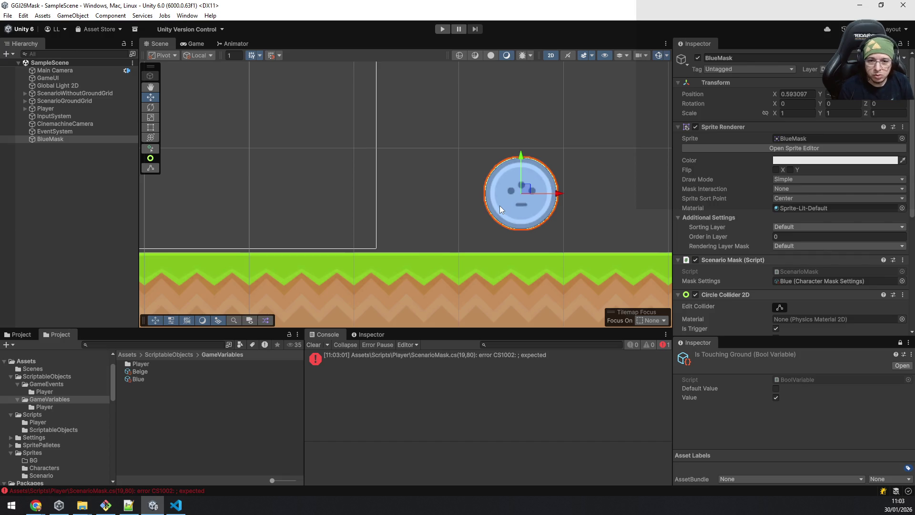
{"action": "key", "text": "alt+Tab"}
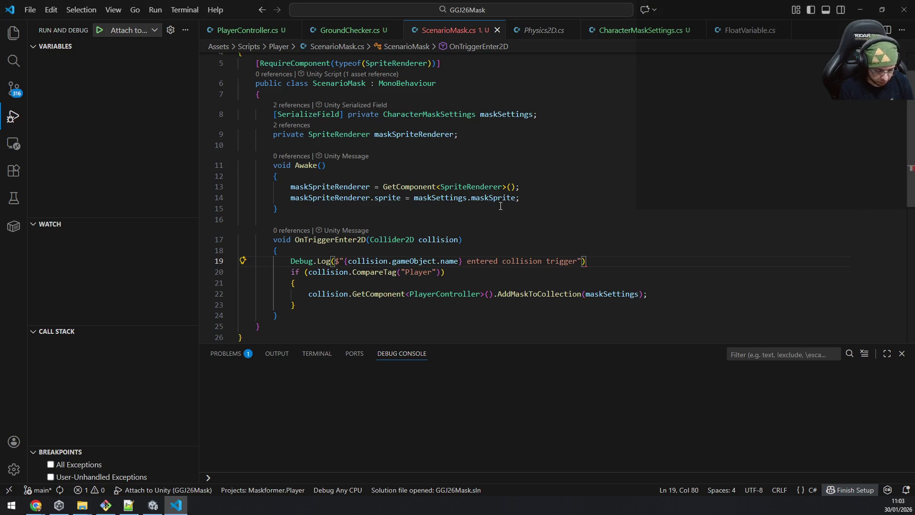
Return to Unity so the semicolon-fixed ScenarioMask.cs recompiles without the CS1002 error
{"action": "key", "text": "alt+Tab"}
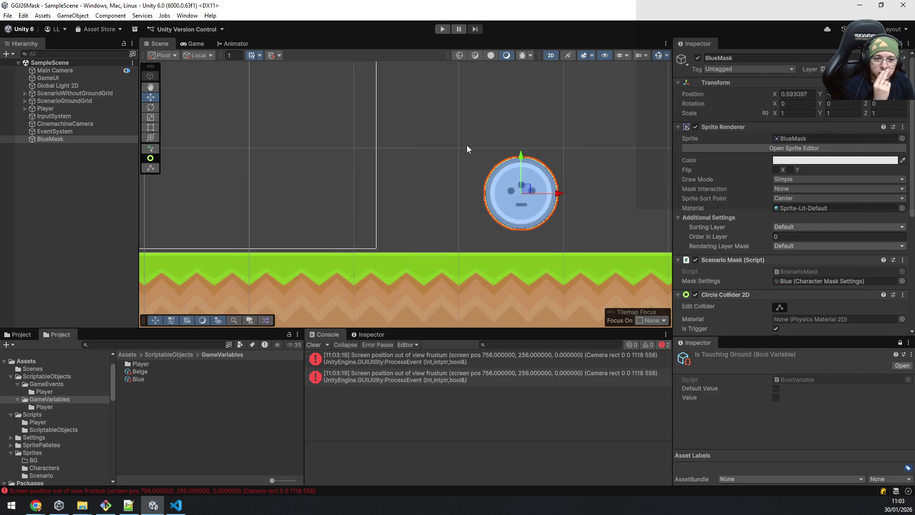
Reselect BlueMask, look through its Inspector components, and start Play mode
{"action": "left_click", "coordinate": [81, 132]}
{"action": "left_click", "coordinate": [66, 137]}
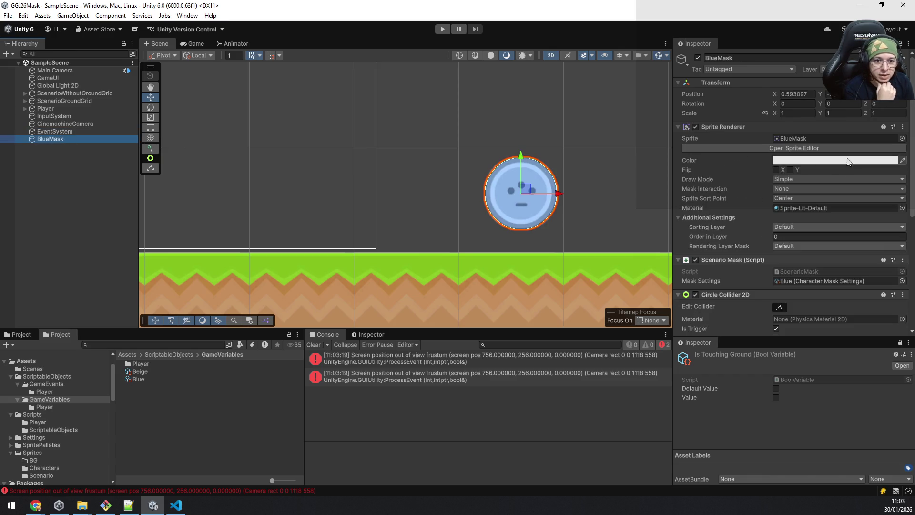
{"action": "scroll", "coordinate": [800, 296], "scroll_direction": "down", "scroll_amount": 3}
{"action": "scroll", "coordinate": [763, 143], "scroll_direction": "up", "scroll_amount": 5}
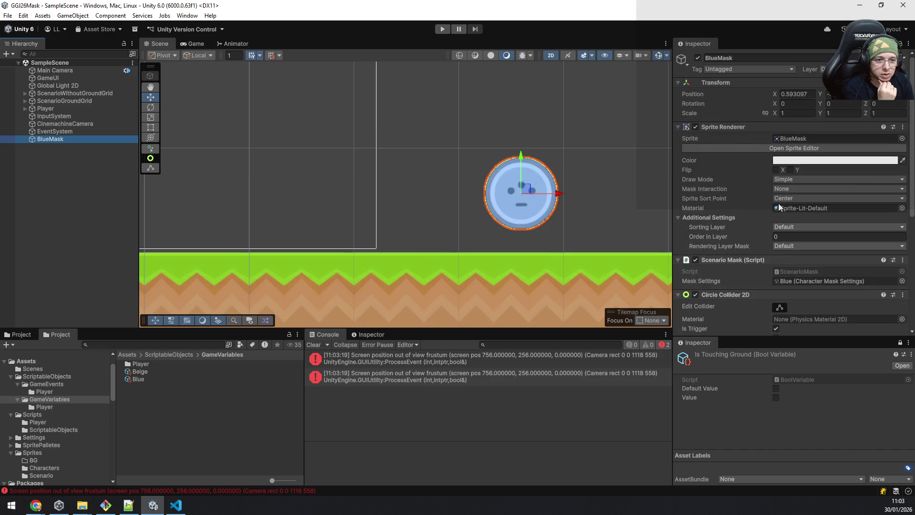
{"action": "scroll", "coordinate": [842, 119], "scroll_direction": "down", "scroll_amount": 4}
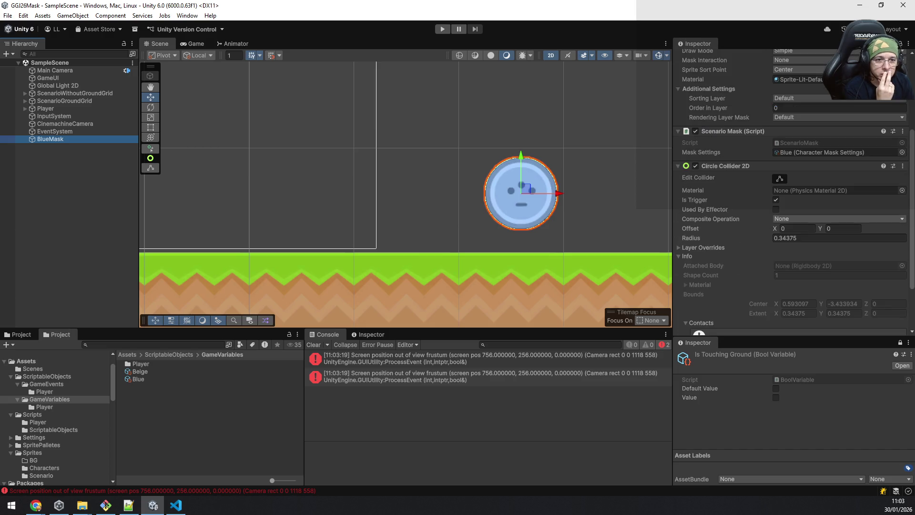
{"action": "scroll", "coordinate": [826, 134], "scroll_direction": "up", "scroll_amount": 5}
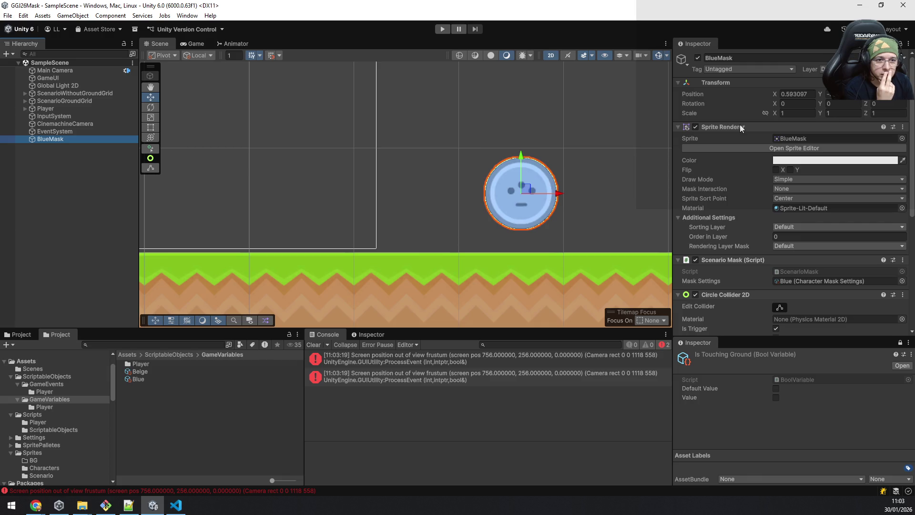
{"action": "scroll", "coordinate": [739, 124], "scroll_direction": "down", "scroll_amount": 5}
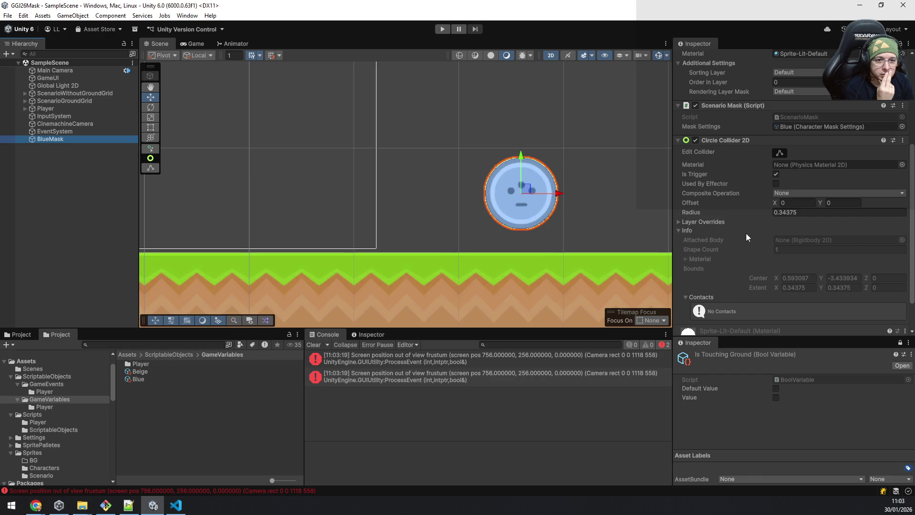
{"action": "scroll", "coordinate": [760, 231], "scroll_direction": "down", "scroll_amount": 2}
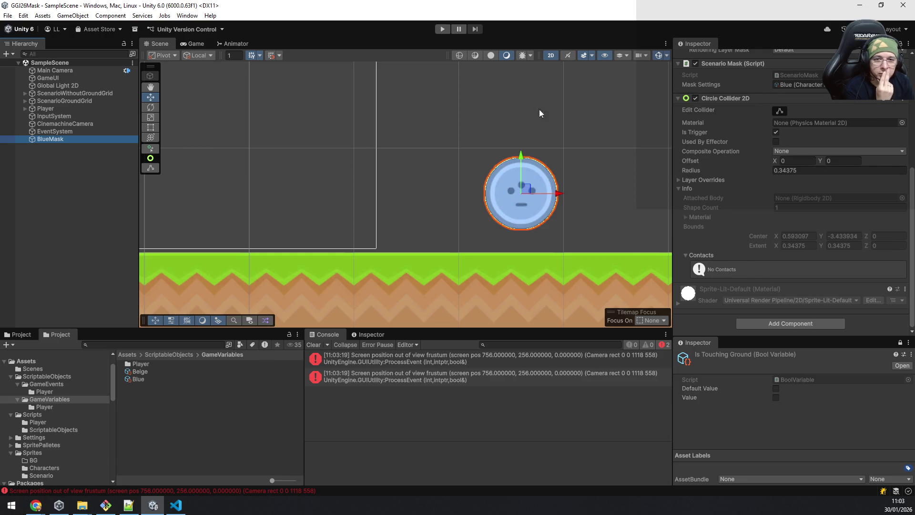
{"action": "left_click", "coordinate": [443, 30]}
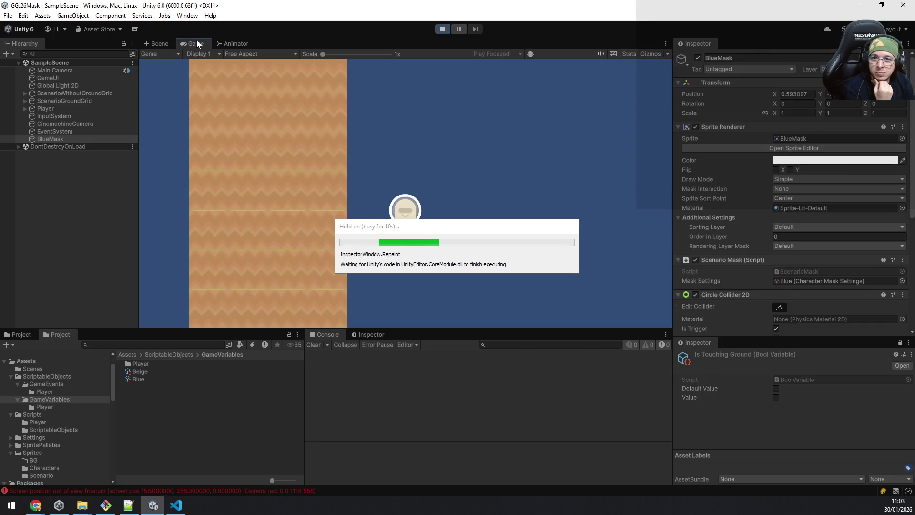
Walk and jump the player to the right, then back left into the BlueMask trigger
{"action": "key", "text": "d"}
{"action": "key", "text": "space"}
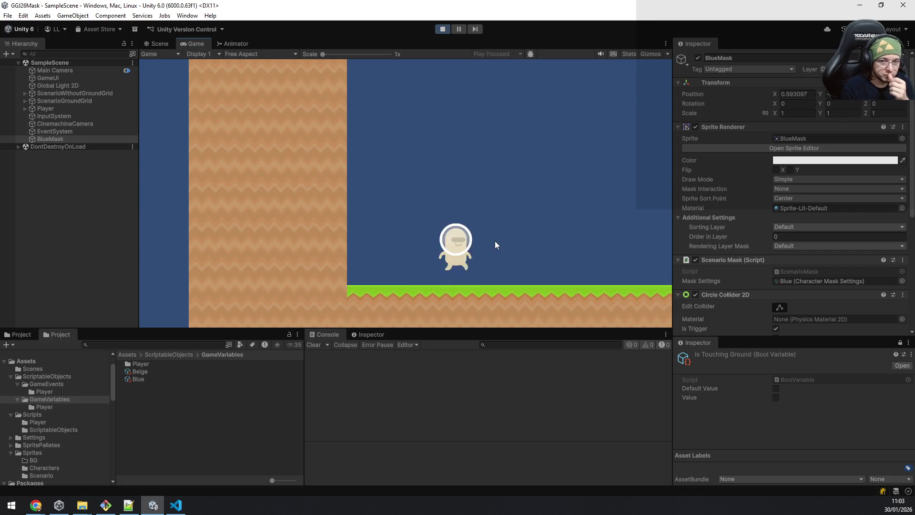
{"action": "key", "text": "space"}
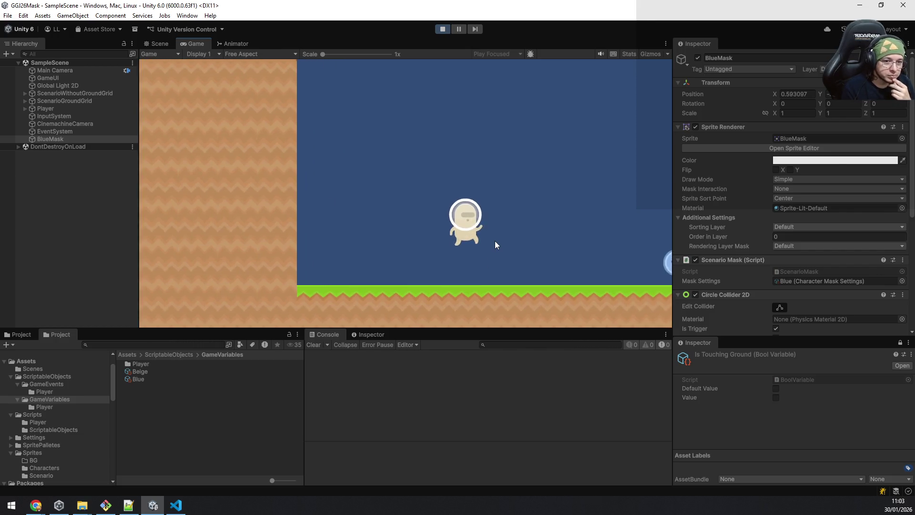
{"action": "key", "text": "space"}
{"action": "key", "text": "space"}
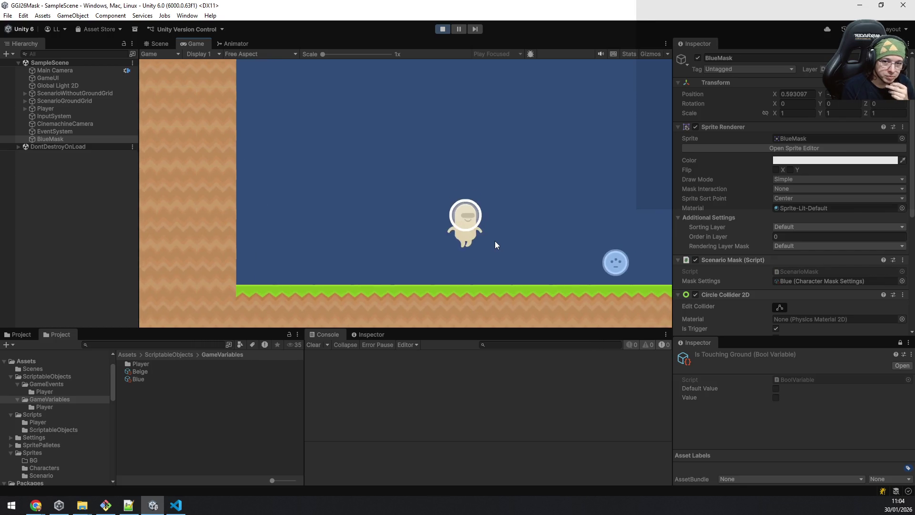
{"action": "key", "text": "space"}
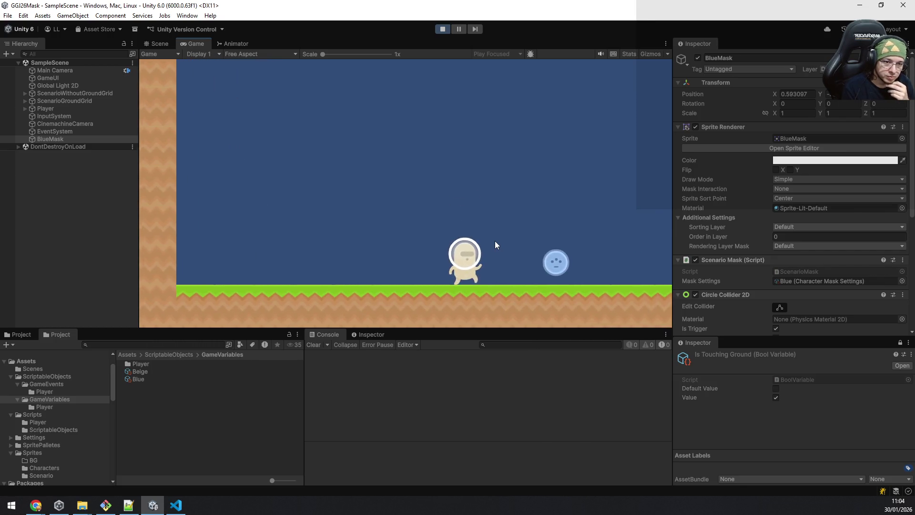
{"action": "key", "text": "space"}
{"action": "key", "text": "space"}
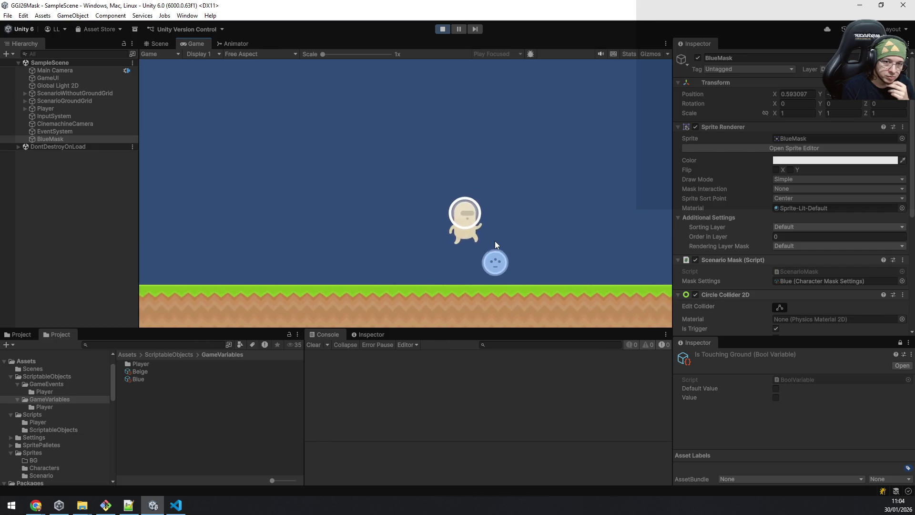
{"action": "key", "text": "a"}
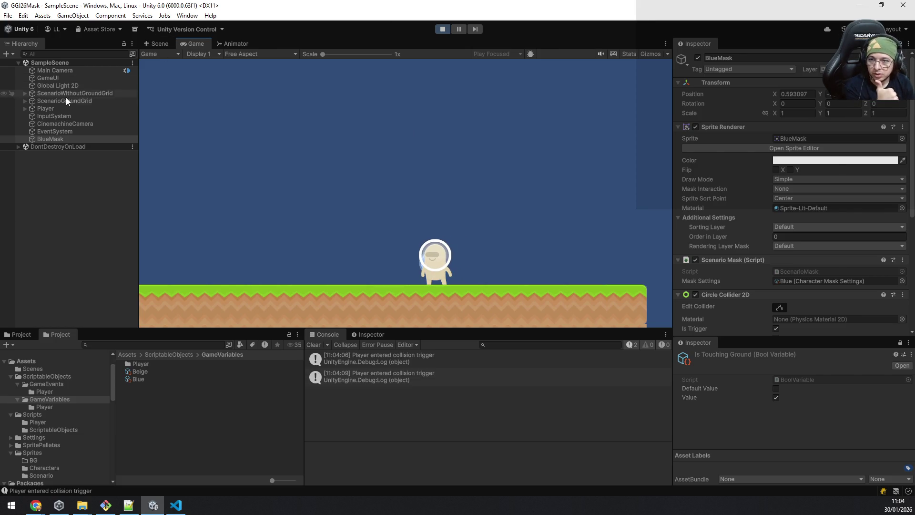
{"action": "left_click", "coordinate": [47, 116]}
Set the Player object's Tag to Player
{"action": "left_click", "coordinate": [48, 108]}
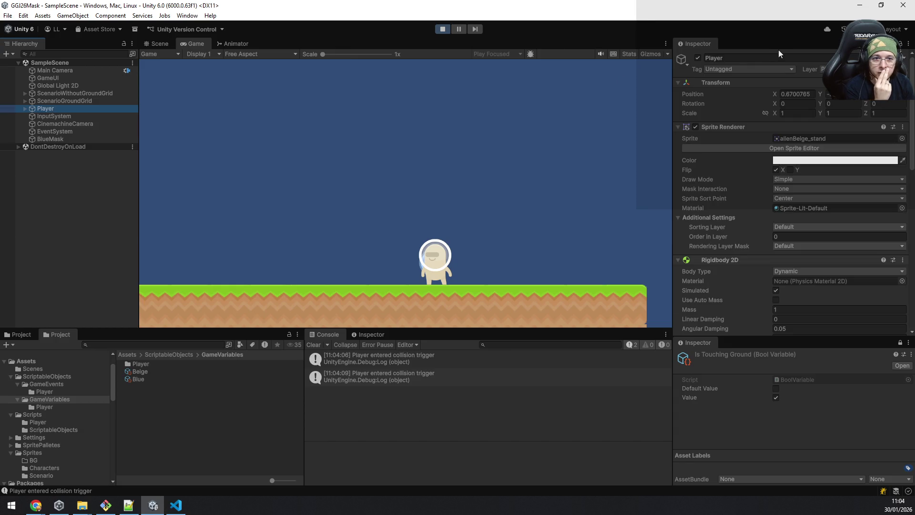
{"action": "left_click", "coordinate": [756, 68]}
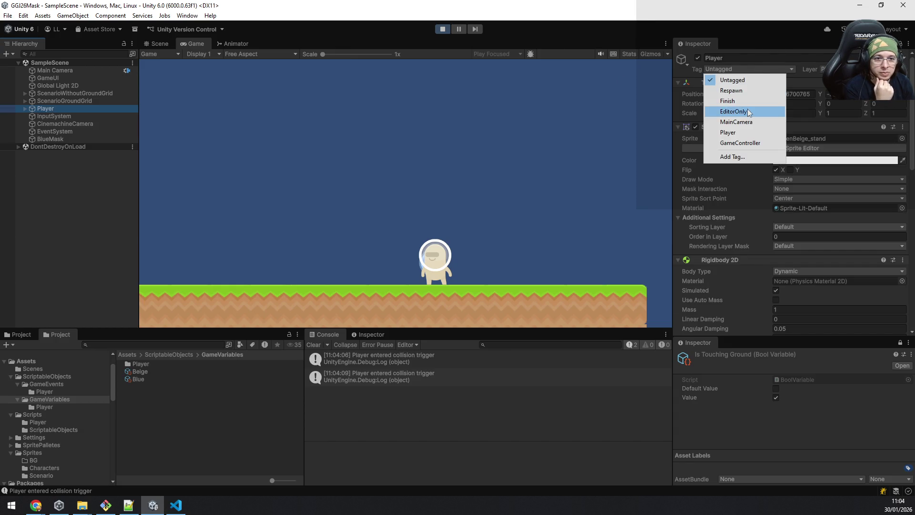
{"action": "left_click", "coordinate": [736, 130]}
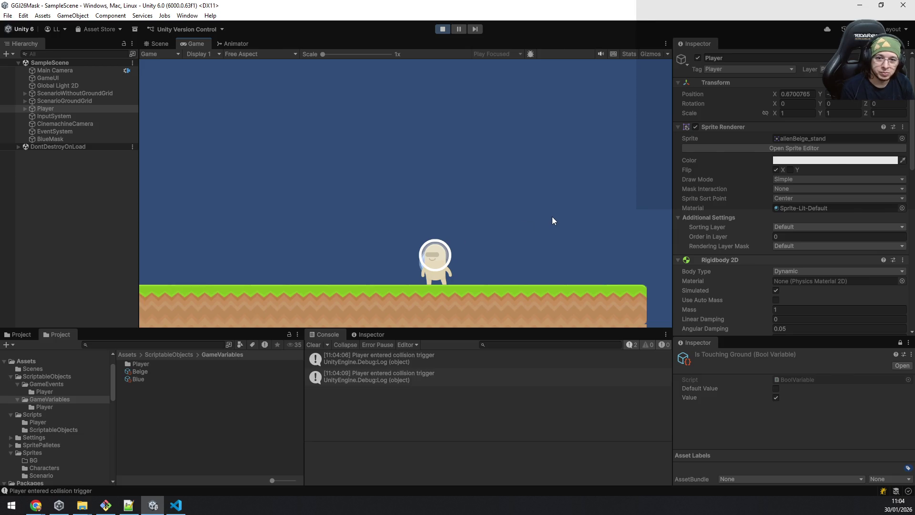
Jump and walk the character left onto the blue mask to turn it blue, then stop the game
{"action": "key", "text": "space"}
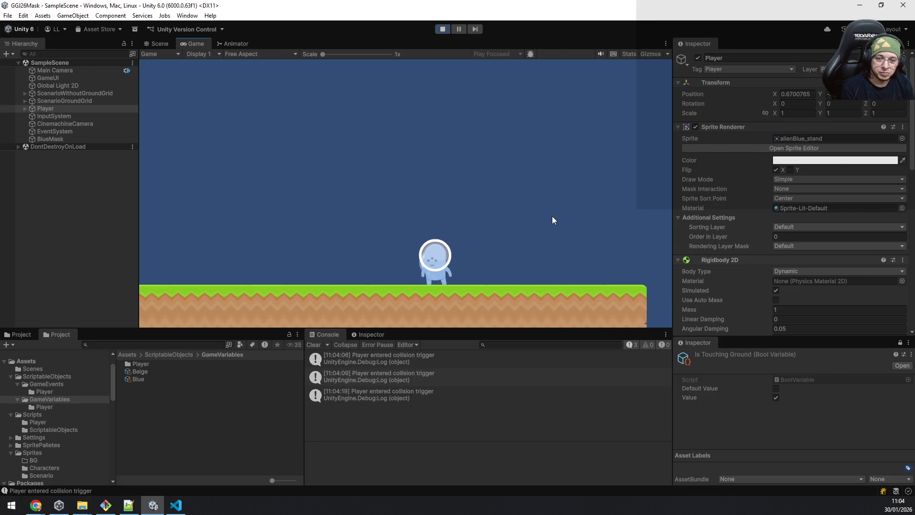
{"action": "key", "text": "a"}
{"action": "key", "text": "space"}
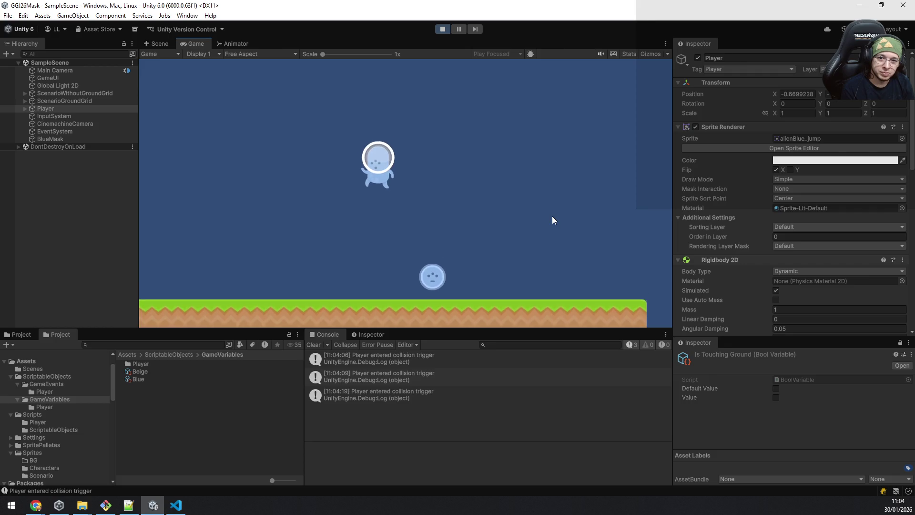
{"action": "left_click", "coordinate": [444, 28]}
{"action": "key", "text": "ctrl+p"}
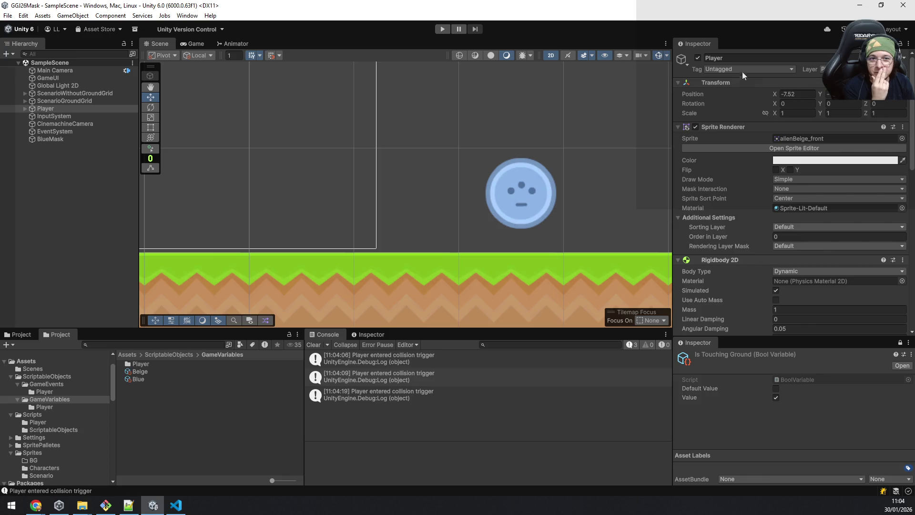
Re-tag the Player object as Player outside Play mode, save the scene, and return to VS Code
{"action": "left_click", "coordinate": [736, 68]}
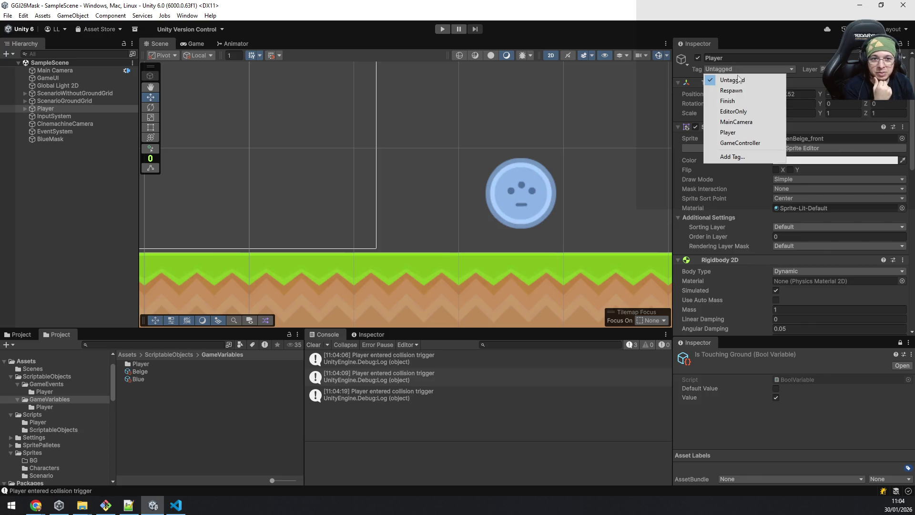
{"action": "left_click", "coordinate": [746, 130]}
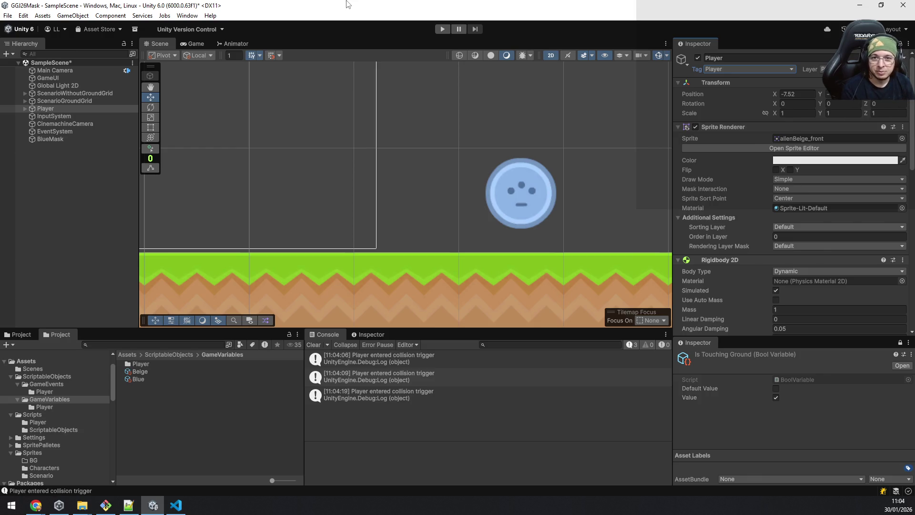
{"action": "key", "text": "ctrl+s"}
{"action": "key", "text": "alt+Tab"}
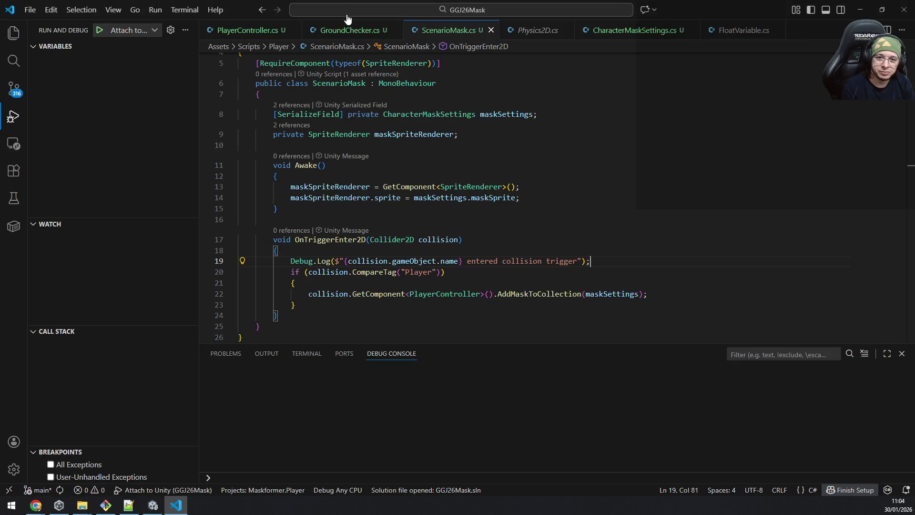
Switch from VS Code back to the Unity editor showing SampleScene
{"action": "key", "text": "alt+Tab"}
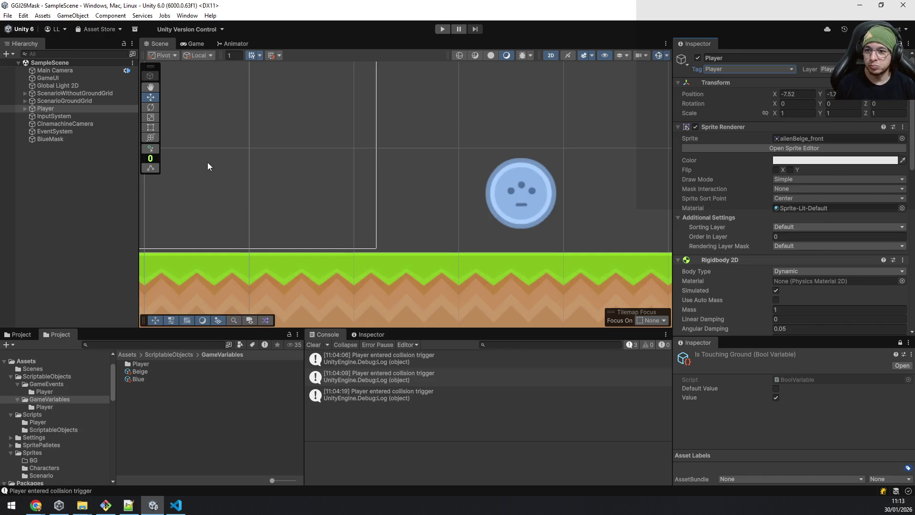
Toggle between the Scene and Game views, then undock the Game view into its own window
{"action": "left_click", "coordinate": [196, 45]}
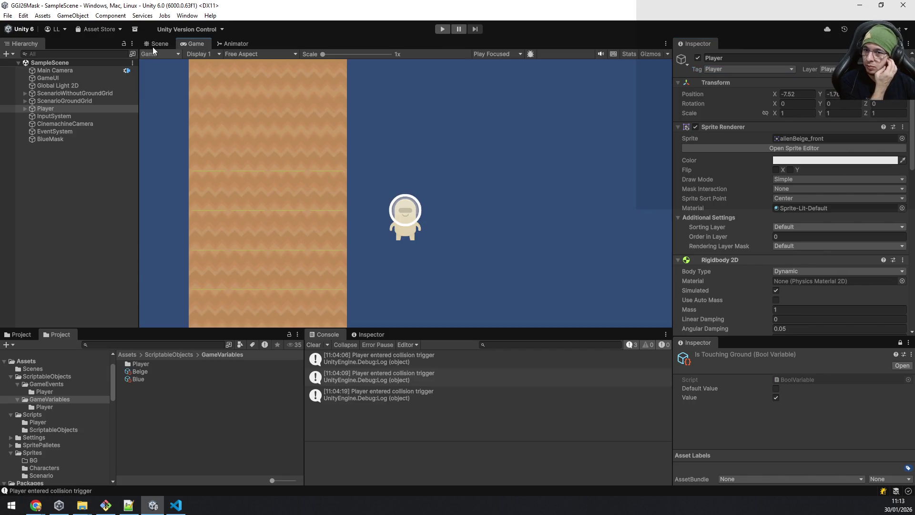
{"action": "left_click", "coordinate": [151, 43]}
{"action": "scroll", "coordinate": [401, 166], "scroll_direction": "down", "scroll_amount": 5}
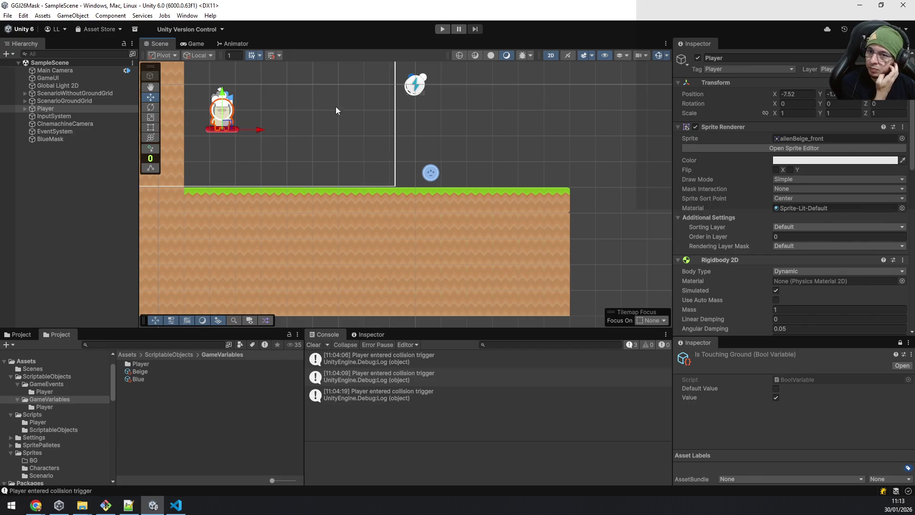
{"action": "left_click", "coordinate": [192, 44]}
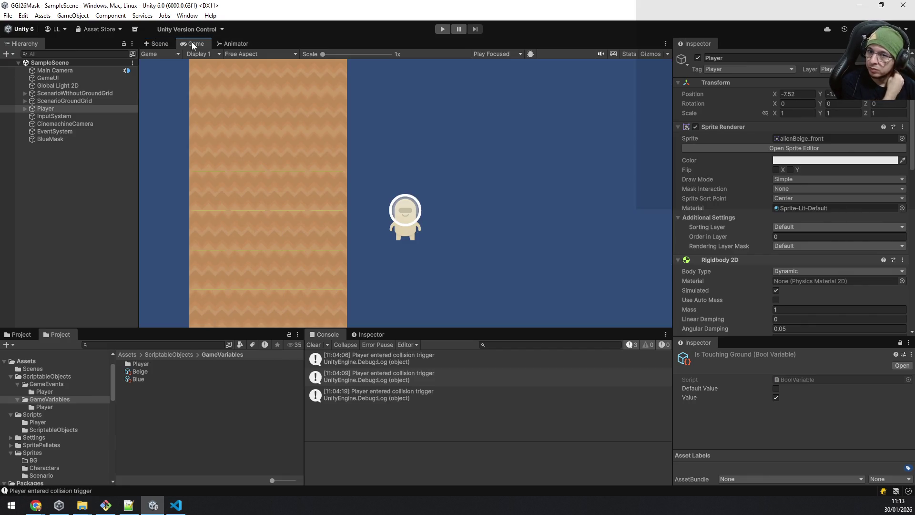
{"action": "mouse_move", "coordinate": [192, 42]}
{"action": "left_mouse_down"}
{"action": "mouse_move", "coordinate": [858, 190]}
{"action": "mouse_move", "coordinate": [914, 190]}
{"action": "left_mouse_up"}
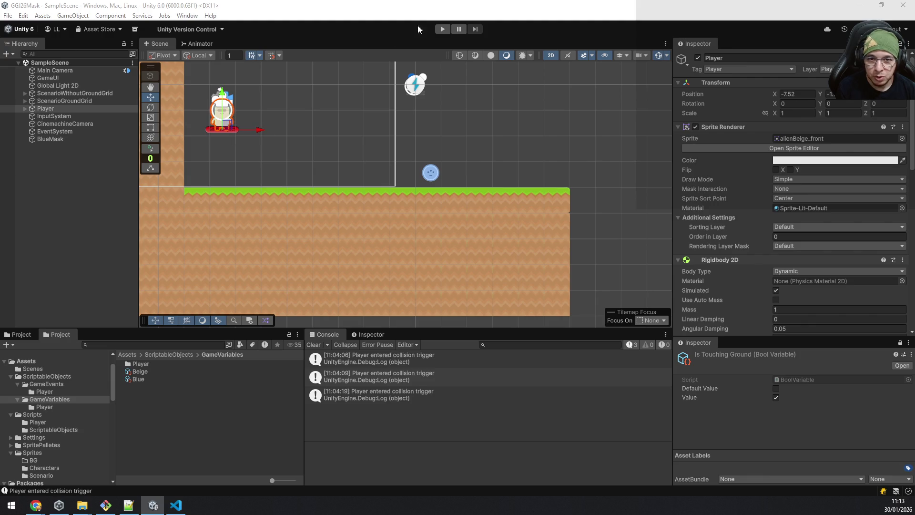
Enter Play mode and walk the character left and right along the grass, jumping several times
{"action": "left_click", "coordinate": [443, 29]}
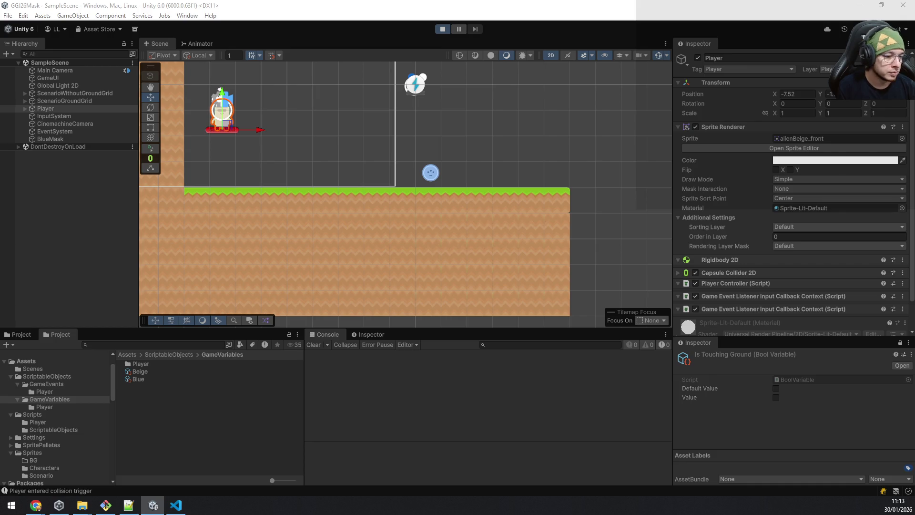
{"action": "key", "text": "d"}
{"action": "key", "text": "space"}
{"action": "key", "text": "a"}
{"action": "key", "text": "d"}
{"action": "key", "text": "space"}
{"action": "key", "text": "a"}
{"action": "key", "text": "d"}
{"action": "key", "text": "space"}
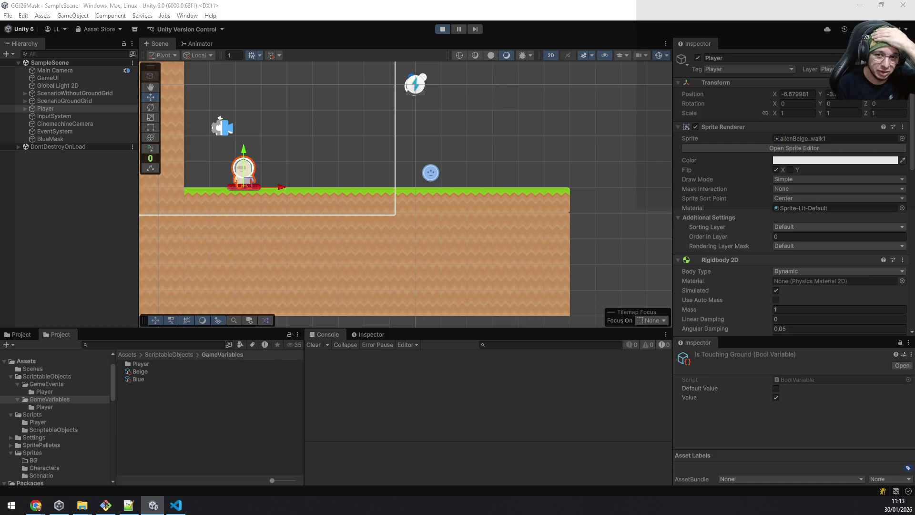
{"action": "key", "text": "a"}
{"action": "key", "text": "a"}
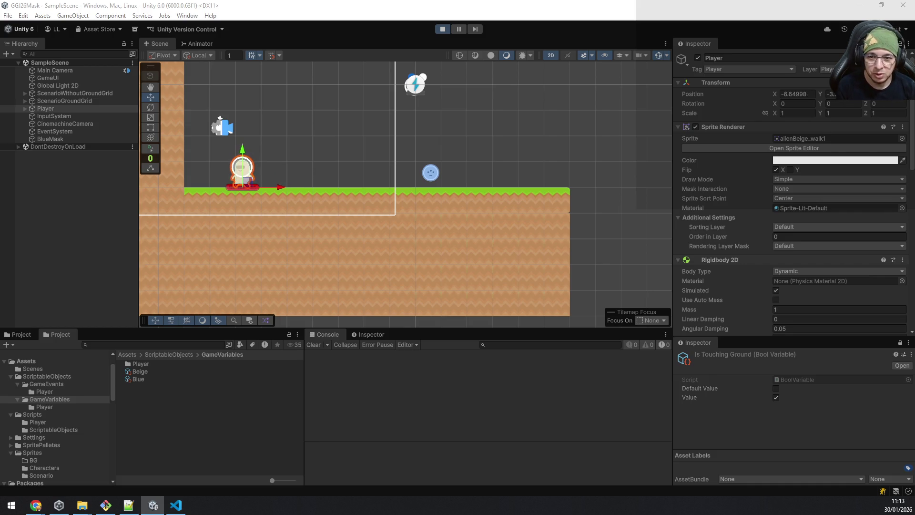
{"action": "key", "text": "d"}
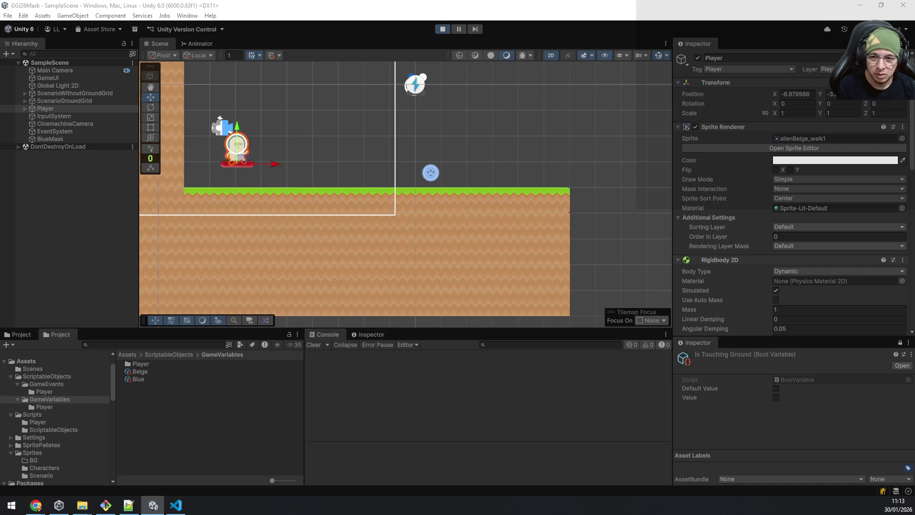
{"action": "key", "text": "a"}
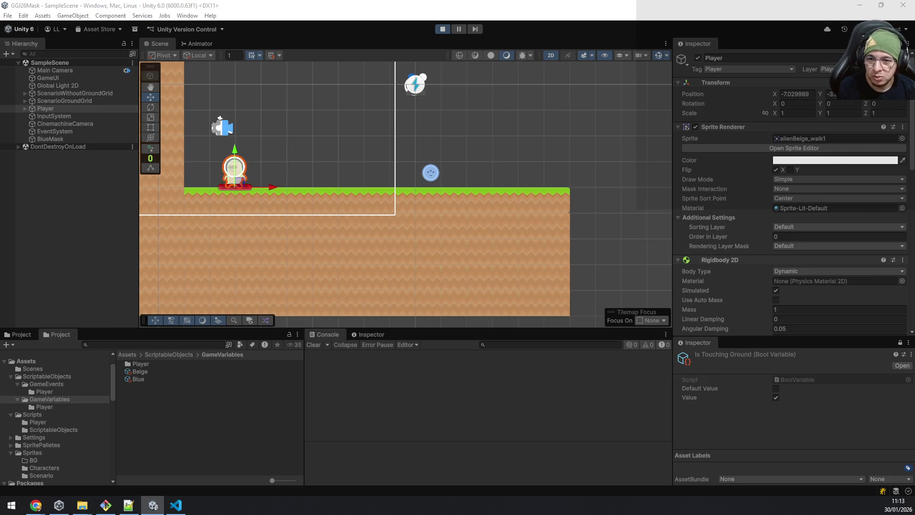
{"action": "key", "text": "d"}
{"action": "key", "text": "a"}
{"action": "key", "text": "d"}
{"action": "key", "text": "space"}
{"action": "key", "text": "a"}
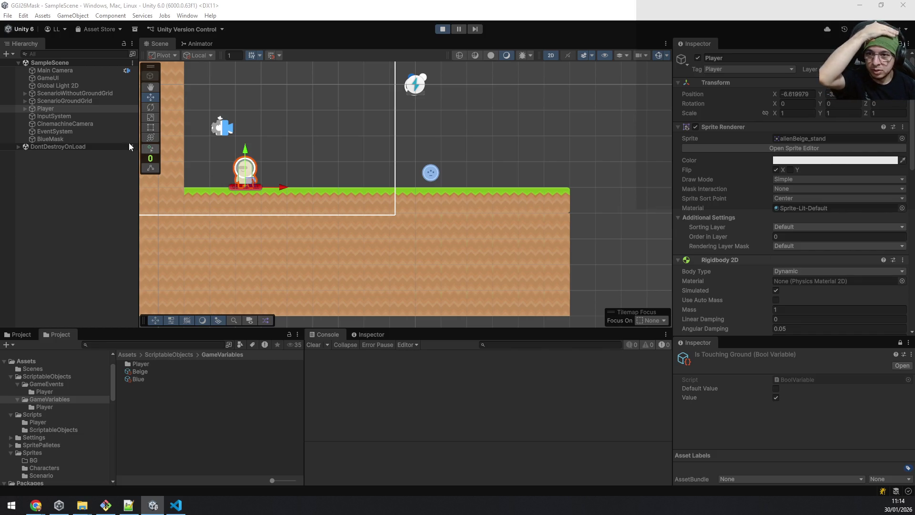
Set the Player Controller's Move Speed to 0.03 during Play mode
{"action": "scroll", "coordinate": [803, 229], "scroll_direction": "down", "scroll_amount": 3}
{"action": "scroll", "coordinate": [802, 230], "scroll_direction": "down", "scroll_amount": 7}
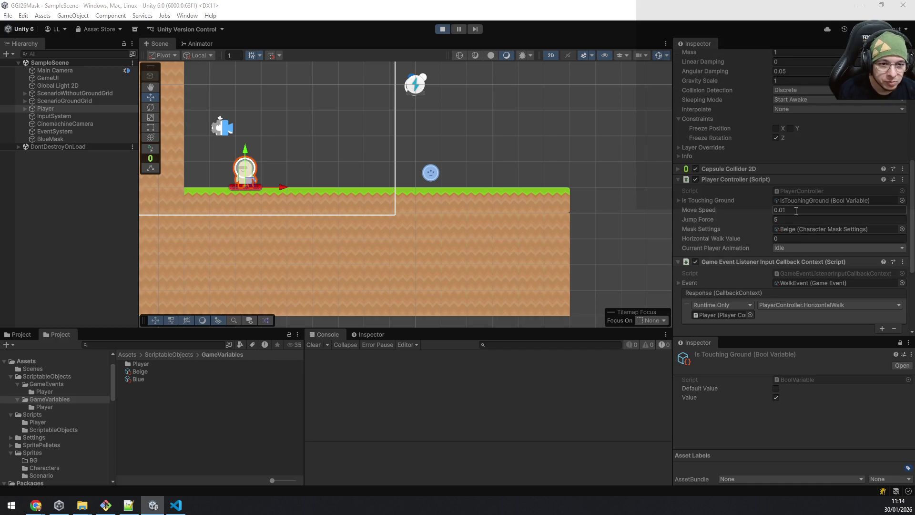
{"action": "left_click", "coordinate": [797, 211]}
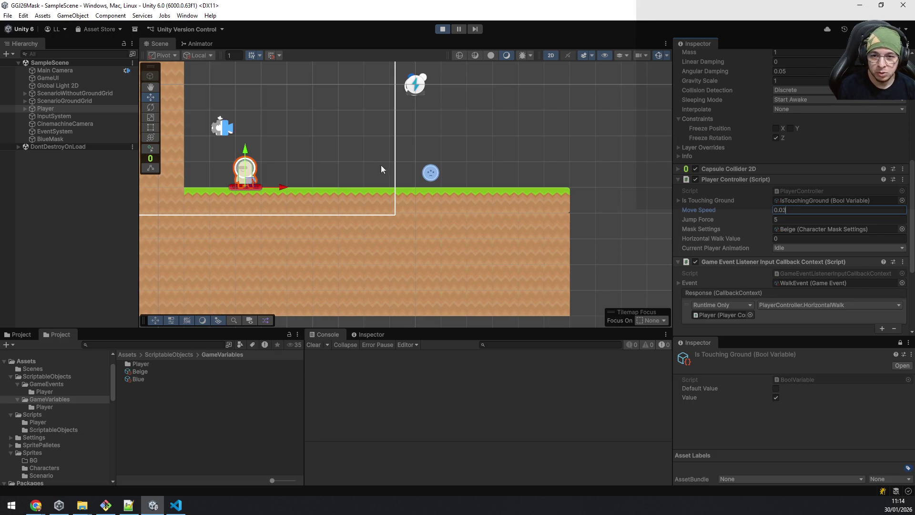
{"action": "left_click", "coordinate": [430, 138]}
Test the new speed by walking and jumping back and forth, then stop Play mode
{"action": "key", "text": "d"}
{"action": "key", "text": "space"}
{"action": "key", "text": "a"}
{"action": "key", "text": "d"}
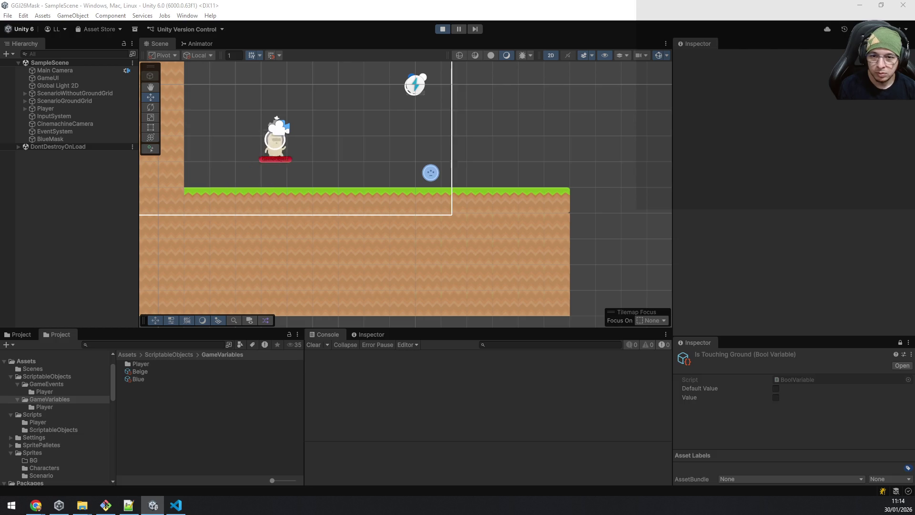
{"action": "key", "text": "a"}
{"action": "key", "text": "space"}
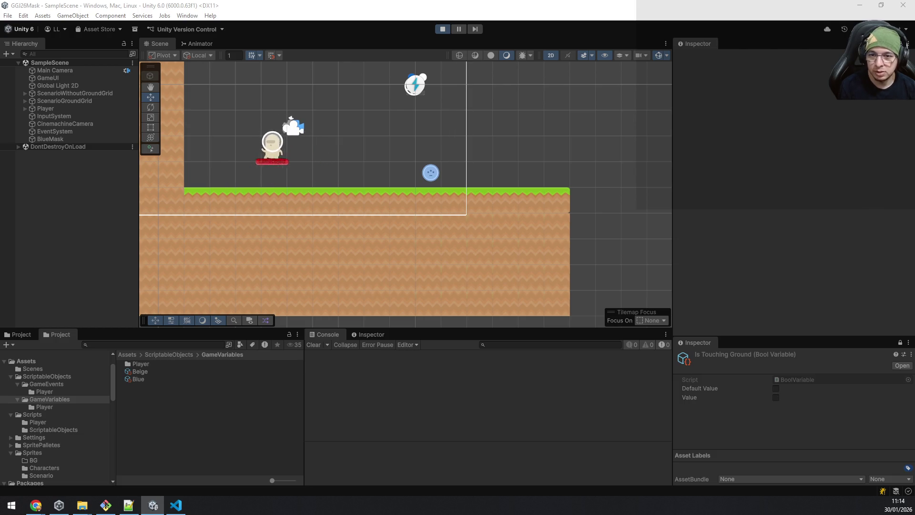
{"action": "key", "text": "space"}
{"action": "key", "text": "d"}
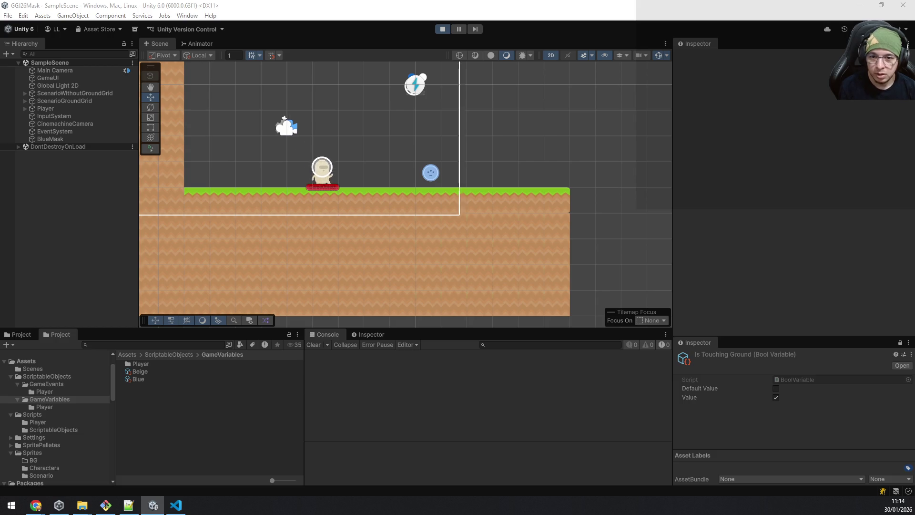
{"action": "key", "text": "a"}
{"action": "key", "text": "space"}
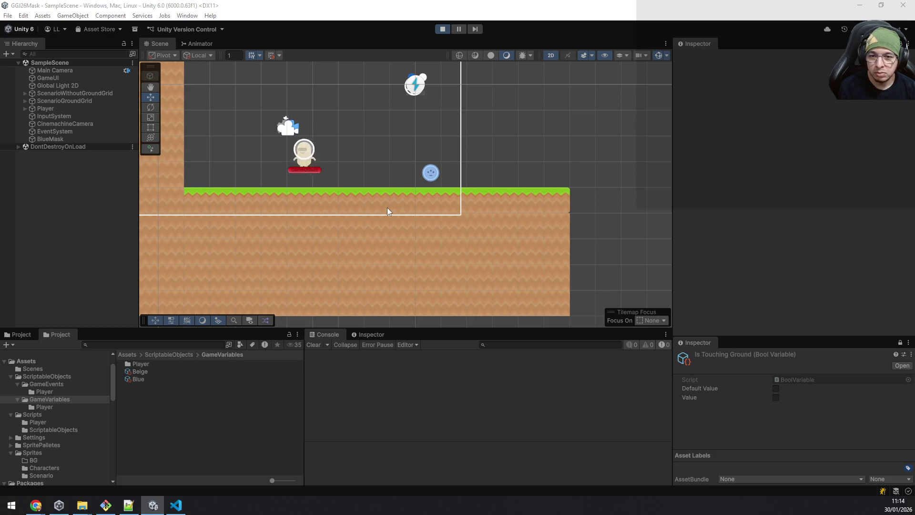
{"action": "key", "text": "space"}
{"action": "key", "text": "d"}
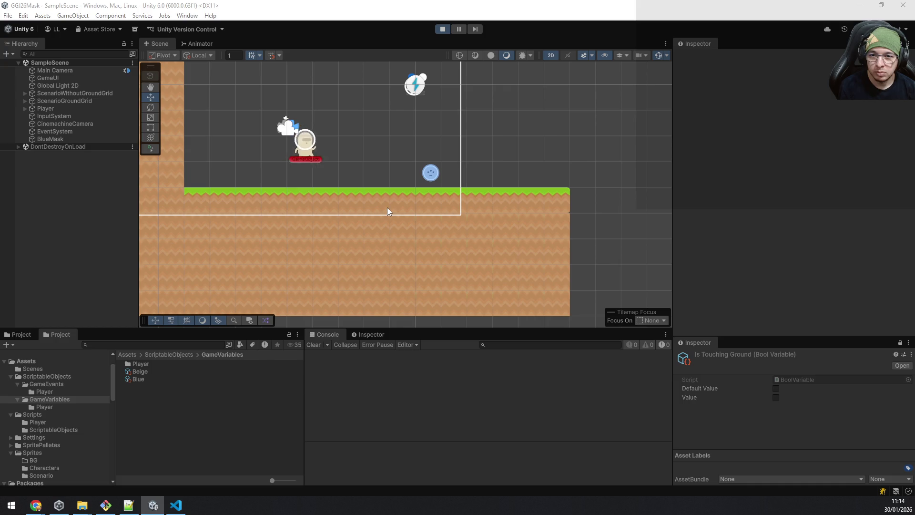
{"action": "key", "text": "a"}
{"action": "key", "text": "space"}
{"action": "key", "text": "d"}
{"action": "key", "text": "space"}
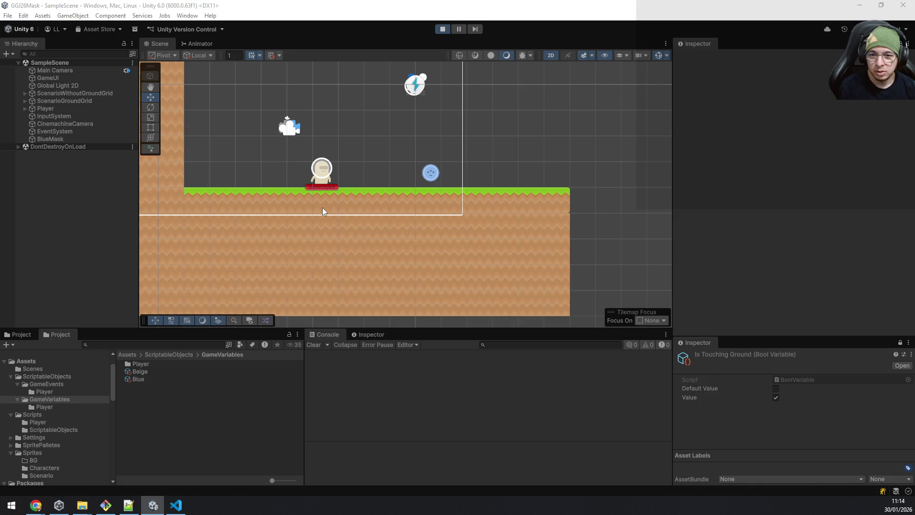
{"action": "key", "text": "a"}
{"action": "key", "text": "space"}
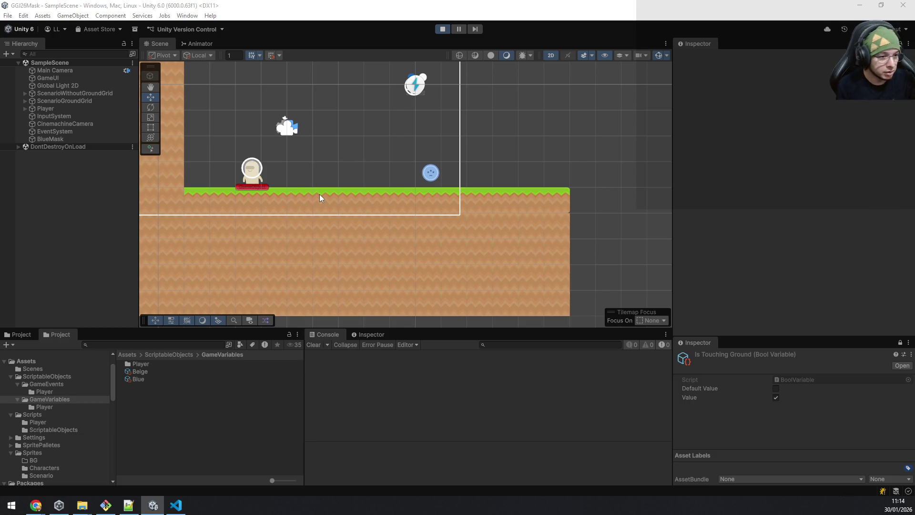
{"action": "left_click", "coordinate": [443, 30]}
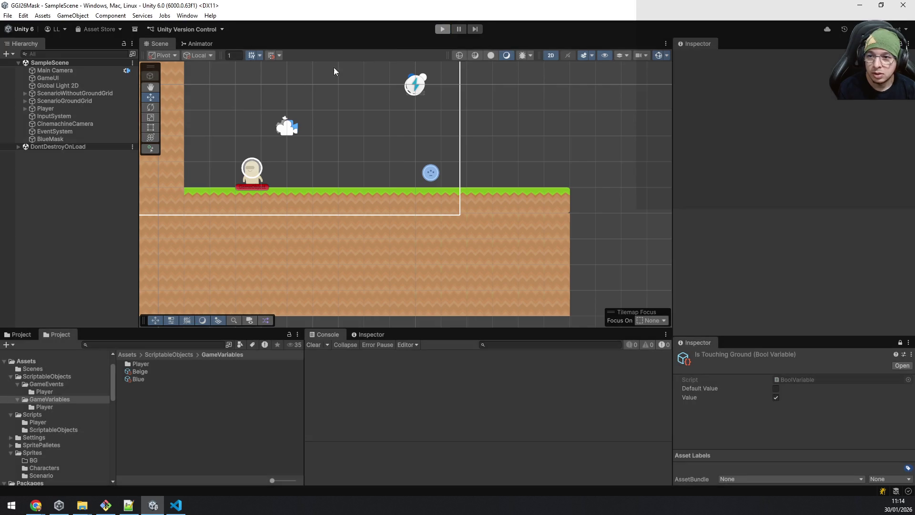
Reapply the Player's 0.03 Move Speed outside Play mode and save the scene
{"action": "left_click", "coordinate": [72, 107]}
{"action": "scroll", "coordinate": [795, 296], "scroll_direction": "down", "scroll_amount": 2}
{"action": "left_click", "coordinate": [801, 277]}
{"action": "scroll", "coordinate": [793, 281], "scroll_direction": "down", "scroll_amount": 10}
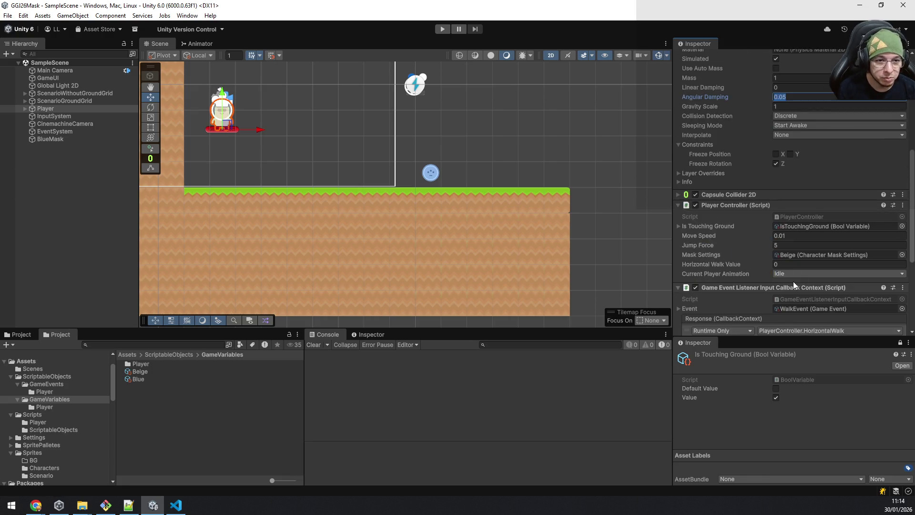
{"action": "type", "text": "0.03"}
{"action": "key", "text": "ctrl+s"}
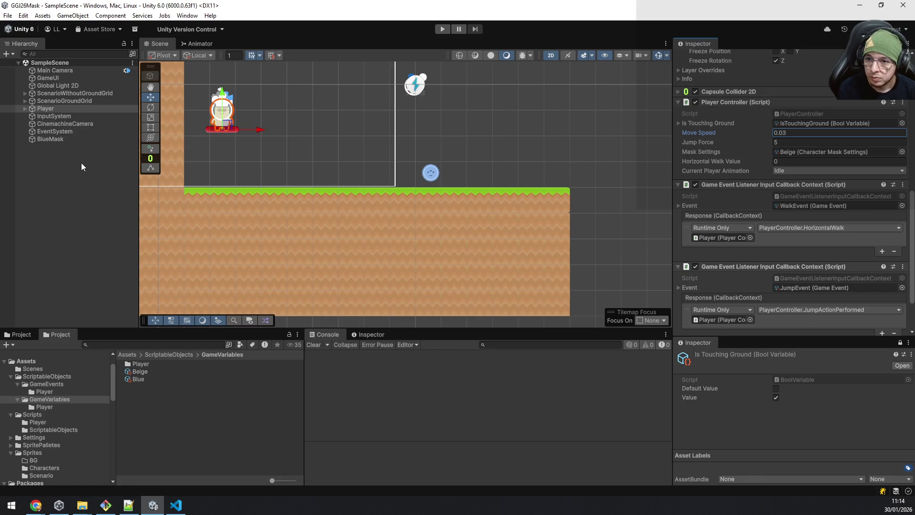
Lower the Blue mask settings' Jump Force from 1.5 to 1.3
{"action": "left_click", "coordinate": [147, 377]}
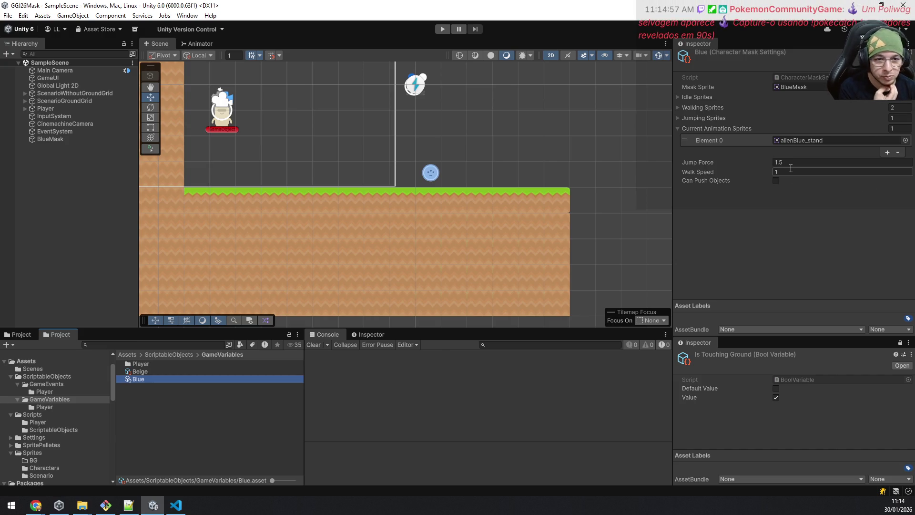
{"action": "left_click", "coordinate": [791, 163]}
{"action": "double_click", "coordinate": [791, 163]}
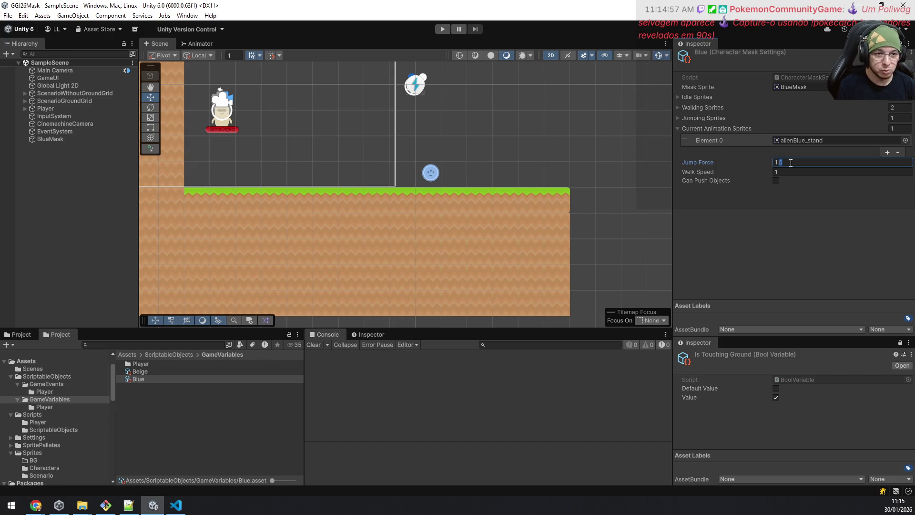
{"action": "type", "text": "3"}
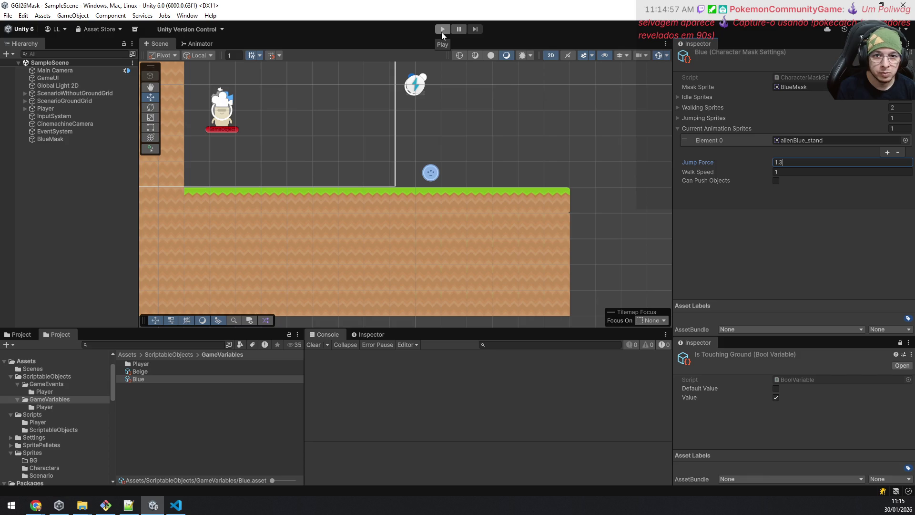
{"action": "left_click", "coordinate": [842, 258]}
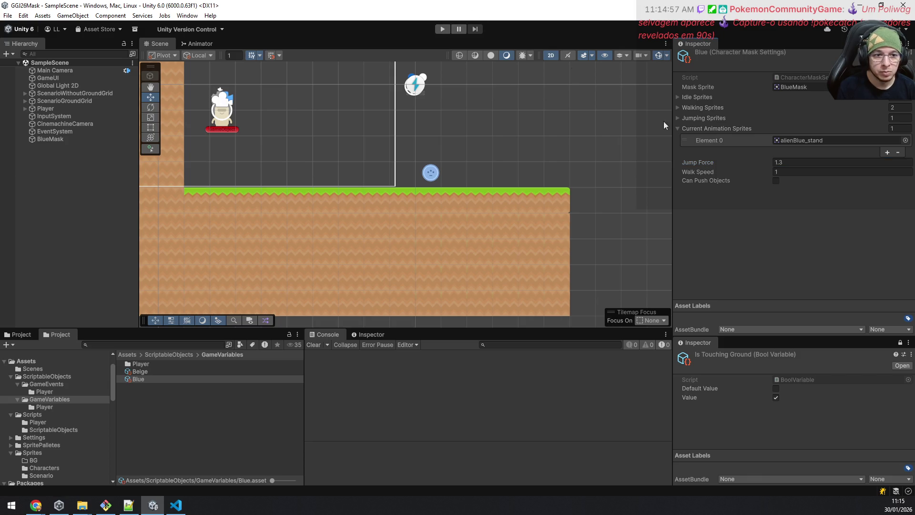
Play-test as the blue character, walking and jumping left and right, then stop the game
{"action": "left_click", "coordinate": [442, 29]}
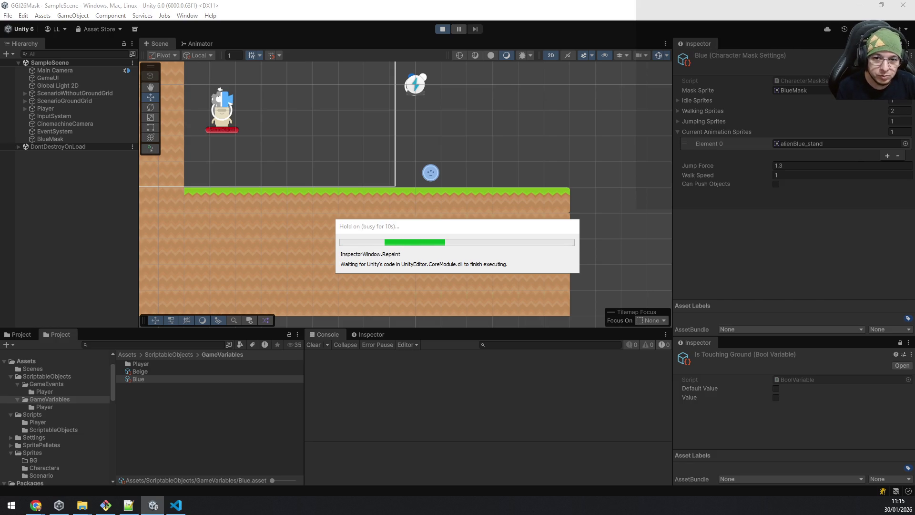
{"action": "key", "text": "d"}
{"action": "key", "text": "d"}
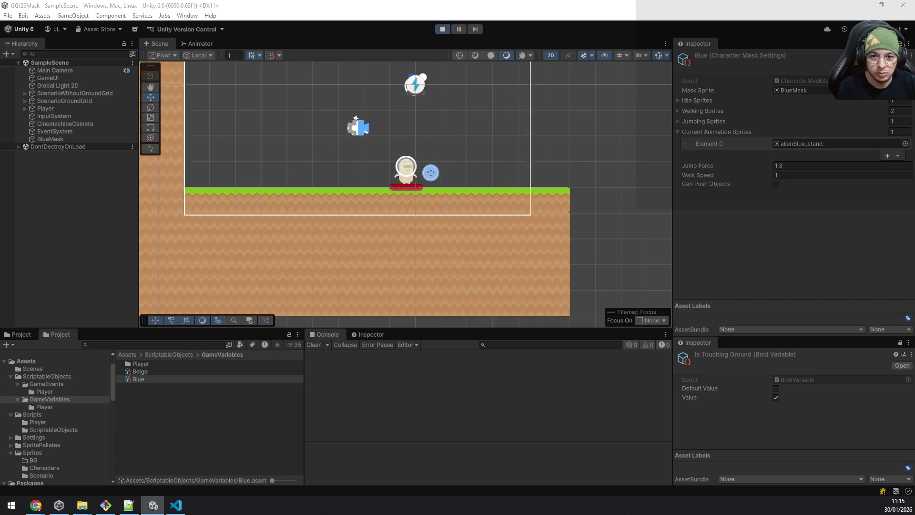
{"action": "key", "text": "space"}
{"action": "key", "text": "a"}
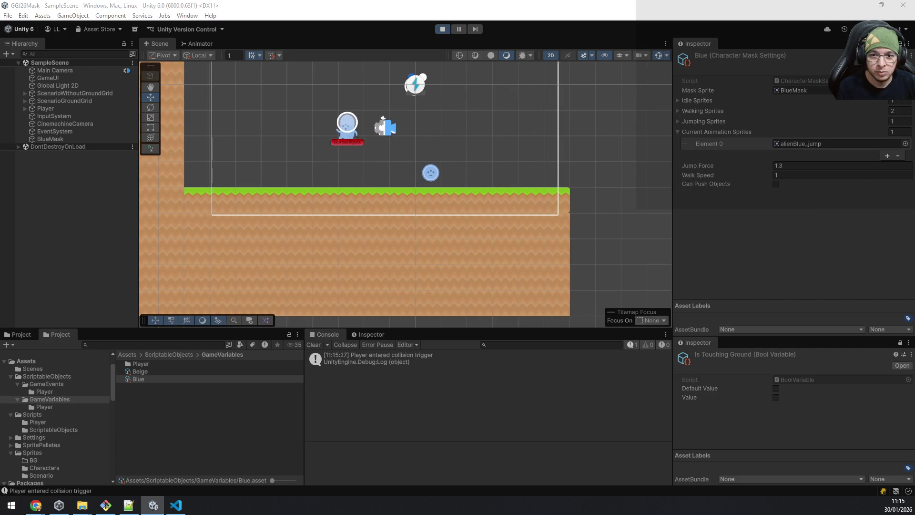
{"action": "key", "text": "space"}
{"action": "key", "text": "d"}
{"action": "key", "text": "d"}
{"action": "key", "text": "space"}
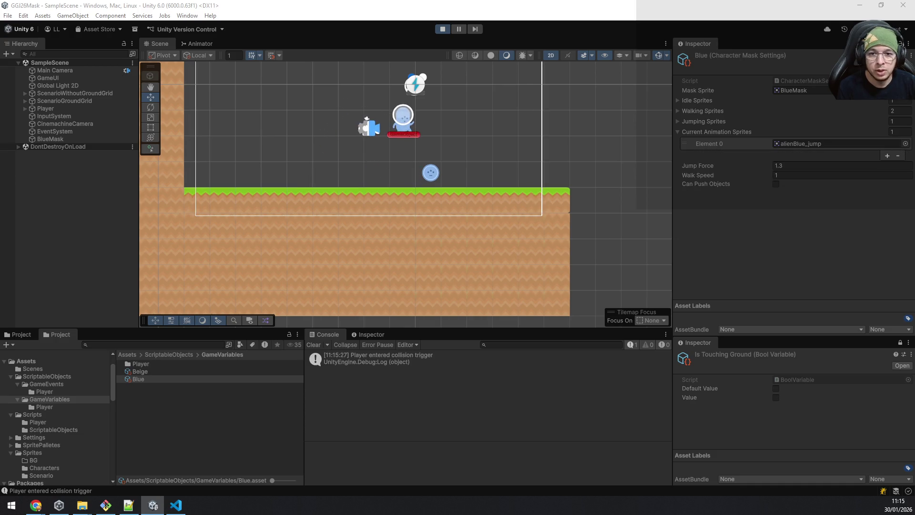
{"action": "key", "text": "space"}
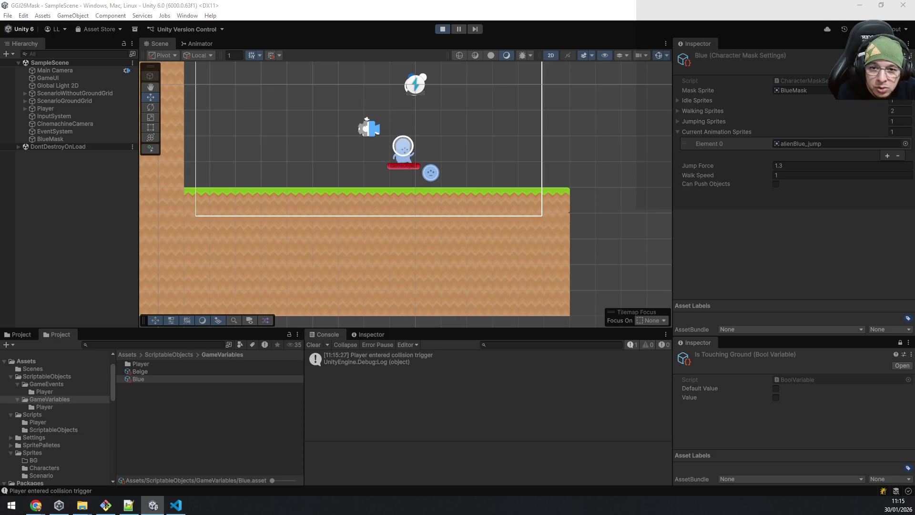
{"action": "key", "text": "space"}
{"action": "key", "text": "space"}
{"action": "key", "text": "a"}
{"action": "key", "text": "d"}
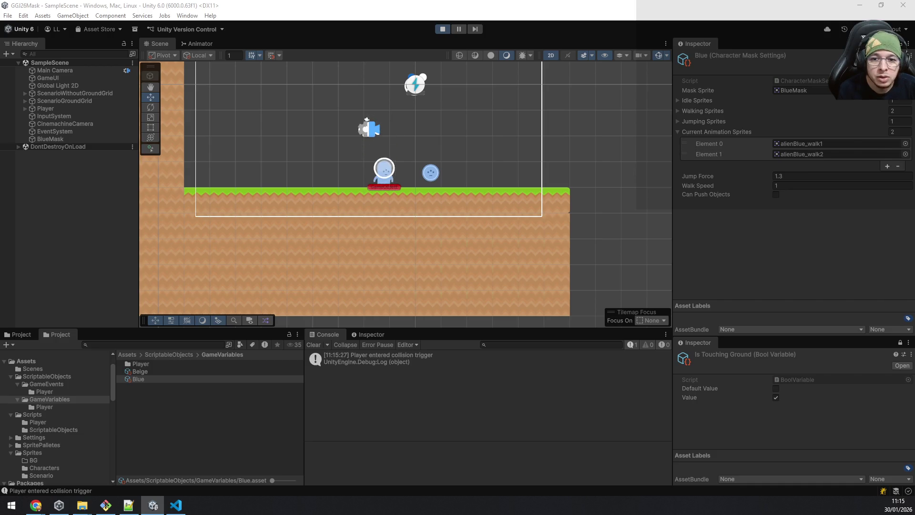
{"action": "key", "text": "a"}
{"action": "key", "text": "space"}
{"action": "key", "text": "d"}
{"action": "key", "text": "space"}
{"action": "key", "text": "space"}
{"action": "key", "text": "a"}
{"action": "key", "text": "d"}
{"action": "key", "text": "space"}
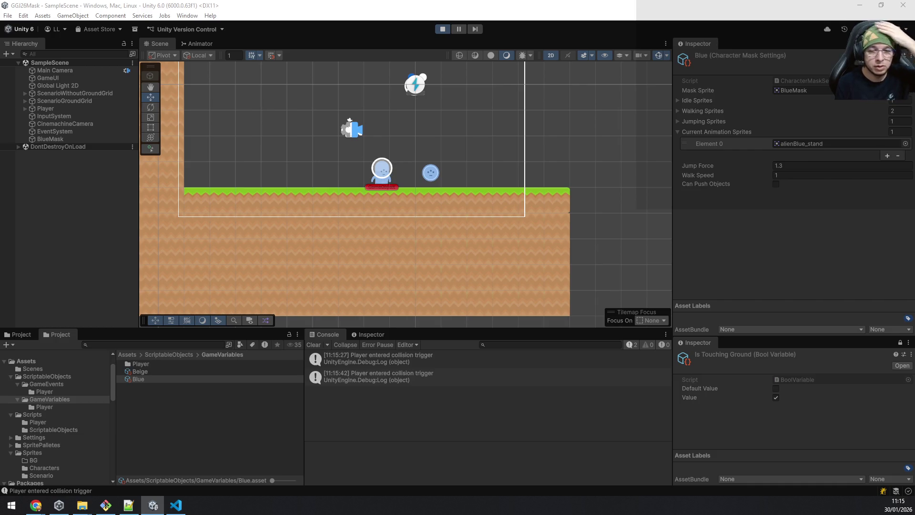
{"action": "left_click", "coordinate": [444, 29]}
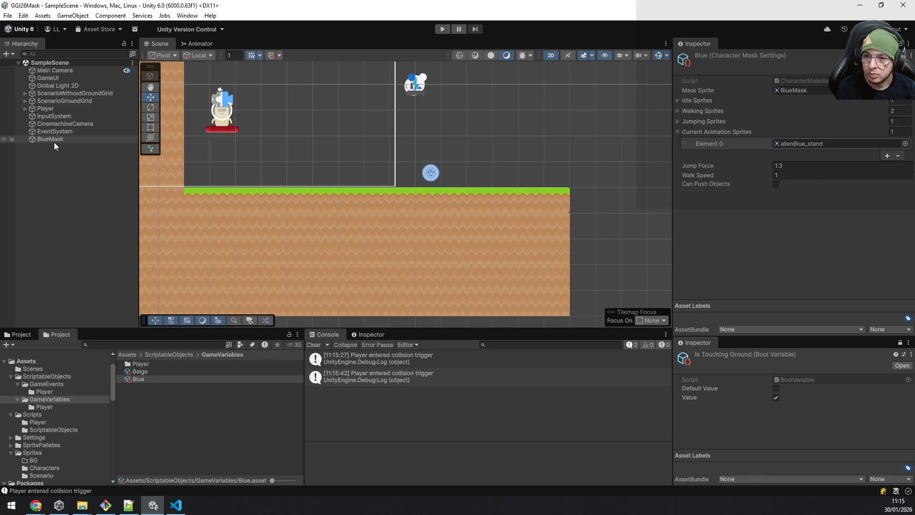
Frame the GameUI canvas and add a UI Image as its child
{"action": "left_click", "coordinate": [61, 77]}
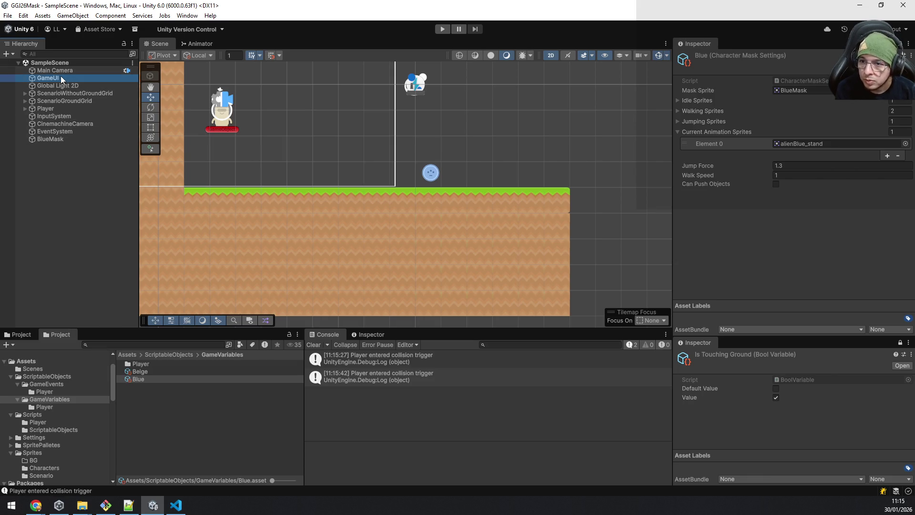
{"action": "double_click", "coordinate": [61, 77]}
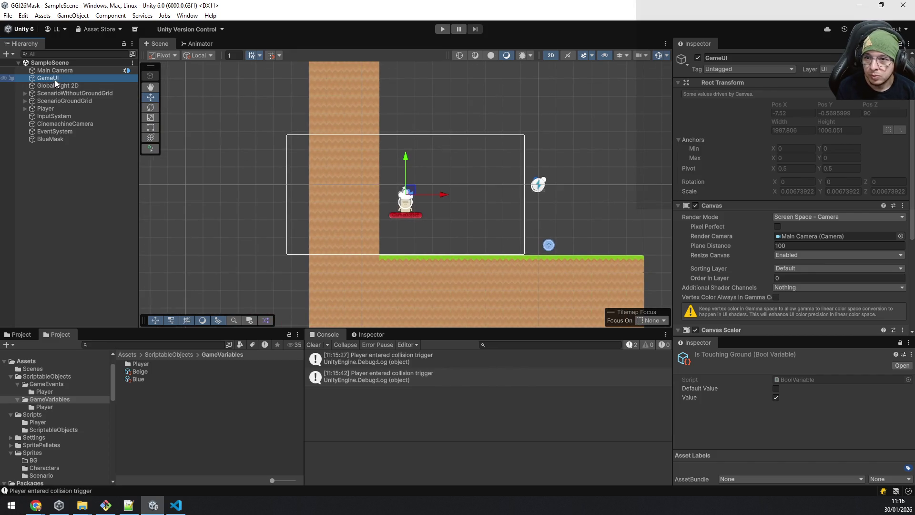
{"action": "right_click", "coordinate": [56, 79]}
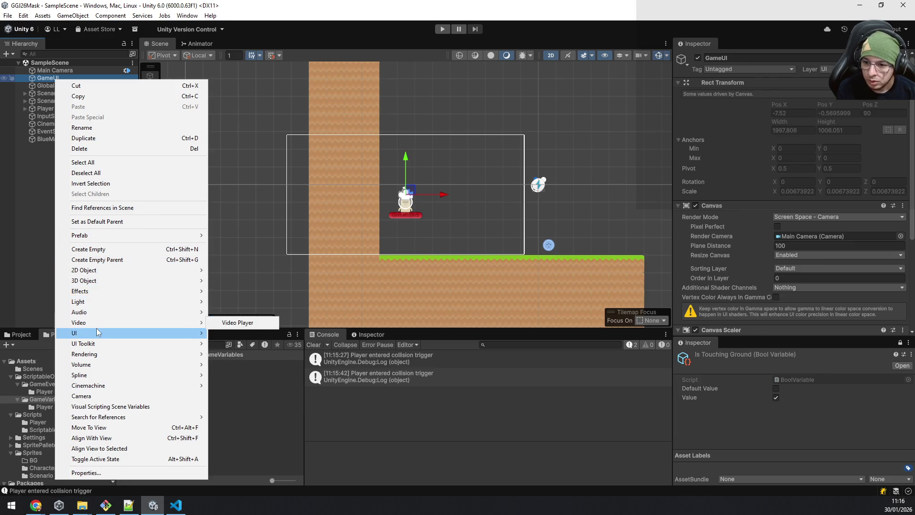
{"action": "mouse_move", "coordinate": [98, 333]}
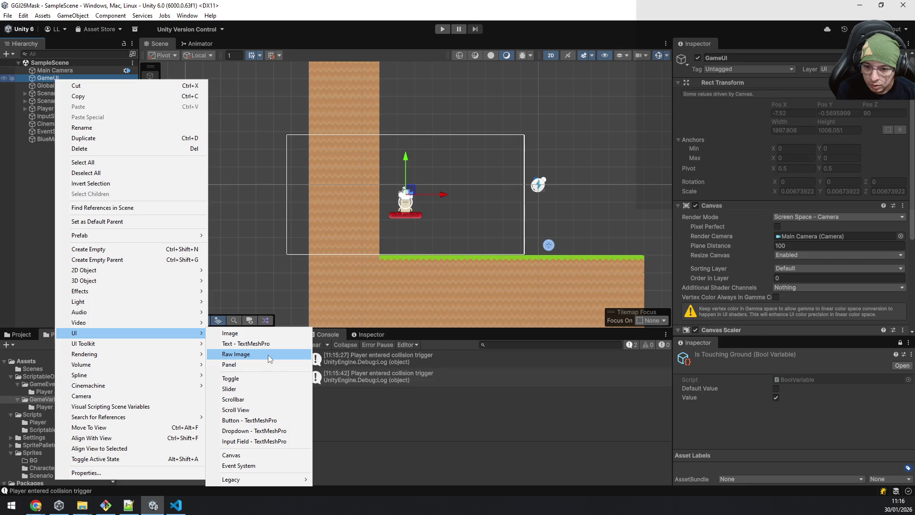
{"action": "left_click", "coordinate": [253, 333]}
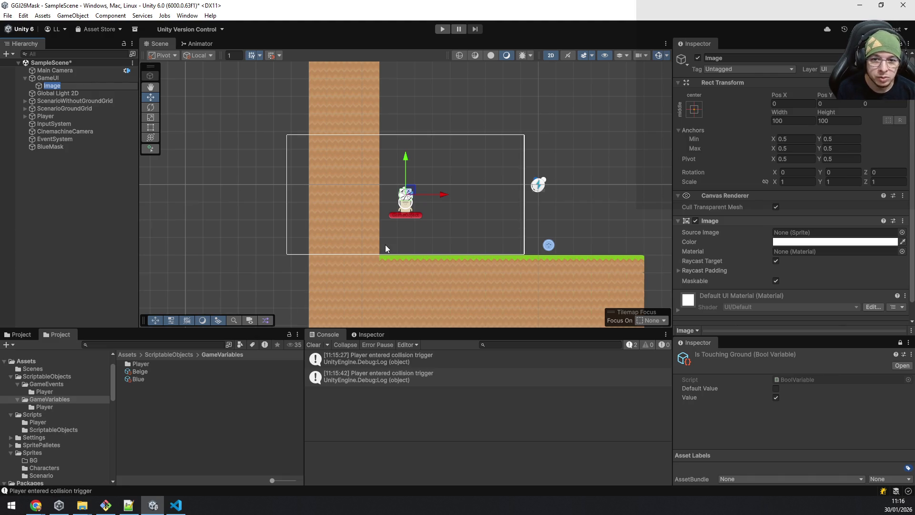
Name the new image CurrentMask and anchor it to the top-right corner
{"action": "type", "text": "Cu"}
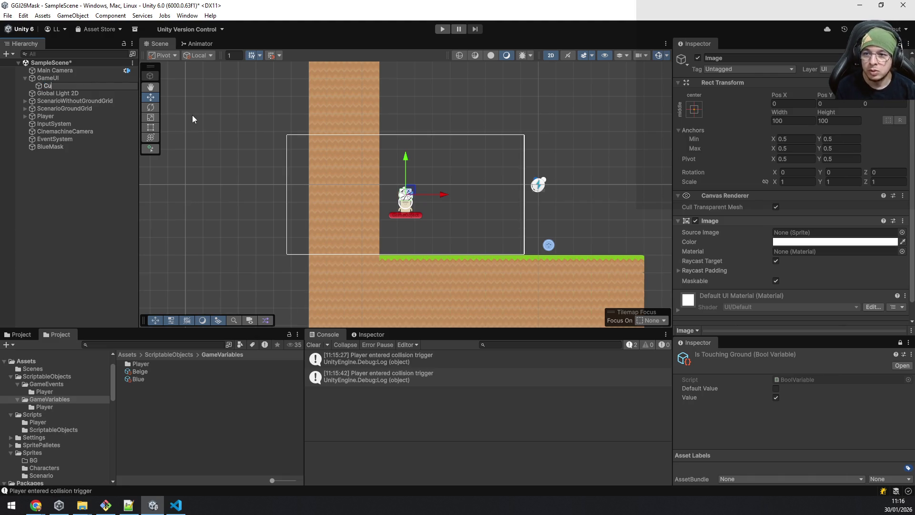
{"action": "type", "text": "rrentMask"}
{"action": "key", "text": "Return"}
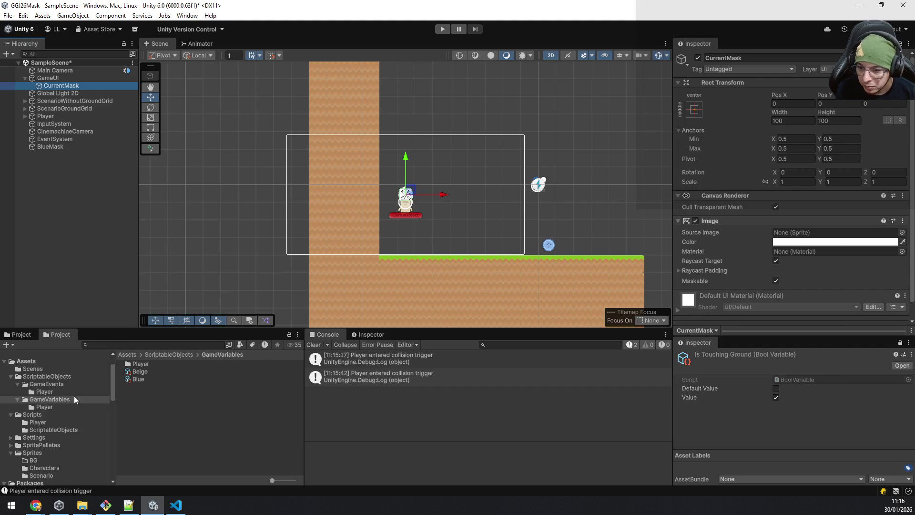
{"action": "left_click", "coordinate": [696, 109]}
{"action": "left_click", "coordinate": [769, 184], "text": "shift"}
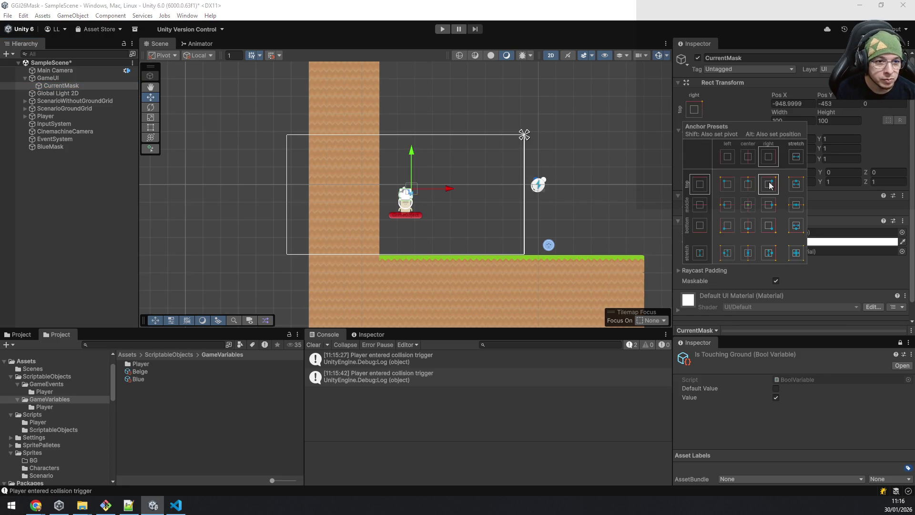
Set CurrentMask's Pos X and Pos Y to 0
{"action": "left_click", "coordinate": [804, 104]}
{"action": "type", "text": "0"}
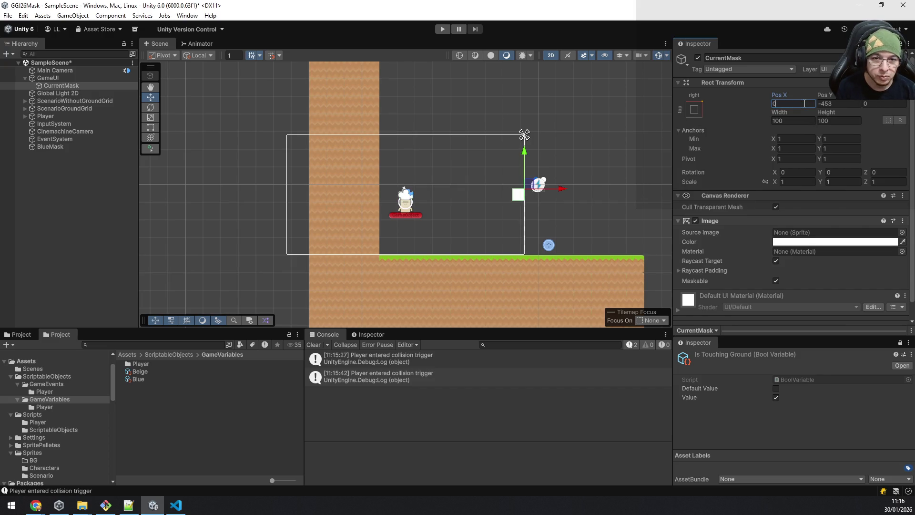
{"action": "key", "text": "Tab"}
{"action": "type", "text": "0"}
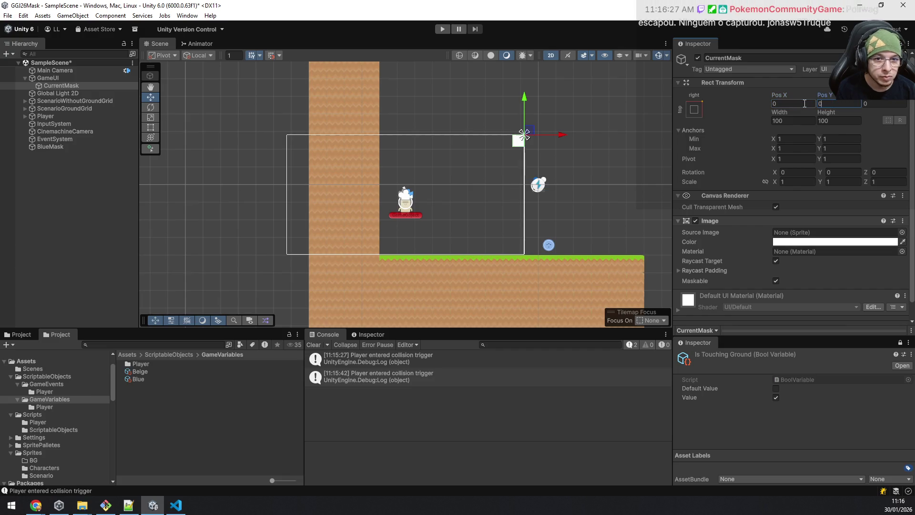
Set CurrentMask's Pos X and Pos Y both to -40
{"action": "left_click", "coordinate": [805, 103]}
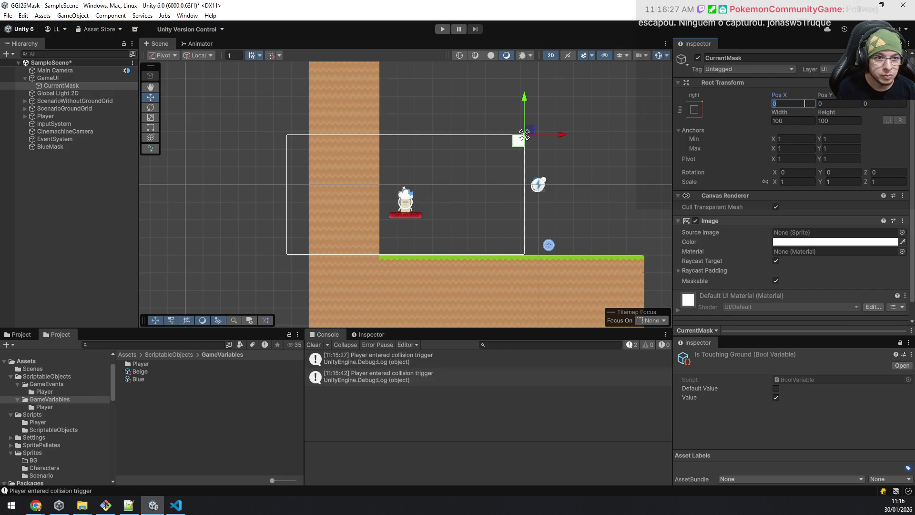
{"action": "left_click", "coordinate": [804, 104]}
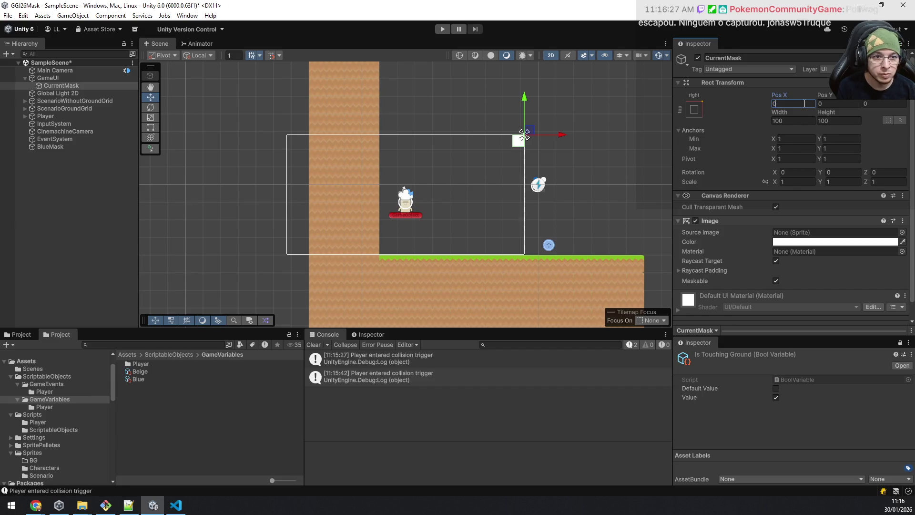
{"action": "double_click", "coordinate": [804, 103]}
{"action": "type", "text": "40"}
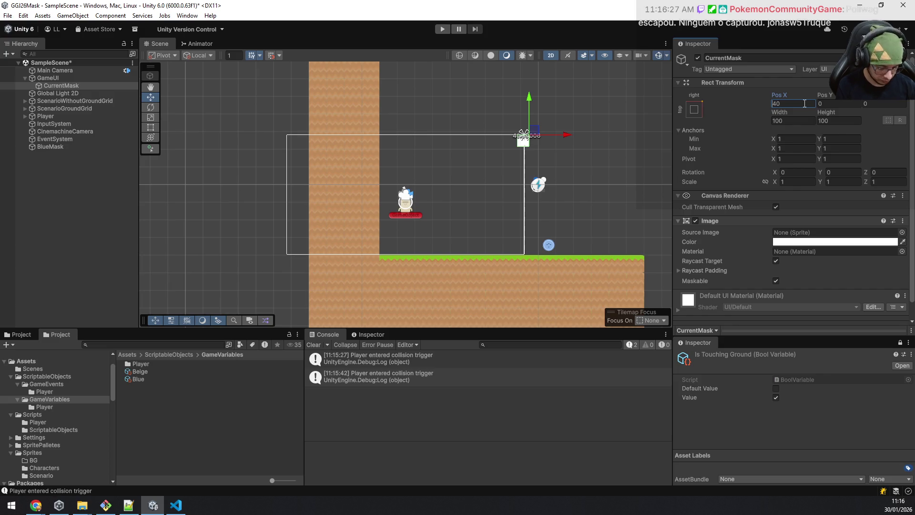
{"action": "key", "text": "Home"}
{"action": "type", "text": "-"}
{"action": "key", "text": "Tab"}
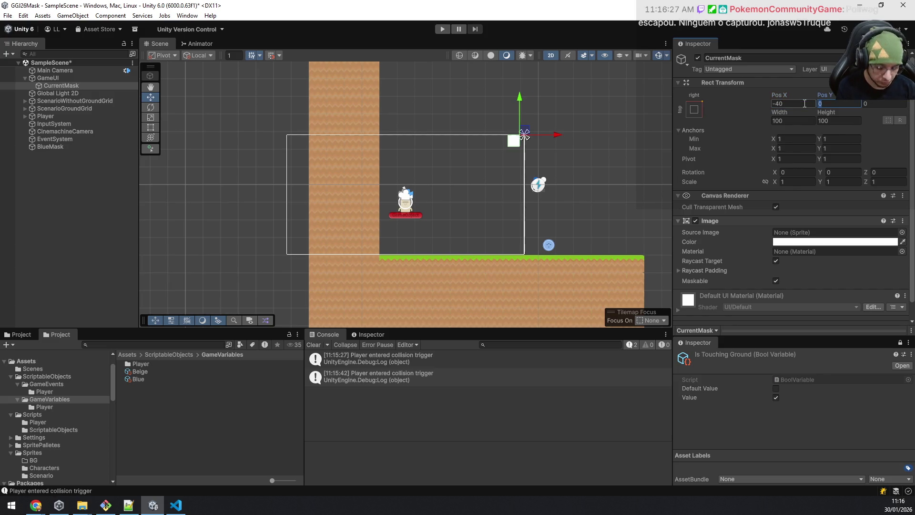
{"action": "type", "text": "40"}
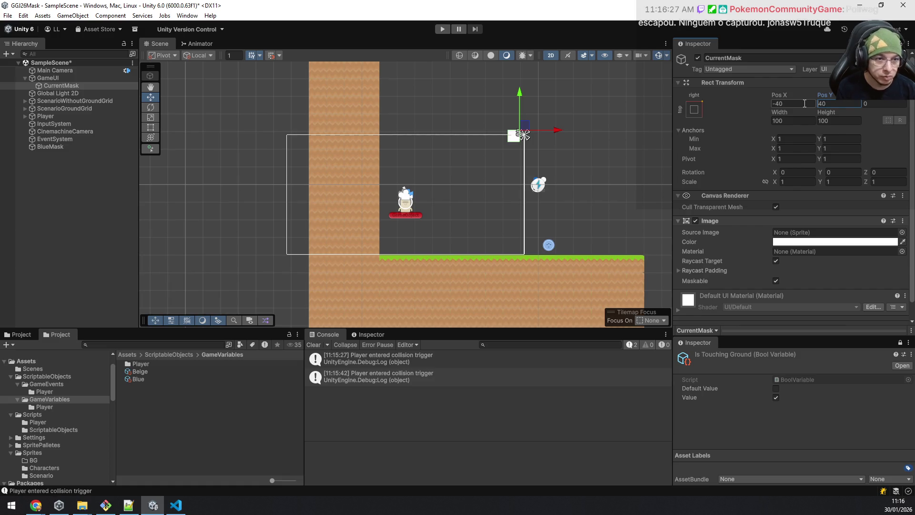
{"action": "key", "text": "Home"}
{"action": "type", "text": "-"}
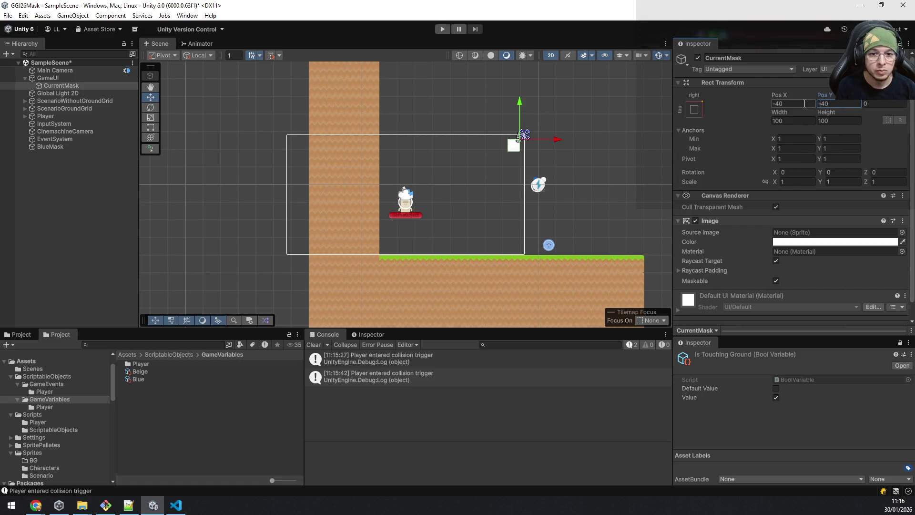
Start changing CurrentMask's Pos X from -40 to -60
{"action": "left_click", "coordinate": [804, 104]}
{"action": "left_click", "coordinate": [804, 103]}
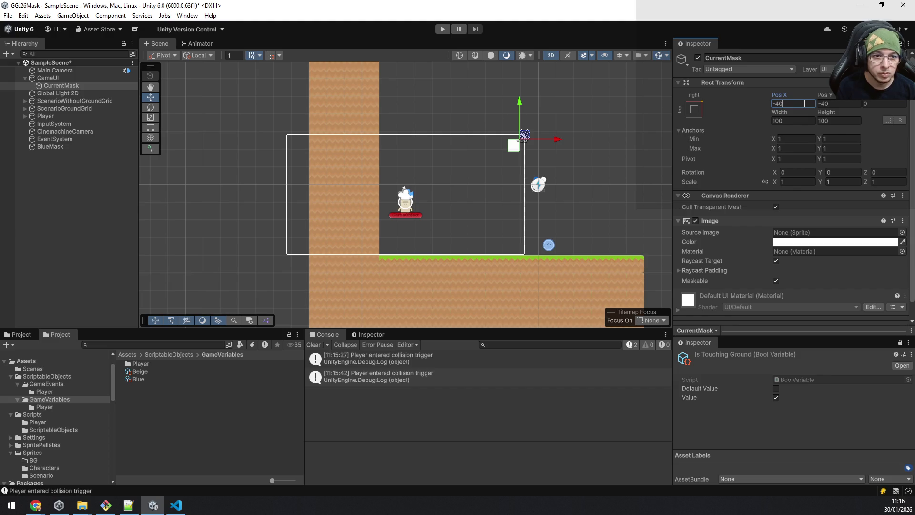
{"action": "key", "text": "shift+Home"}
{"action": "type", "text": "6"}
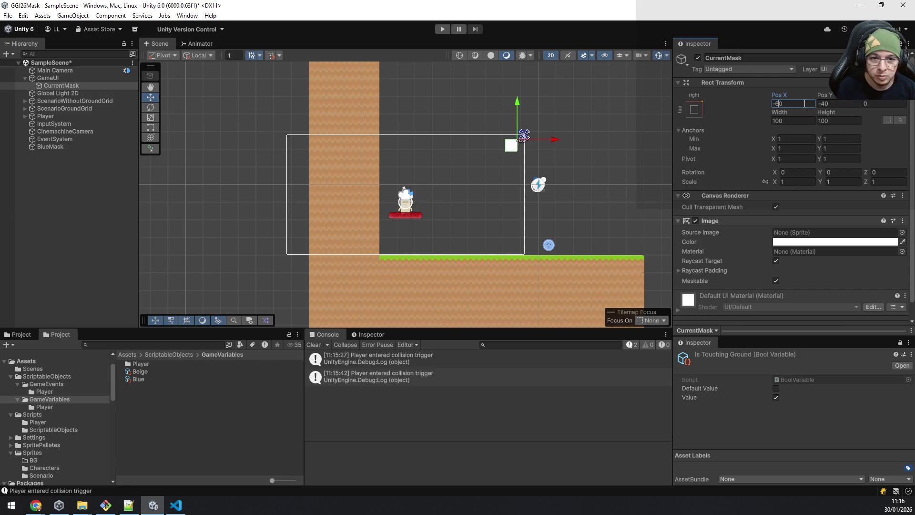
Review GameUI's Canvas Scaler settings, then bring ScenarioMask.cs in VS Code to the front
{"action": "left_click", "coordinate": [56, 80]}
{"action": "scroll", "coordinate": [851, 210], "scroll_direction": "down", "scroll_amount": 5}
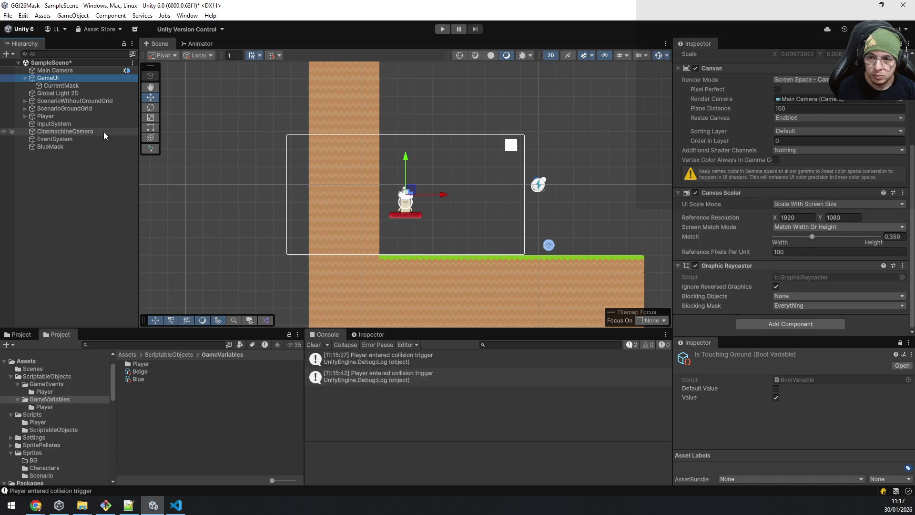
{"action": "left_click", "coordinate": [180, 508]}
{"action": "scroll", "coordinate": [344, 119], "scroll_direction": "up", "scroll_amount": 2}
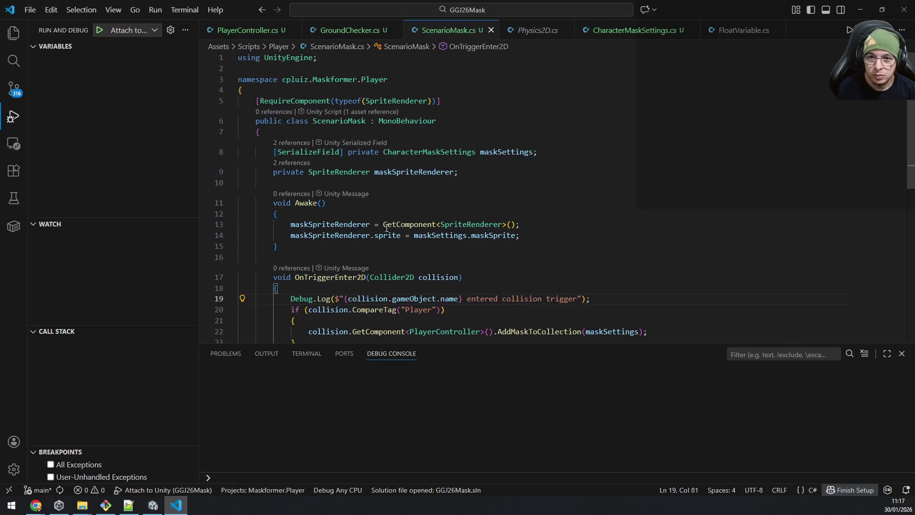
Shorten CharacterMaskSettings.cs's menuName to "CharacterMaskSettings" by removing the GameVariable/ prefix, and save
{"action": "double_click", "coordinate": [344, 121]}
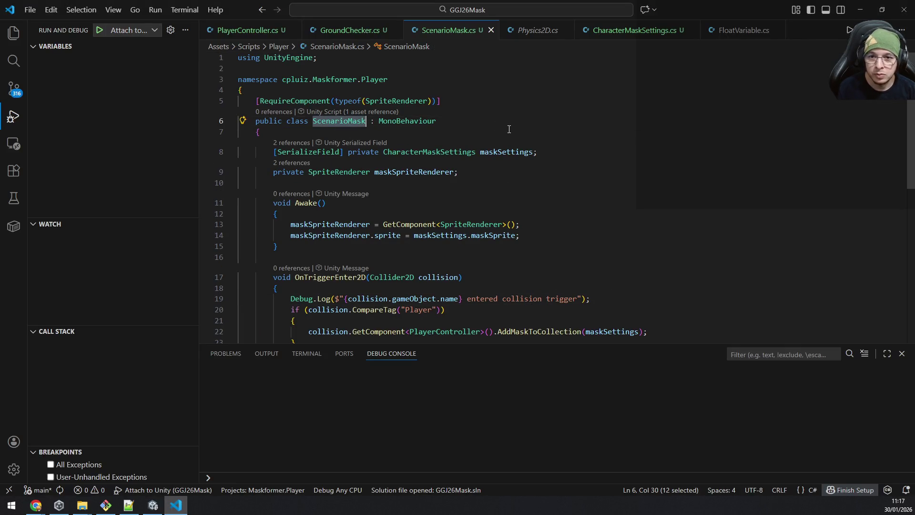
{"action": "key", "text": "Escape"}
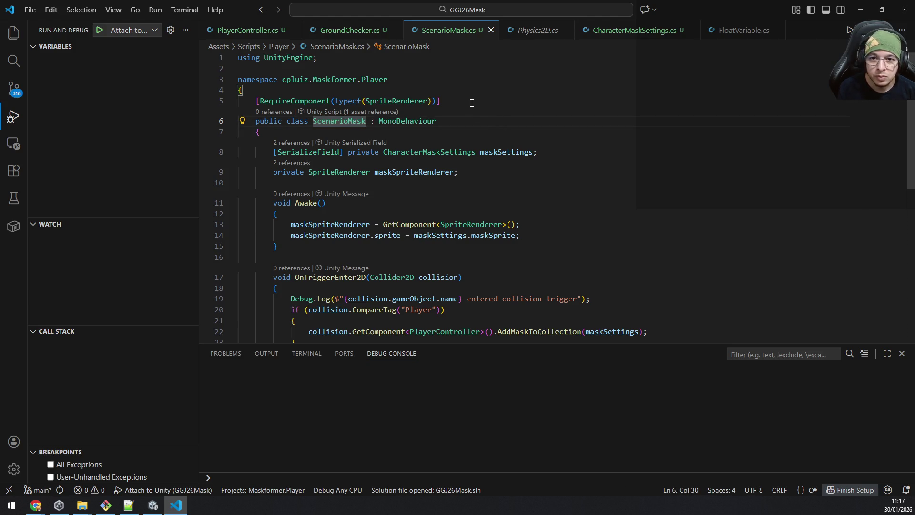
{"action": "left_click", "coordinate": [634, 30]}
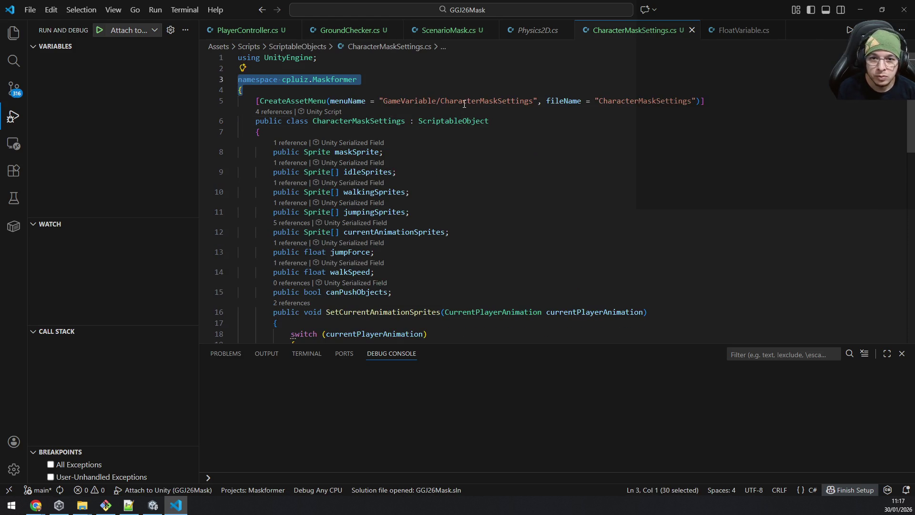
{"action": "double_click", "coordinate": [429, 101]}
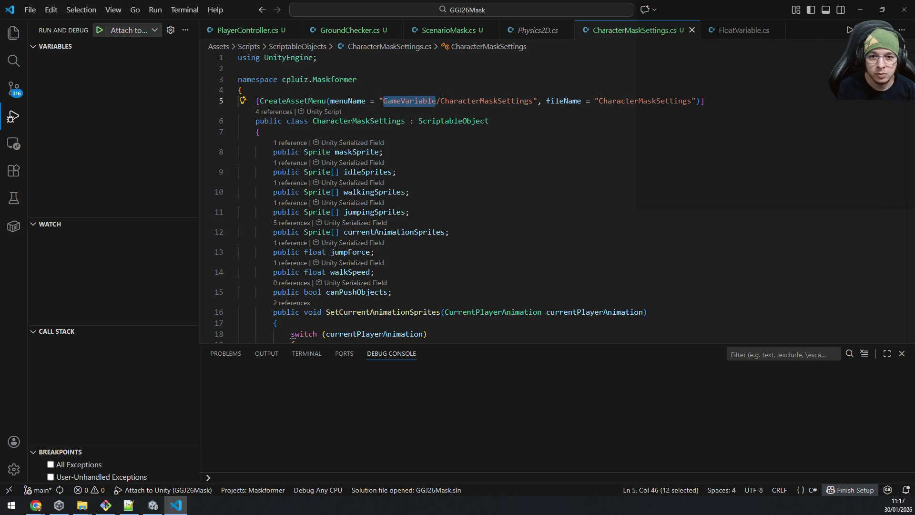
{"action": "key", "text": "Delete"}
{"action": "key", "text": "Delete"}
{"action": "key", "text": "ctrl+s"}
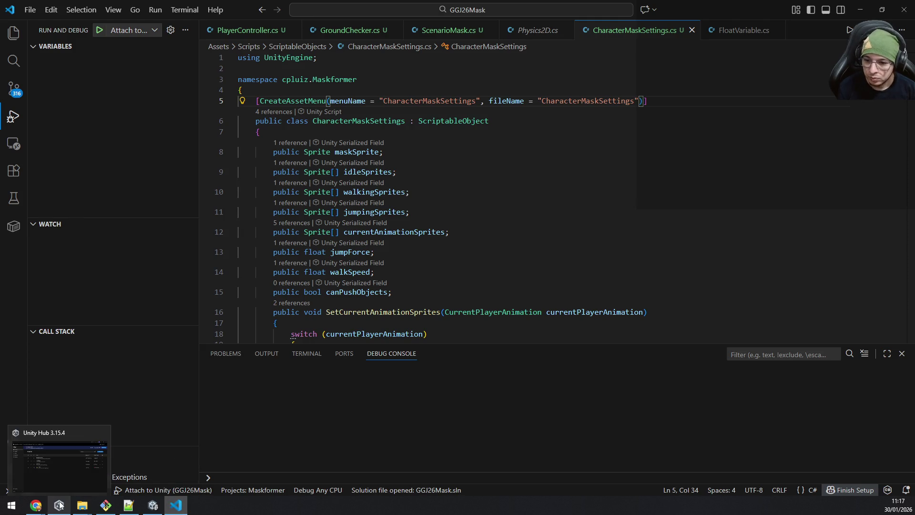
{"action": "left_click", "coordinate": [153, 505]}
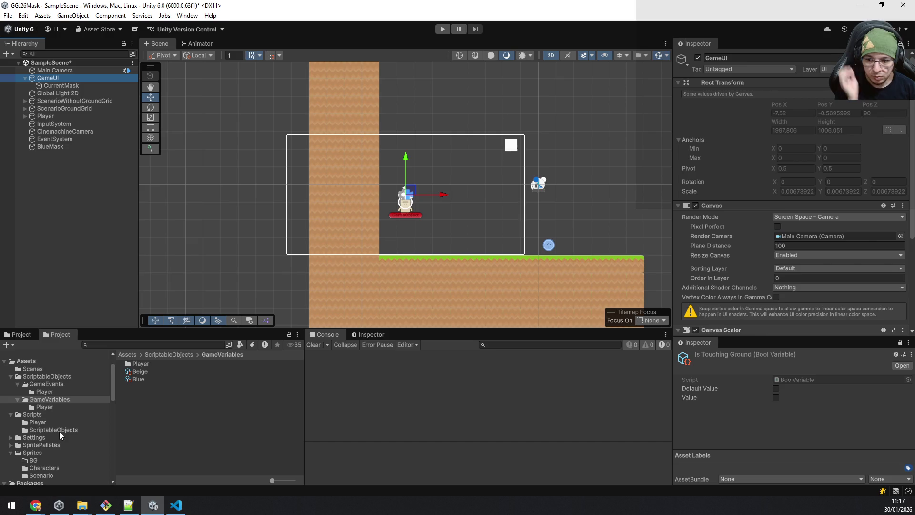
Select the Scripts/ScriptableObjects folder in the Project tree to show CharacterMaskSettings
{"action": "left_click", "coordinate": [59, 431]}
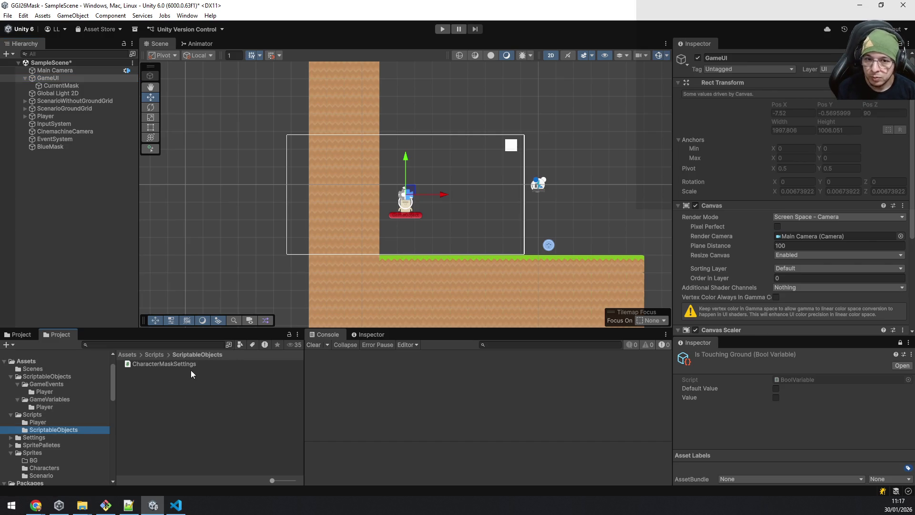
Create an empty C# script named CharacterMaskSettingGameVariable in Scripts/ScriptableObjects
{"action": "left_click", "coordinate": [148, 379]}
{"action": "right_click", "coordinate": [148, 378]}
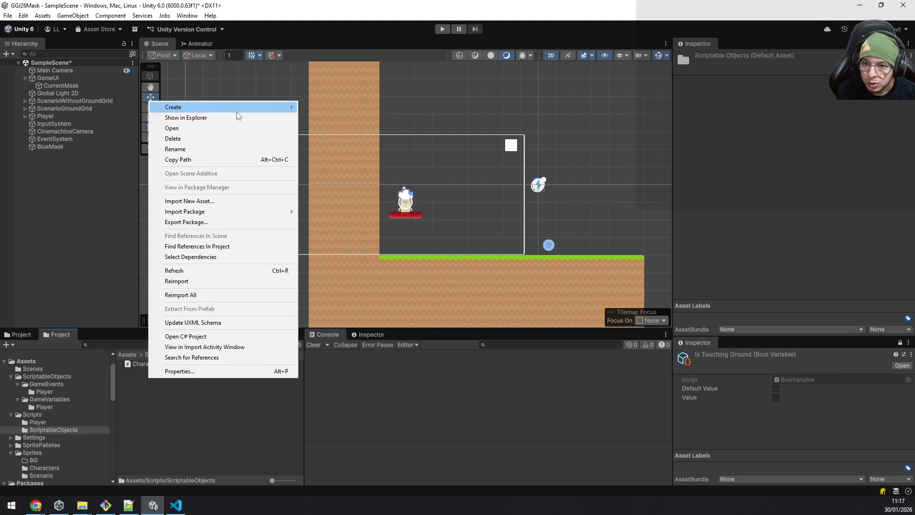
{"action": "mouse_move", "coordinate": [238, 108]}
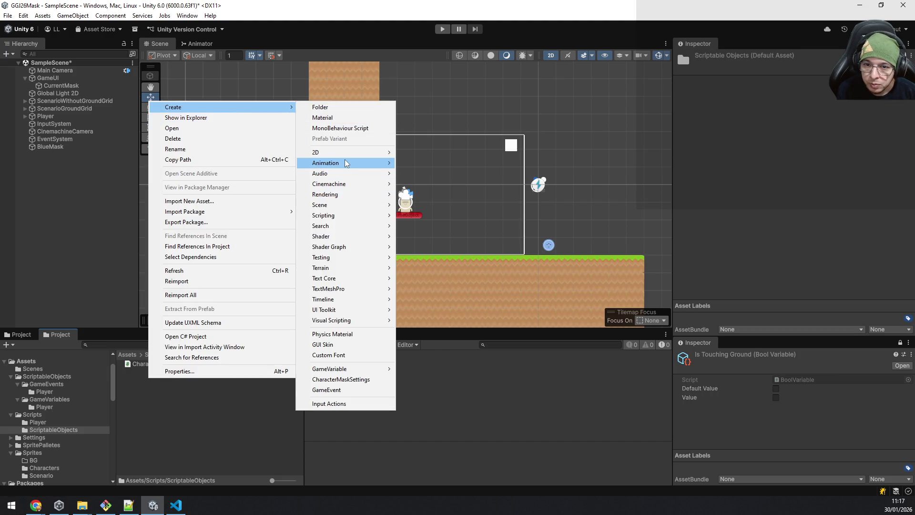
{"action": "mouse_move", "coordinate": [347, 163]}
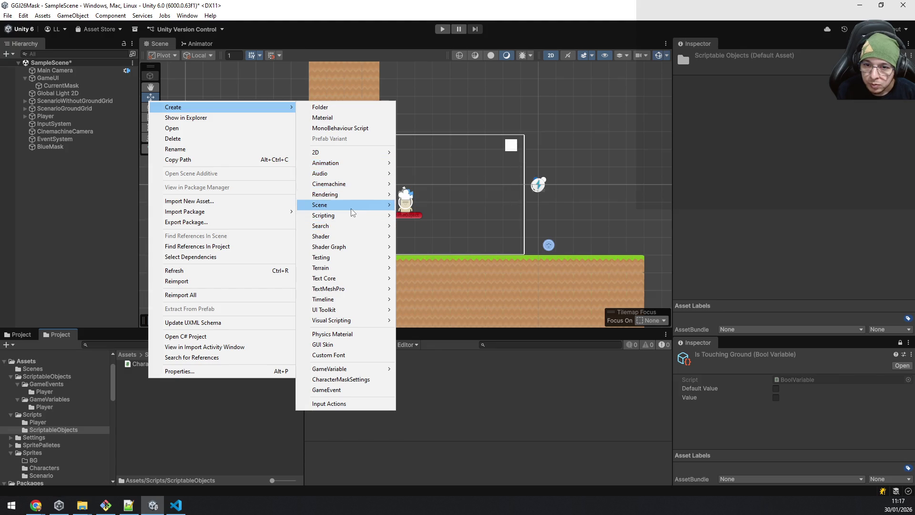
{"action": "mouse_move", "coordinate": [354, 216]}
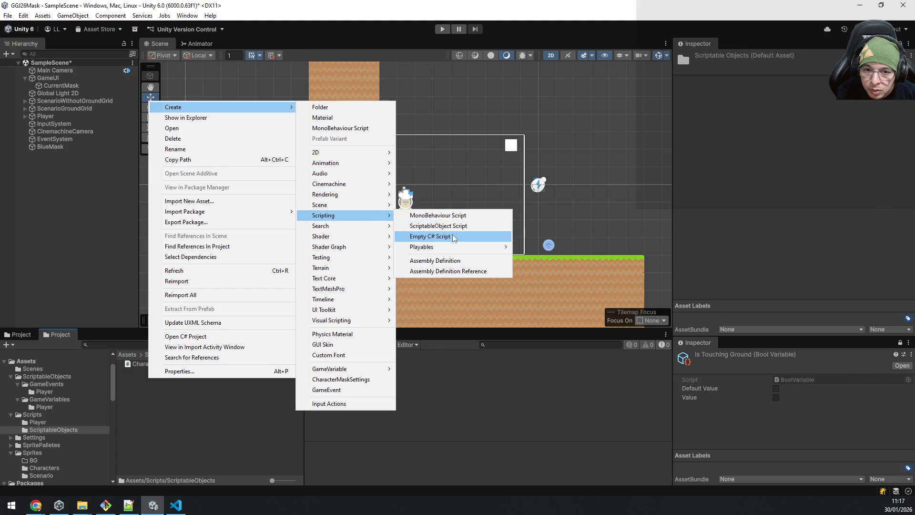
{"action": "left_click", "coordinate": [452, 237]}
{"action": "type", "text": "C"}
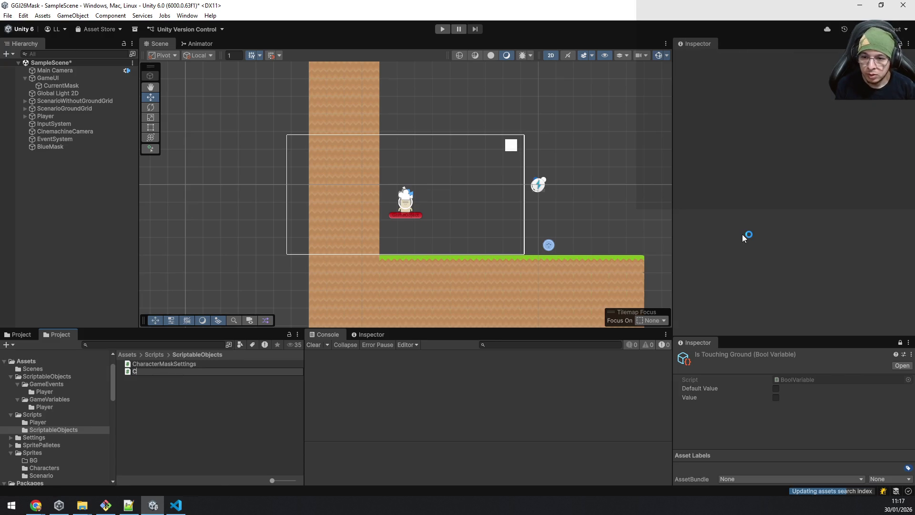
{"action": "type", "text": "haracte"}
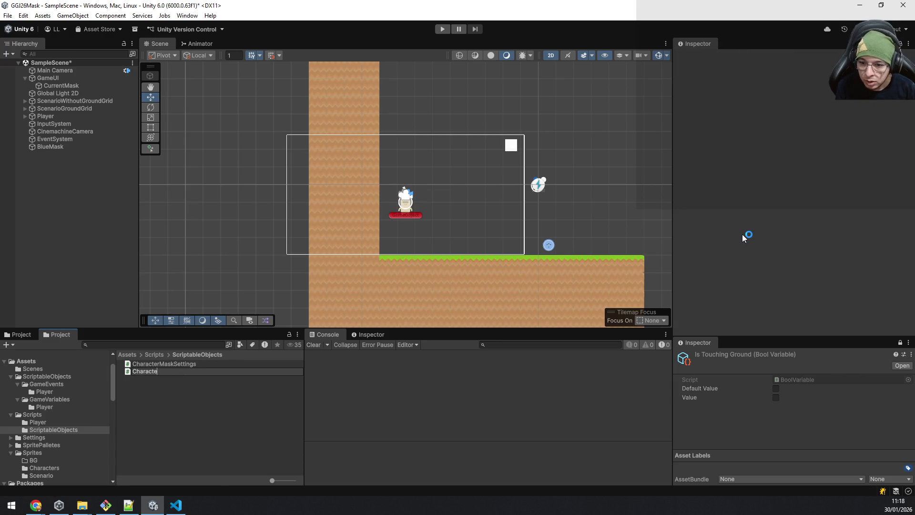
{"action": "type", "text": "rMaskSettingGameVariable"}
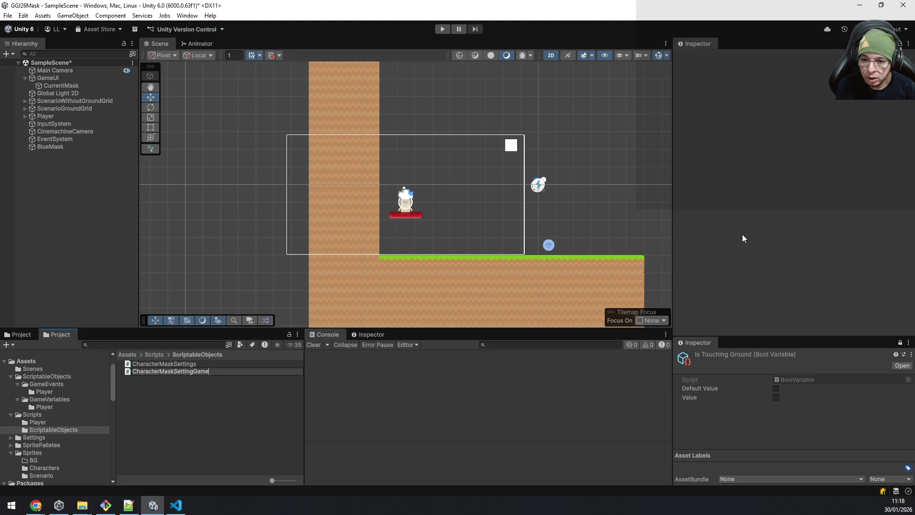
{"action": "key", "text": "ctrl+a"}
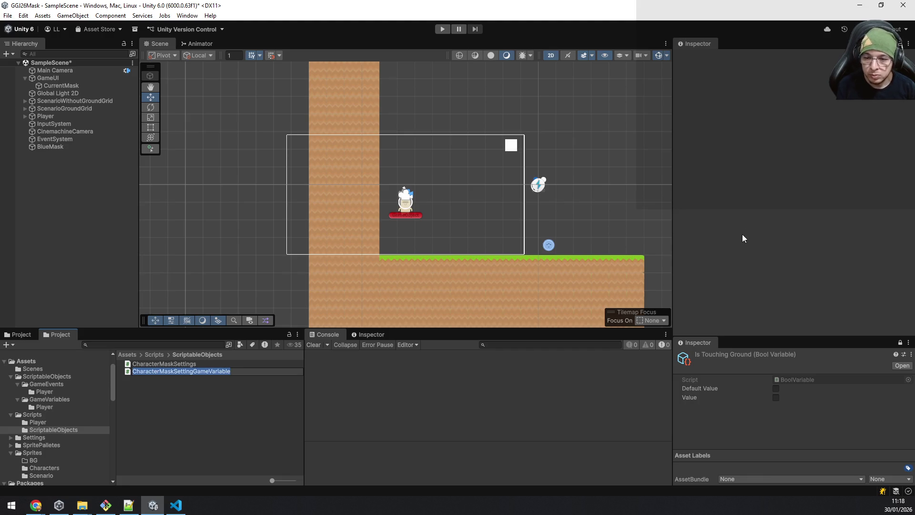
{"action": "key", "text": "Return"}
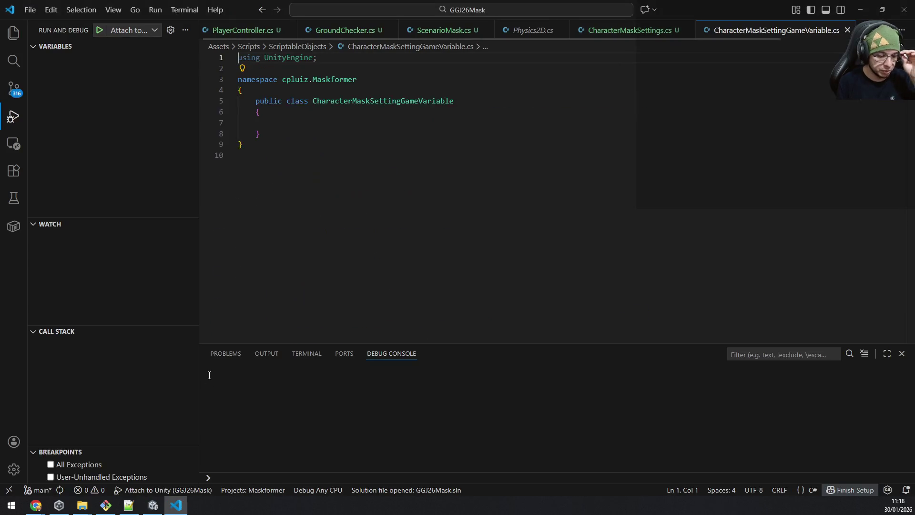
Accept the GameEventSystem namespace suggestion and begin typing a GameVari base class after a colon
{"action": "double_click", "coordinate": [331, 79]}
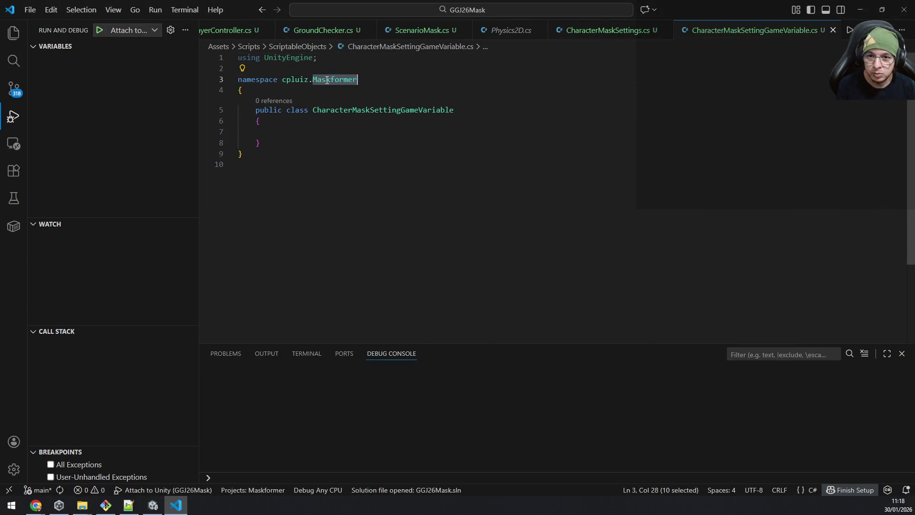
{"action": "type", "text": "game"}
{"action": "key", "text": "Return"}
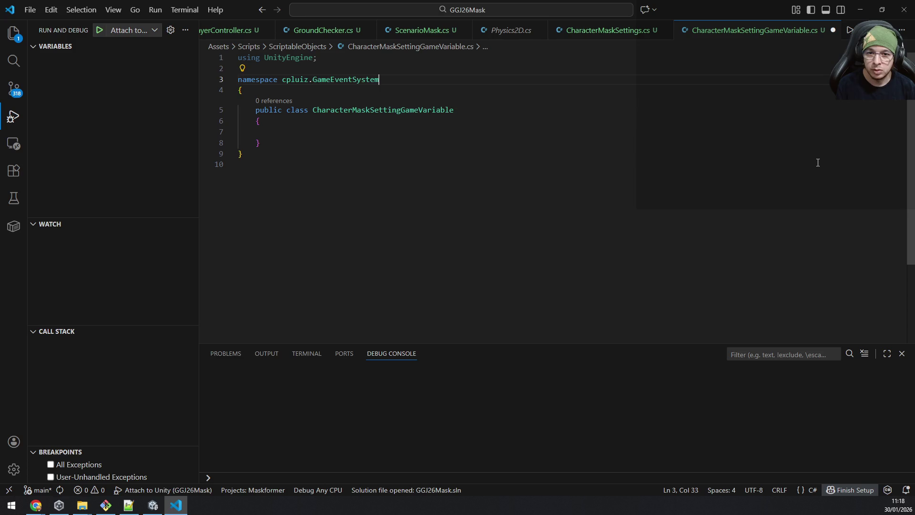
{"action": "key", "text": "Down"}
{"action": "key", "text": "Down"}
{"action": "key", "text": "End"}
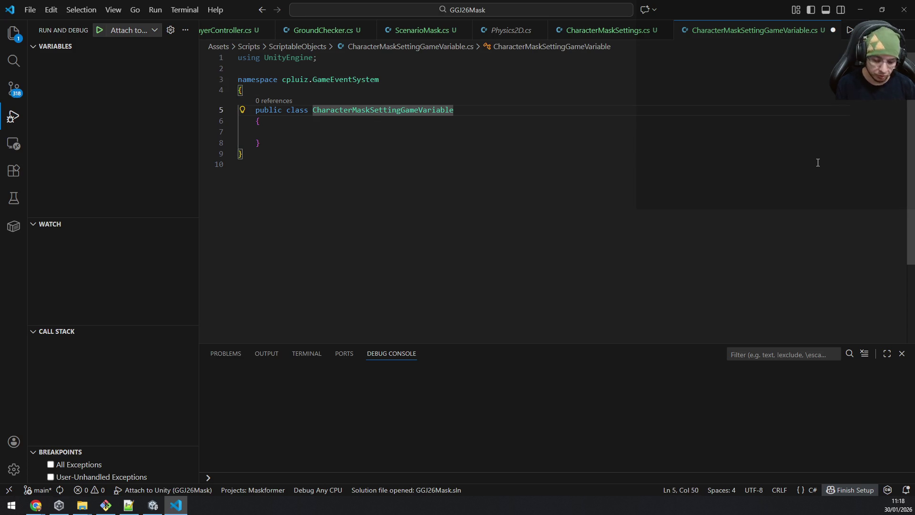
{"action": "type", "text": ": gameva"}
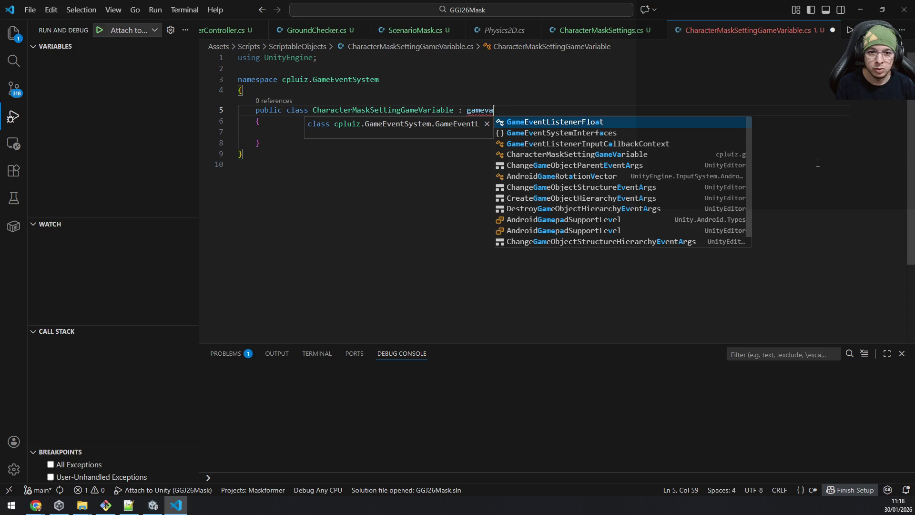
{"action": "key", "text": "Escape"}
{"action": "key", "text": "BackSpace"}
{"action": "key", "text": "BackSpace"}
{"action": "key", "text": "BackSpace"}
{"action": "type", "text": "GameVari"}
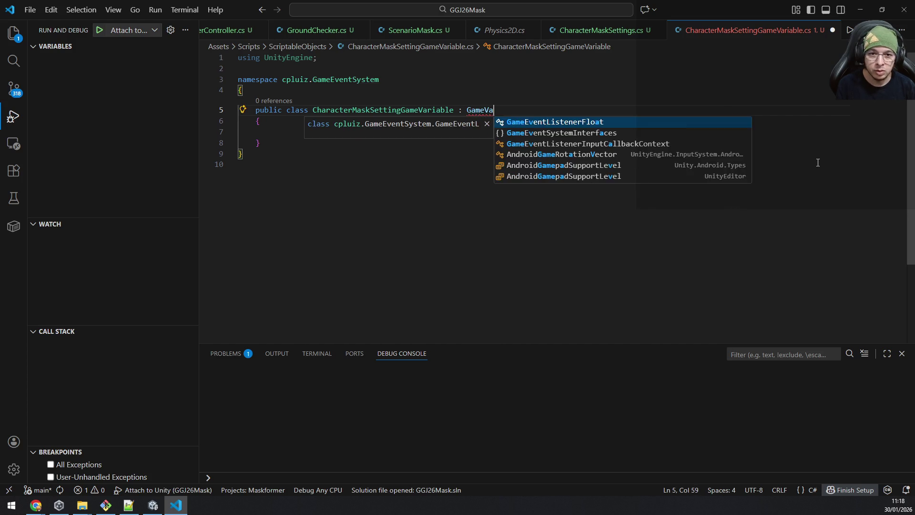
Add 'using cpluiz.GameEventSystem;' and delete the unfinished GameVari base-class name on line 6
{"action": "key", "text": "Up"}
{"action": "key", "text": "Up"}
{"action": "key", "text": "Up"}
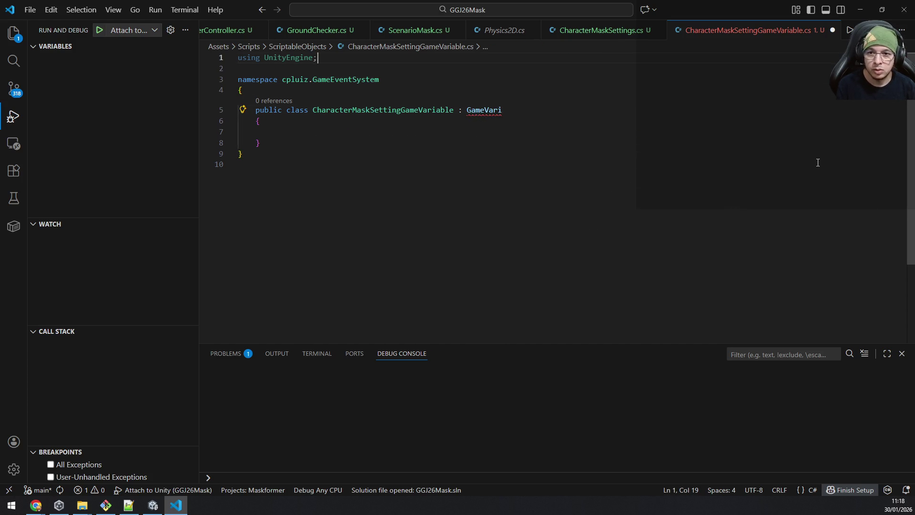
{"action": "key", "text": "Return"}
{"action": "type", "text": "using cpl"}
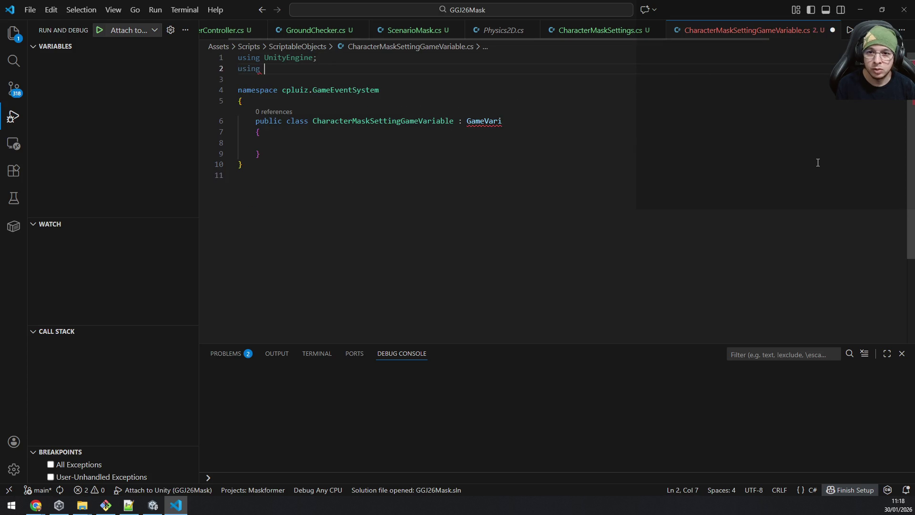
{"action": "key", "text": "Tab"}
{"action": "type", "text": "."}
{"action": "key", "text": "Tab"}
{"action": "type", "text": ";"}
{"action": "key", "text": "Down"}
{"action": "key", "text": "Down"}
{"action": "key", "text": "Down"}
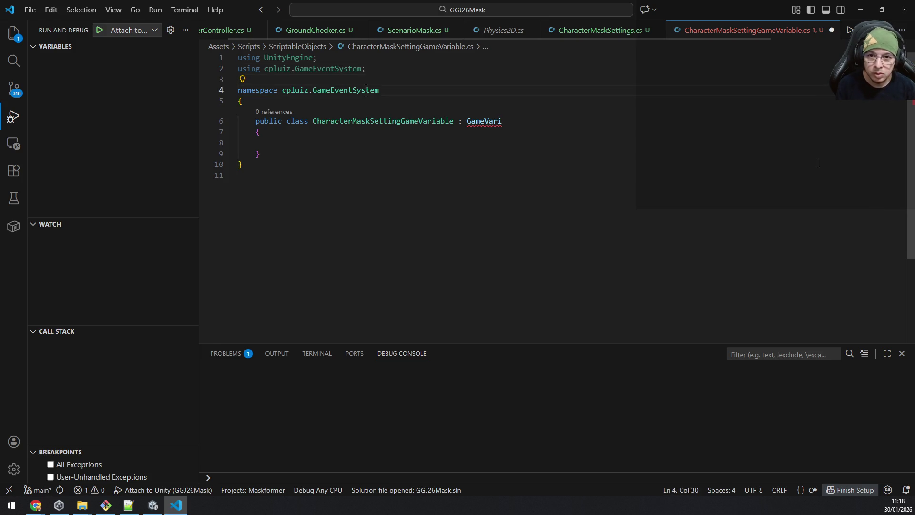
{"action": "key", "text": "End"}
{"action": "key", "text": "ctrl+space"}
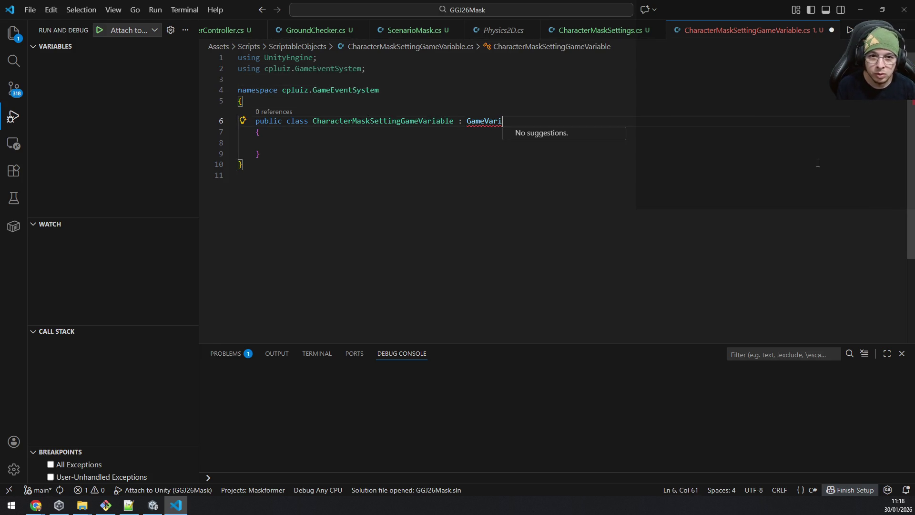
{"action": "key", "text": "ctrl+shift+Left"}
{"action": "key", "text": "BackSpace"}
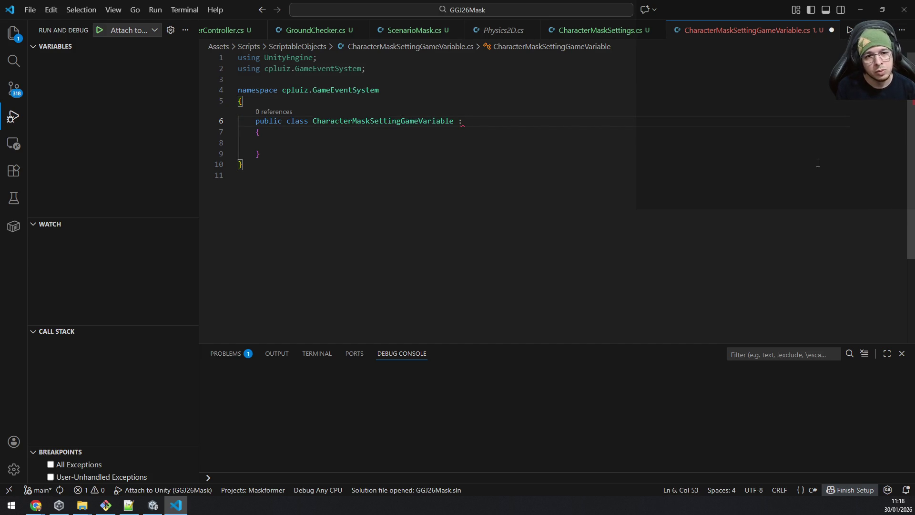
Open BoolVariable's definition from GroundChecker.cs to see how it derives from ScriptableVariable<bool>
{"action": "left_click", "coordinate": [617, 30]}
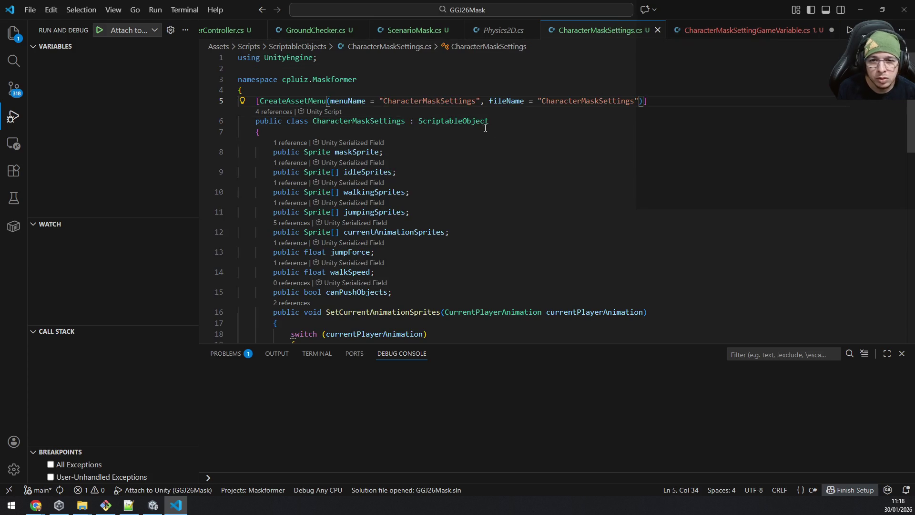
{"action": "key", "text": "ctrl+Tab"}
{"action": "key", "text": "ctrl+Tab"}
{"action": "key", "text": "ctrl+Tab"}
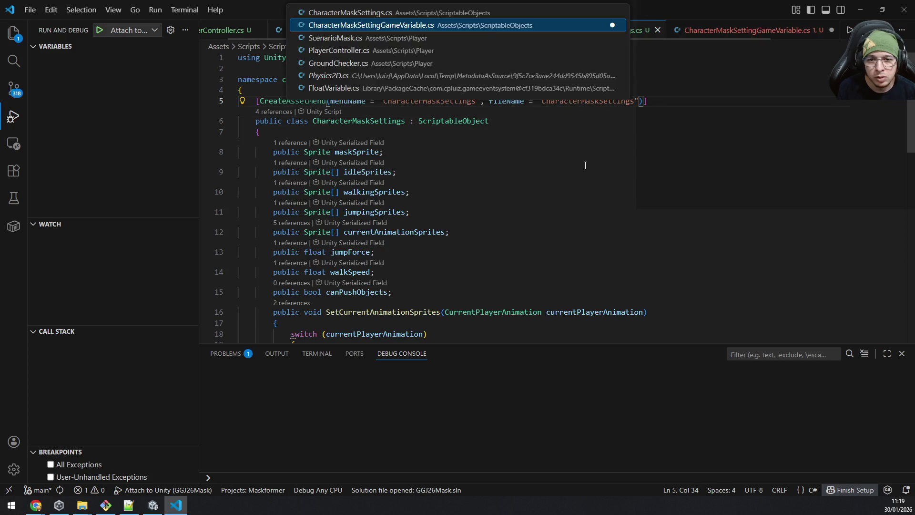
{"action": "key", "text": "ctrl+Tab"}
{"action": "key", "text": "ctrl+Tab"}
{"action": "key", "text": "ctrl+Tab"}
{"action": "left_click", "coordinate": [329, 31]}
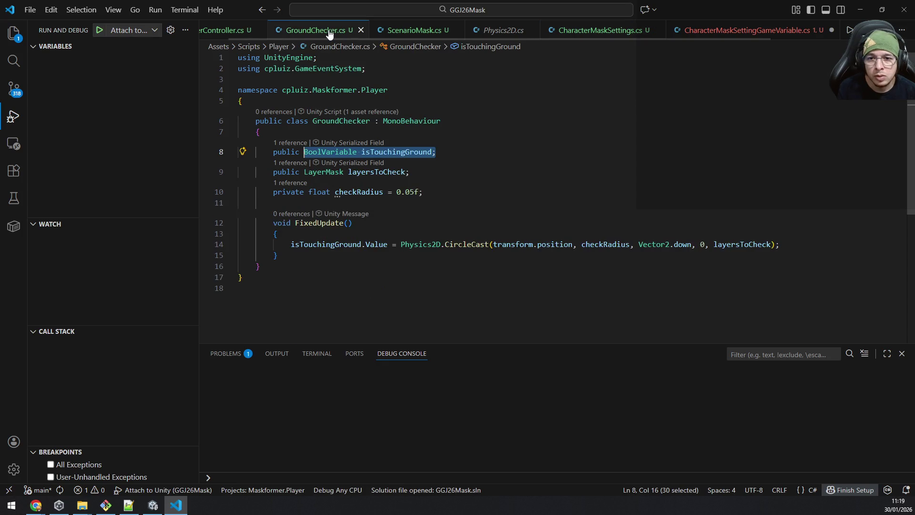
{"action": "left_click", "coordinate": [341, 153], "text": "ctrl"}
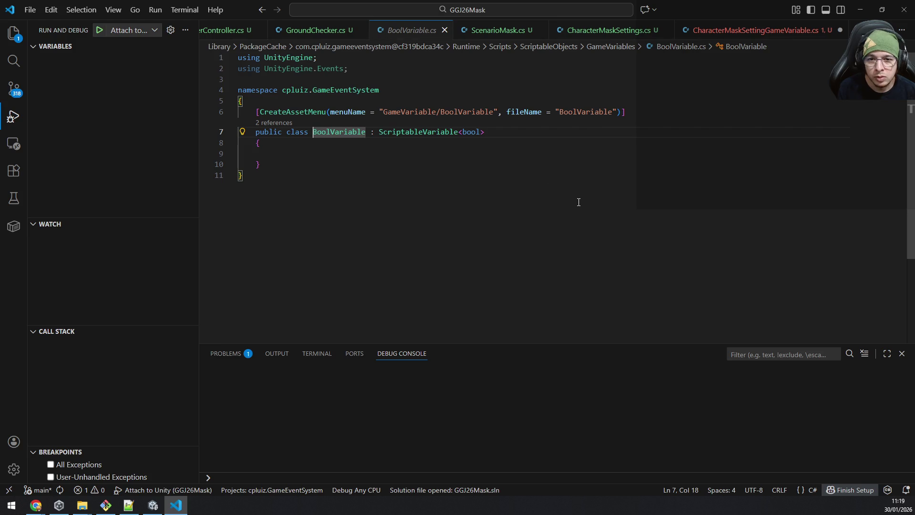
{"action": "key", "text": "ctrl+Tab"}
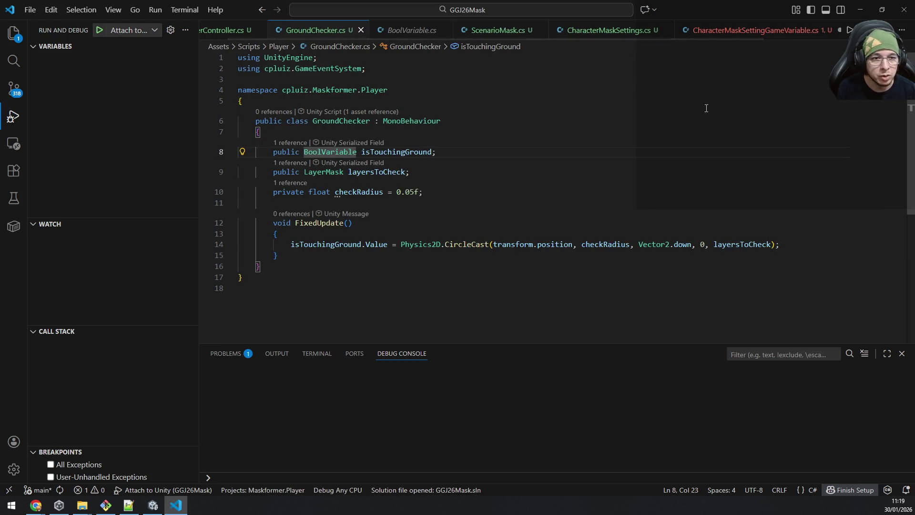
{"action": "left_click", "coordinate": [732, 32]}
Make CharacterMaskSettingGameVariable derive from ScriptableVariable<CharacterMaskSettings>
{"action": "type", "text": "scriptable"}
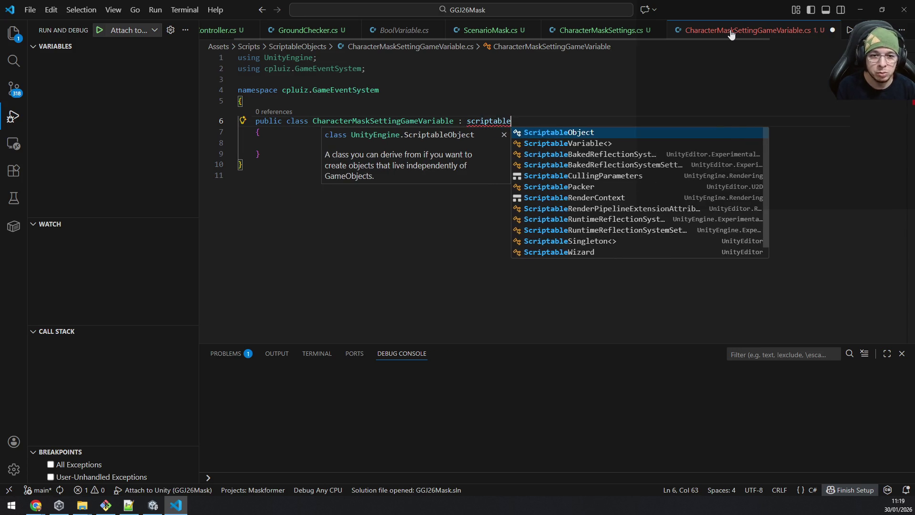
{"action": "key", "text": "Down"}
{"action": "key", "text": "Return"}
{"action": "type", "text": "<CharacterMaskSettingGameVariable"}
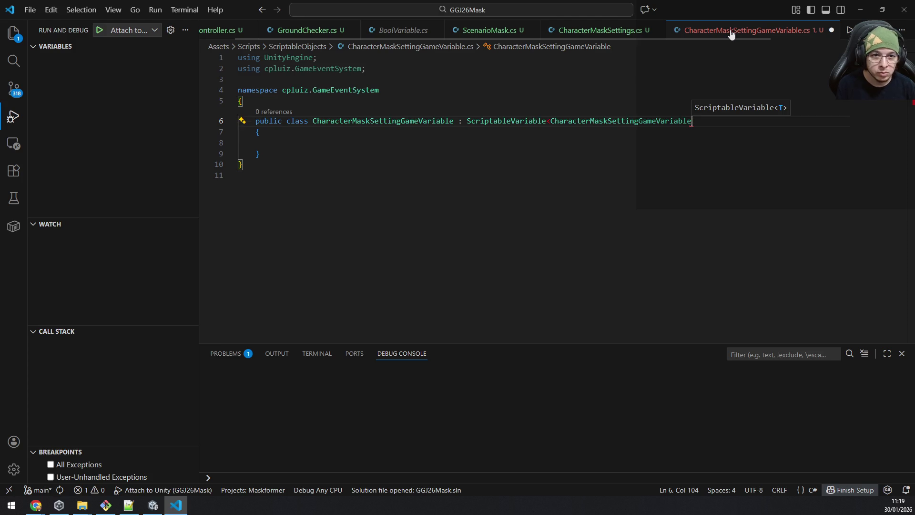
{"action": "key", "text": "BackSpace"}
{"action": "key", "text": "BackSpace"}
{"action": "key", "text": "BackSpace"}
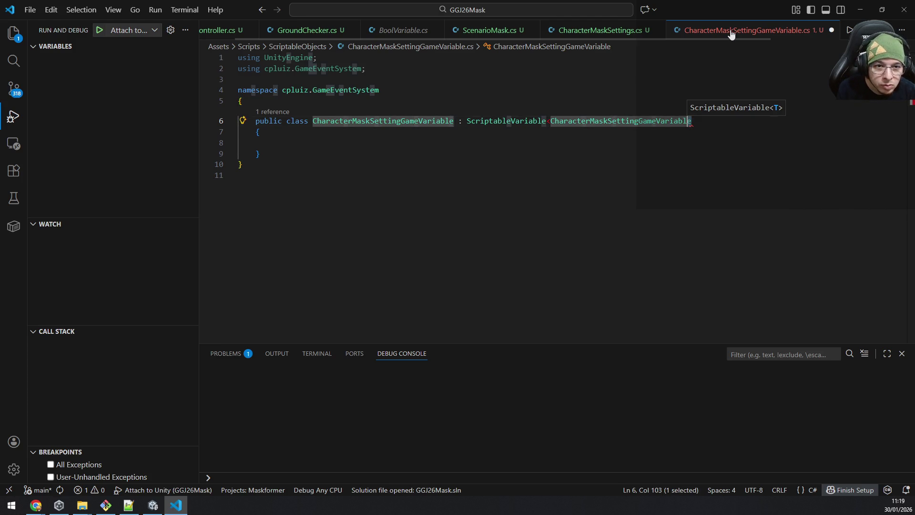
{"action": "type", "text": ">"}
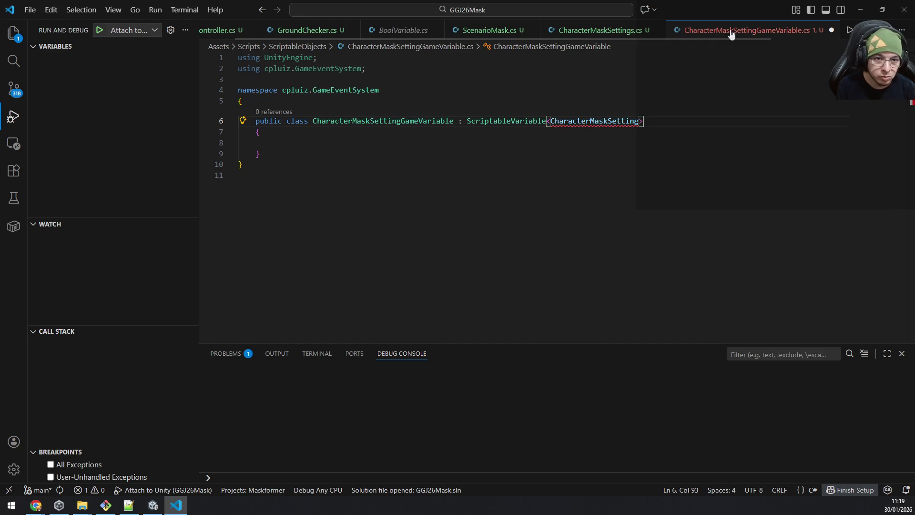
{"action": "key", "text": "Left"}
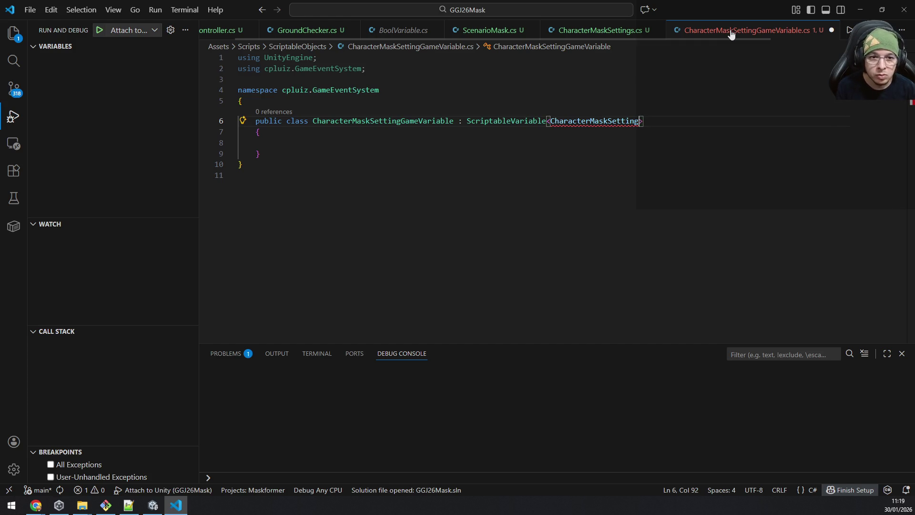
{"action": "type", "text": "s"}
{"action": "key", "text": "Escape"}
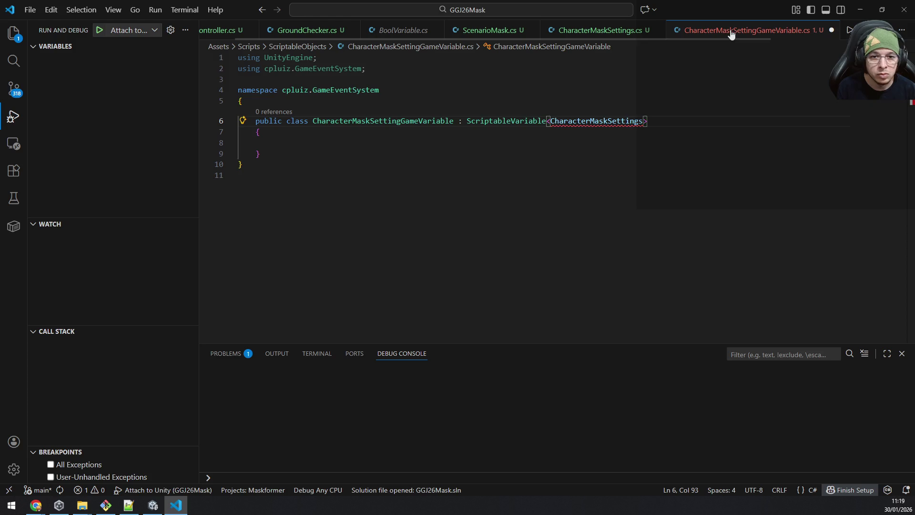
Inspect the CS0246 unresolved-type error and check CharacterMaskSettings.cs's namespace
{"action": "left_click", "coordinate": [606, 77]}
{"action": "mouse_move", "coordinate": [588, 122]}
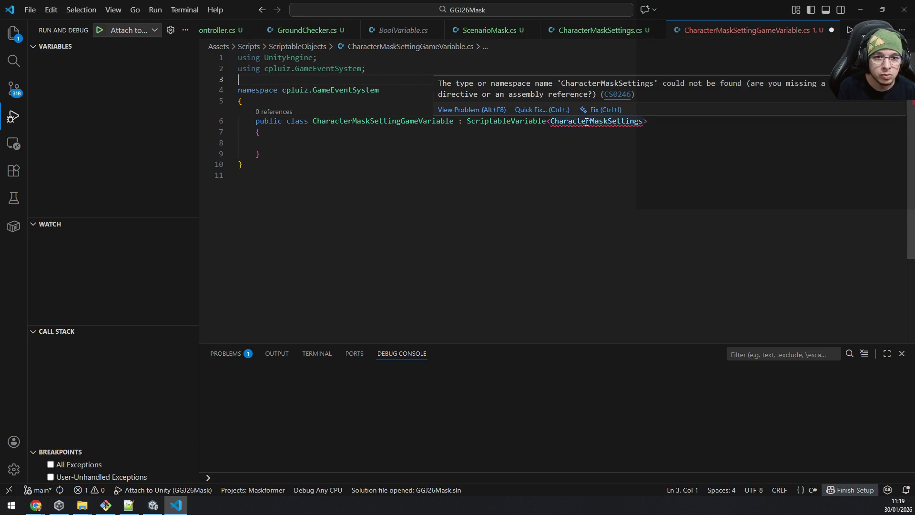
{"action": "left_click", "coordinate": [602, 31]}
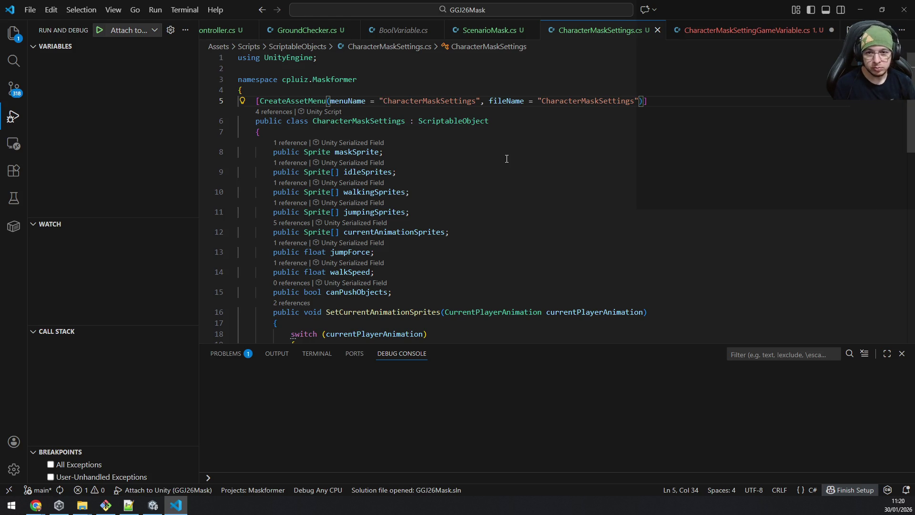
Review the CharacterMaskSettings fields, then return to the ScriptableVariable<CharacterMaskSettings> declaration on line 6
{"action": "left_click", "coordinate": [401, 151]}
{"action": "key", "text": "Home"}
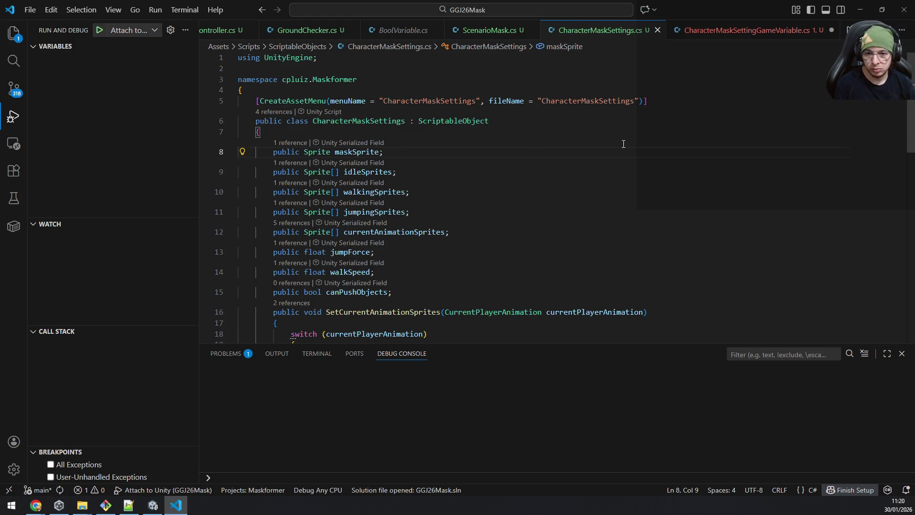
{"action": "scroll", "coordinate": [624, 144], "scroll_direction": "down", "scroll_amount": 5}
{"action": "scroll", "coordinate": [573, 220], "scroll_direction": "up", "scroll_amount": 5}
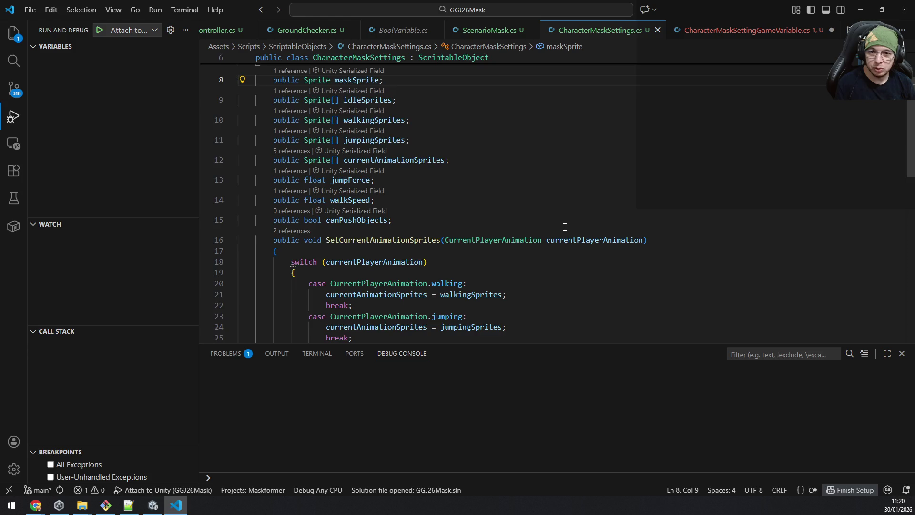
{"action": "scroll", "coordinate": [565, 227], "scroll_direction": "down", "scroll_amount": 5}
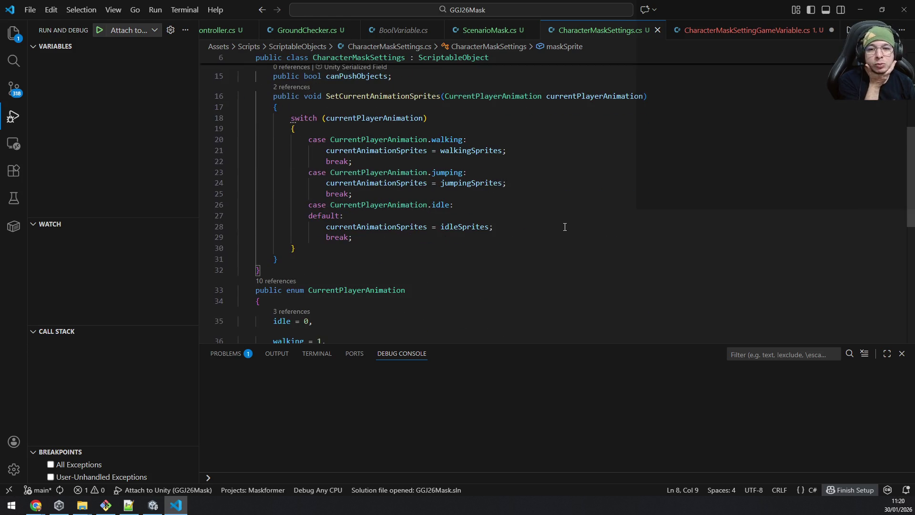
{"action": "left_click", "coordinate": [753, 30]}
{"action": "left_click", "coordinate": [672, 125]}
{"action": "key", "text": "ctrl+shift+Left"}
{"action": "key", "text": "ctrl+shift+Left"}
{"action": "key", "text": "ctrl+shift+Left"}
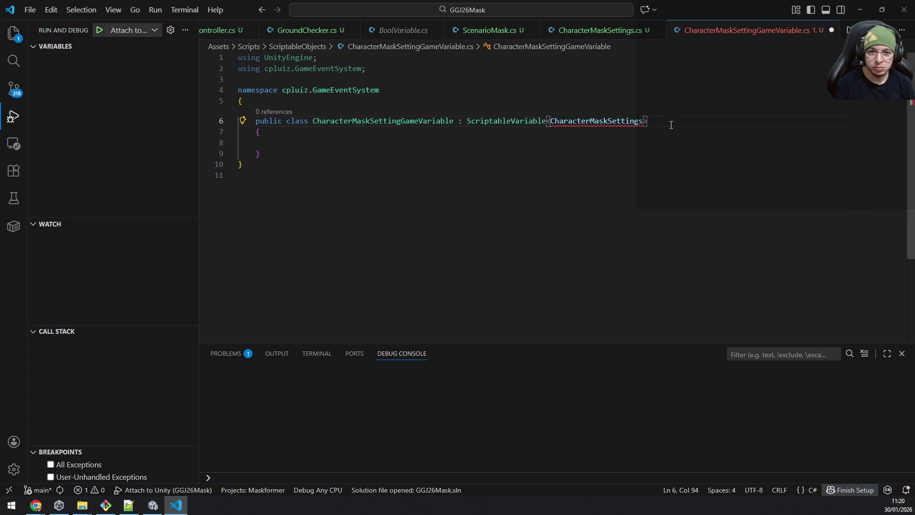
{"action": "key", "text": "Left"}
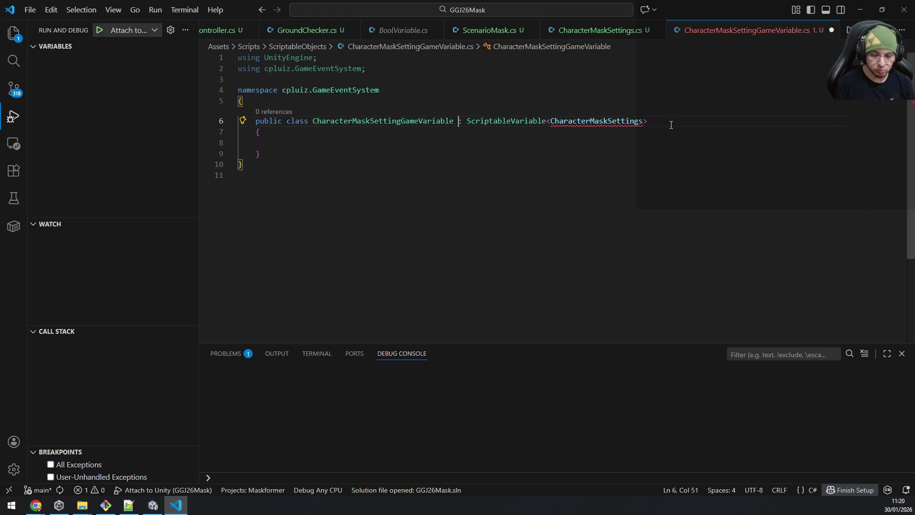